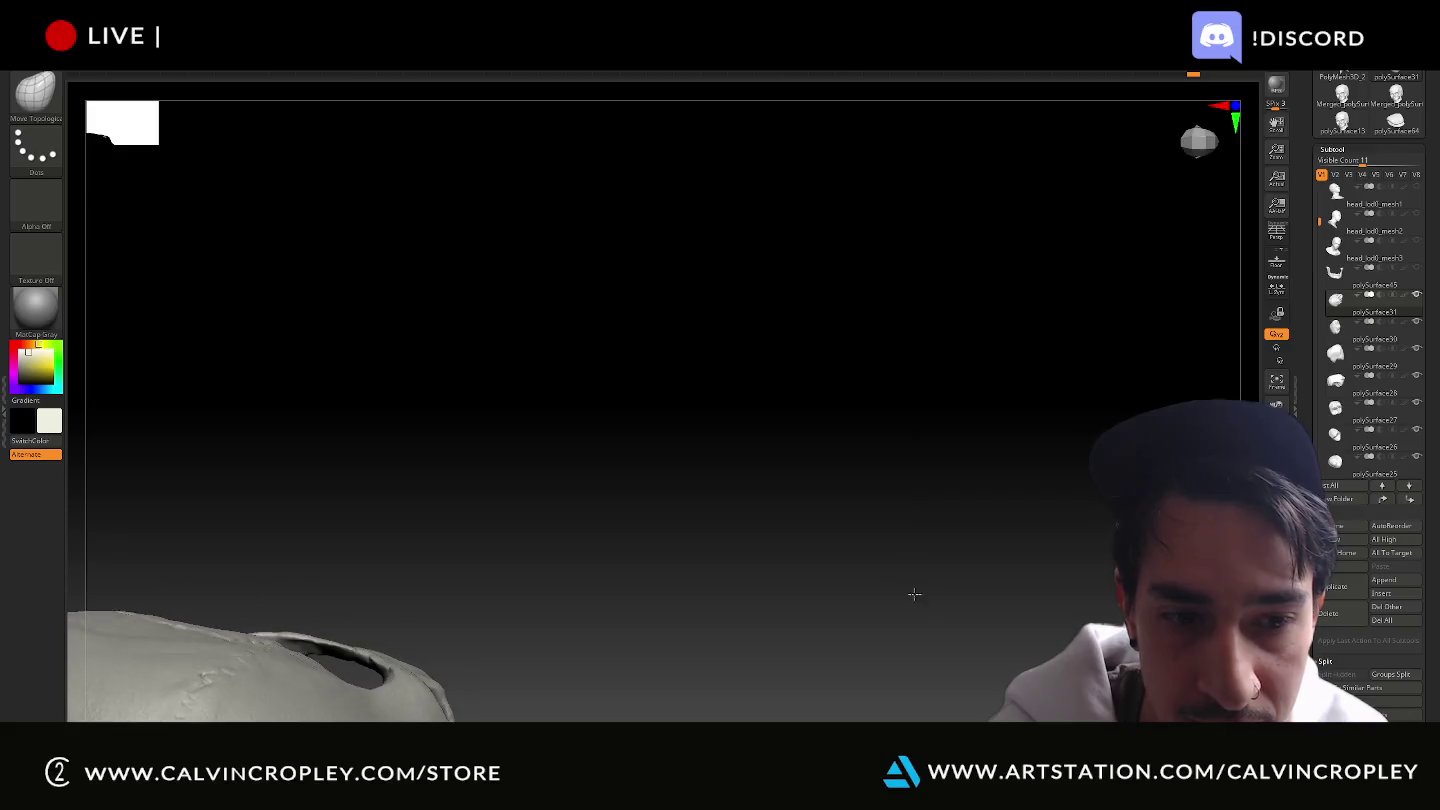
Orbit the skull to inspect the teeth and cheekbone from several angles.
mouse_move(791, 546)
mouse_down()
mouse_move(1048, 212)
mouse_move(944, 491)
mouse_move(926, 392)
mouse_move(1070, 450)
mouse_move(1040, 460)
mouse_move(971, 659)
mouse_move(955, 662)
mouse_move(926, 637)
mouse_move(930, 590)
mouse_move(980, 462)
mouse_up()
mouse_move(1151, 270)
mouse_down()
mouse_move(932, 283)
mouse_move(919, 328)
mouse_move(974, 315)
mouse_up()
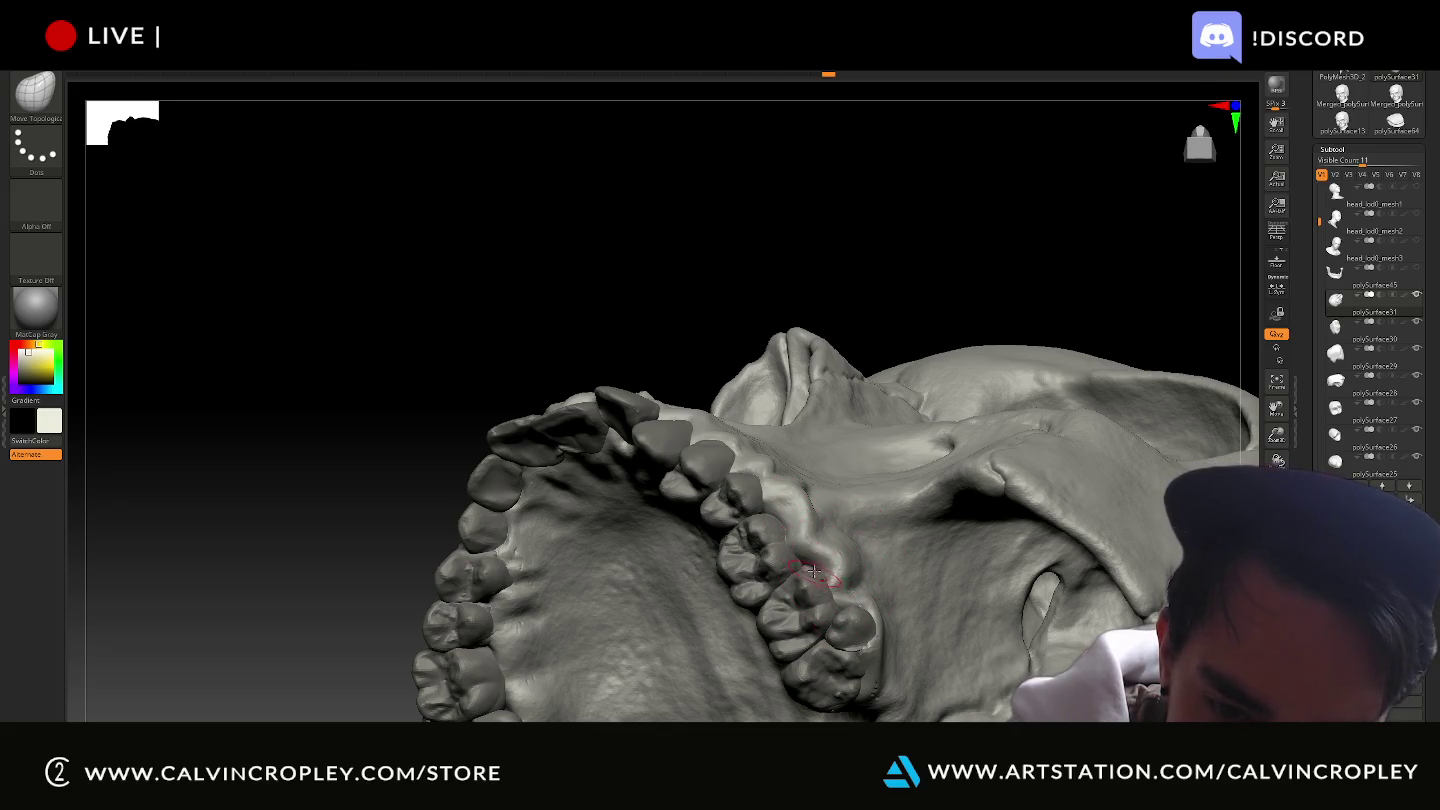
mouse_move(951, 292)
mouse_down()
mouse_move(960, 278)
mouse_move(844, 473)
mouse_up()
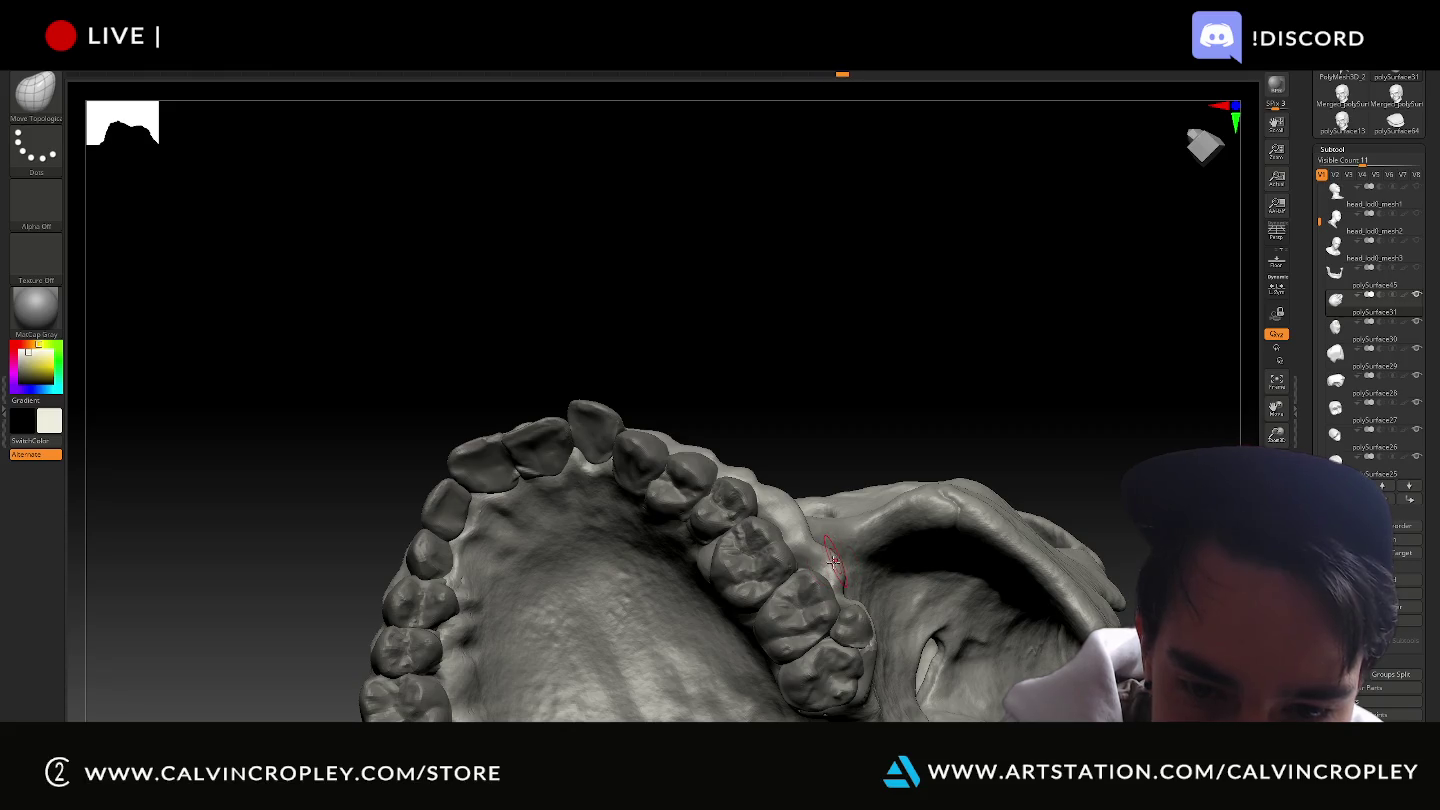
right_drag(845, 520, 837, 555)
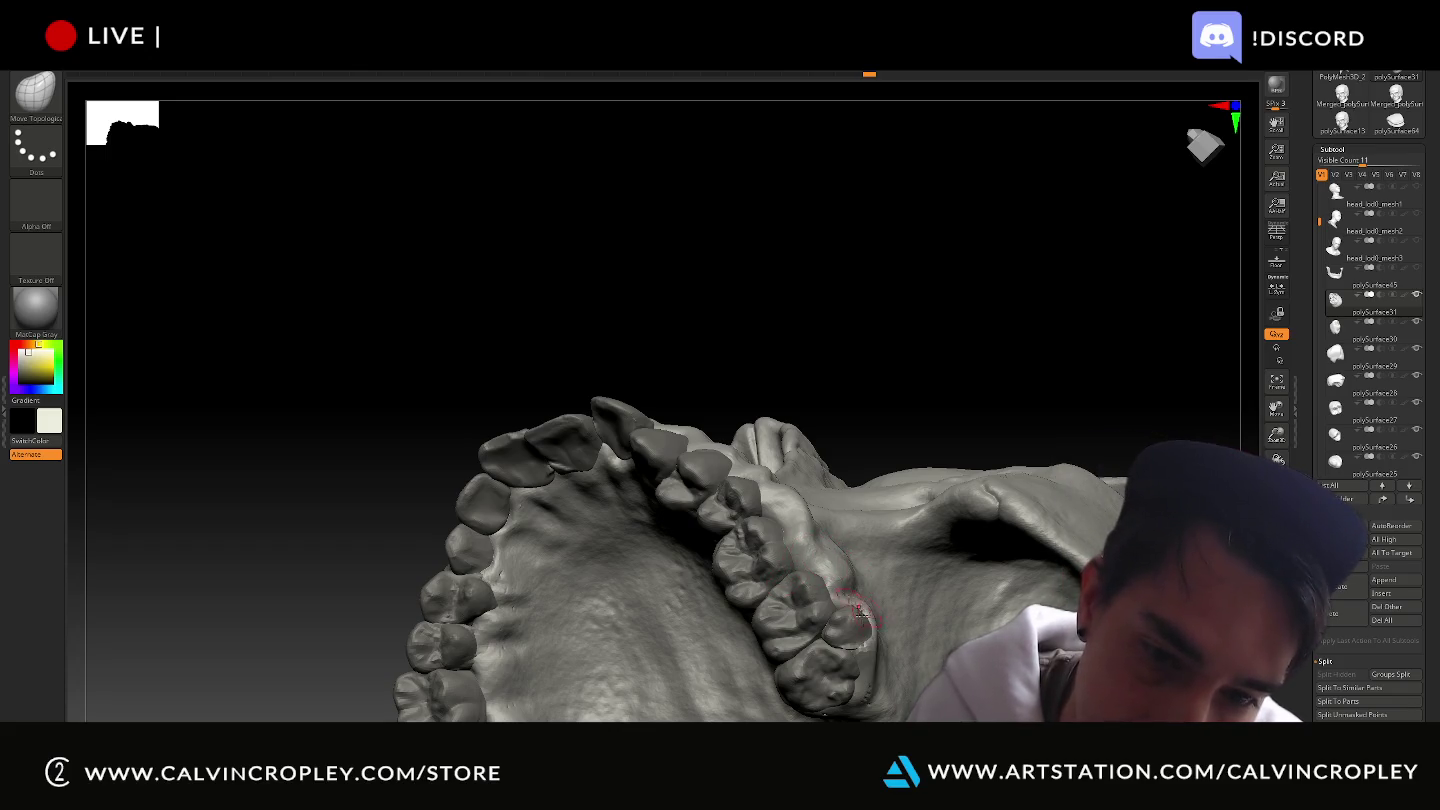
mouse_move(879, 454)
mouse_down()
mouse_move(912, 480)
mouse_move(889, 620)
mouse_move(877, 521)
mouse_move(872, 624)
mouse_up()
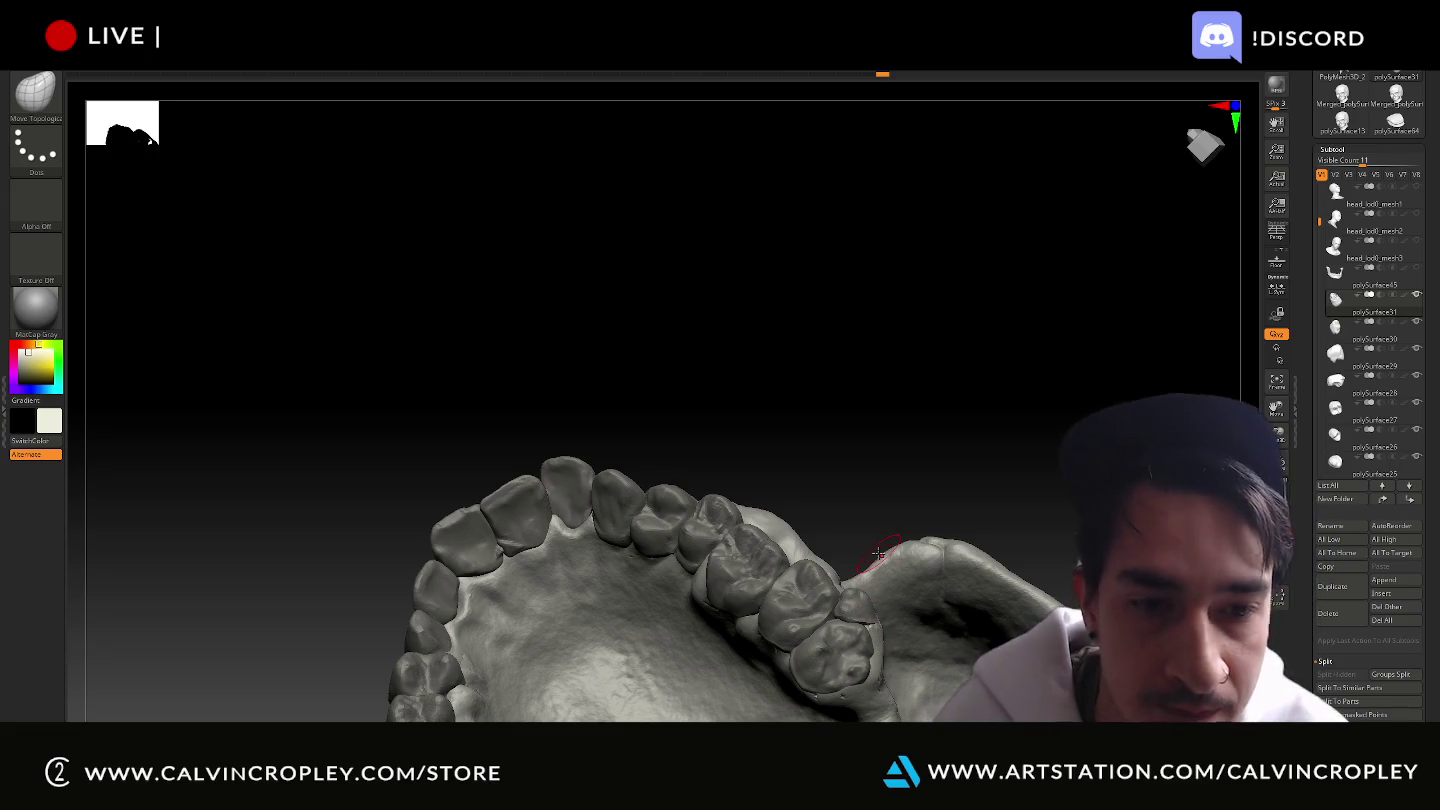
key(super)
key(Escape)
mouse_move(868, 489)
mouse_down()
mouse_move(863, 467)
mouse_move(856, 533)
mouse_move(875, 518)
mouse_up()
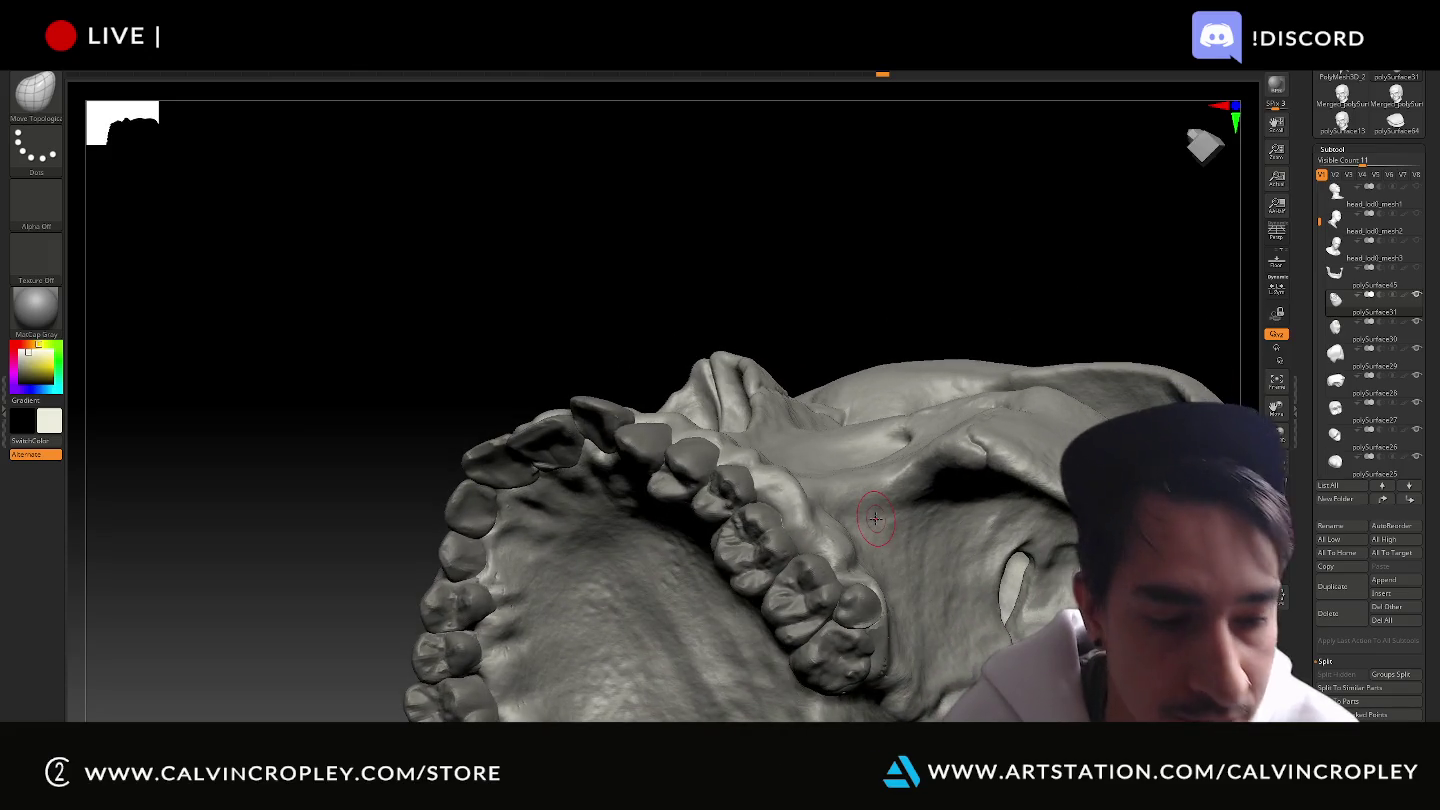
Search 'chat' in the Windows Start menu to launch ChatGPT and show its Library.
key(super)
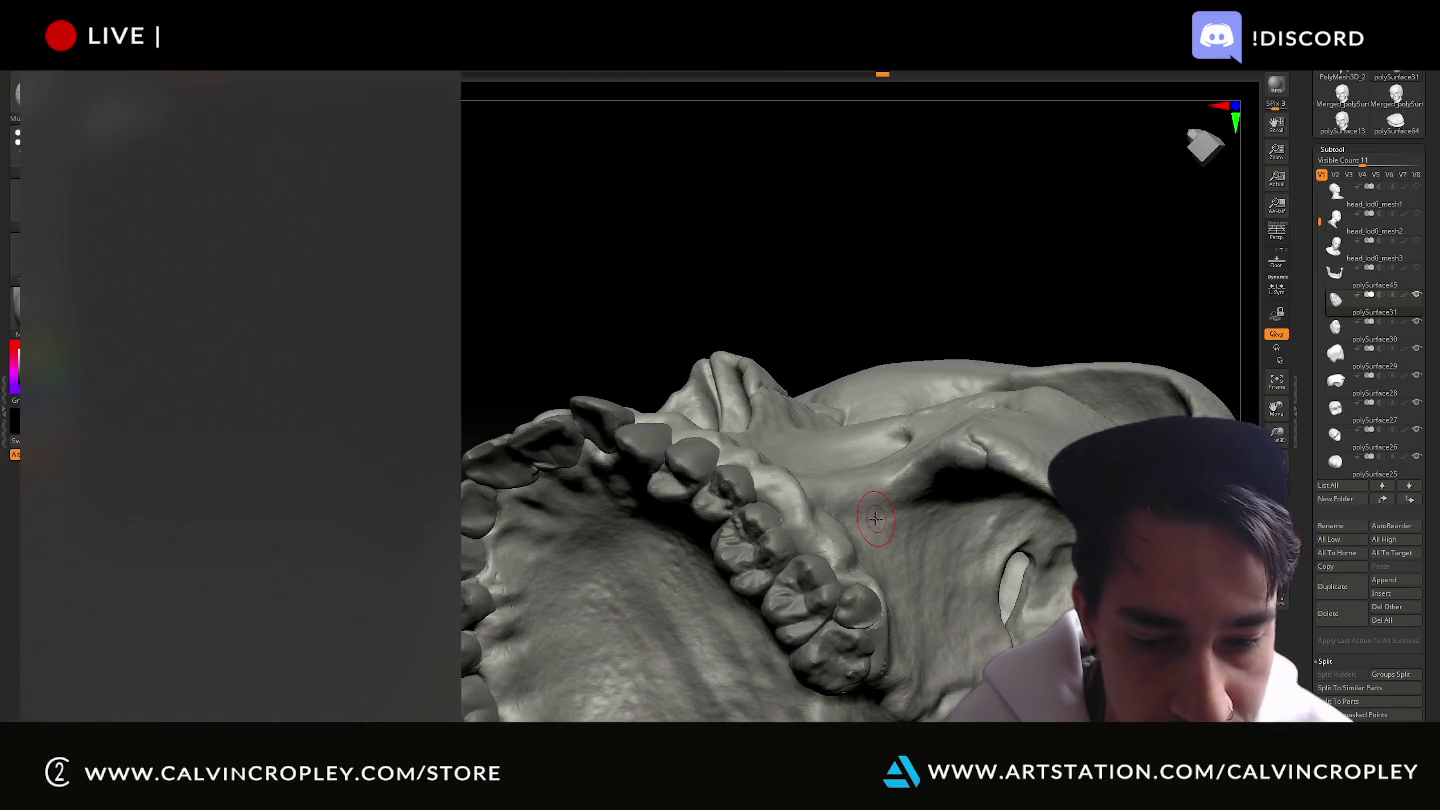
text(chat)
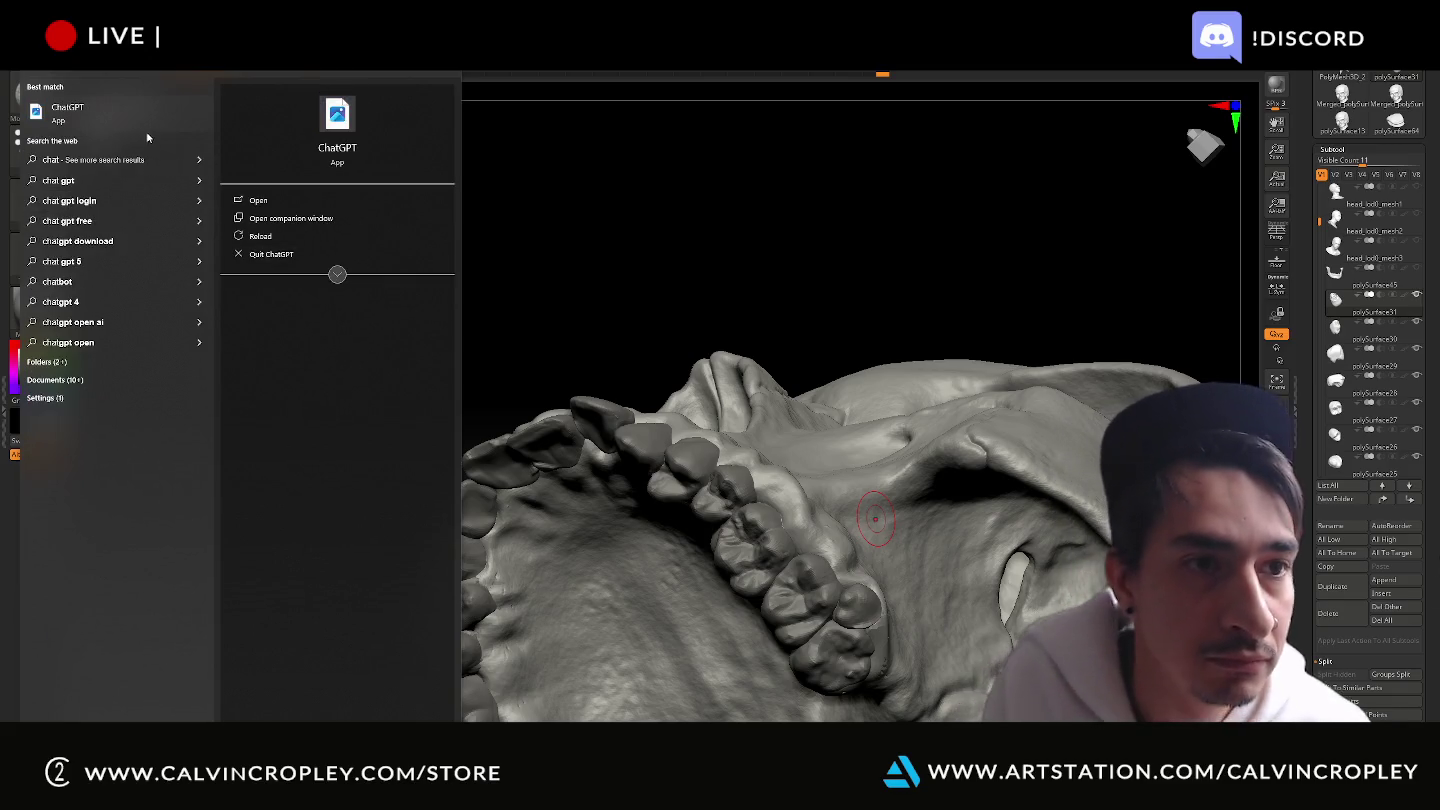
key(Escape)
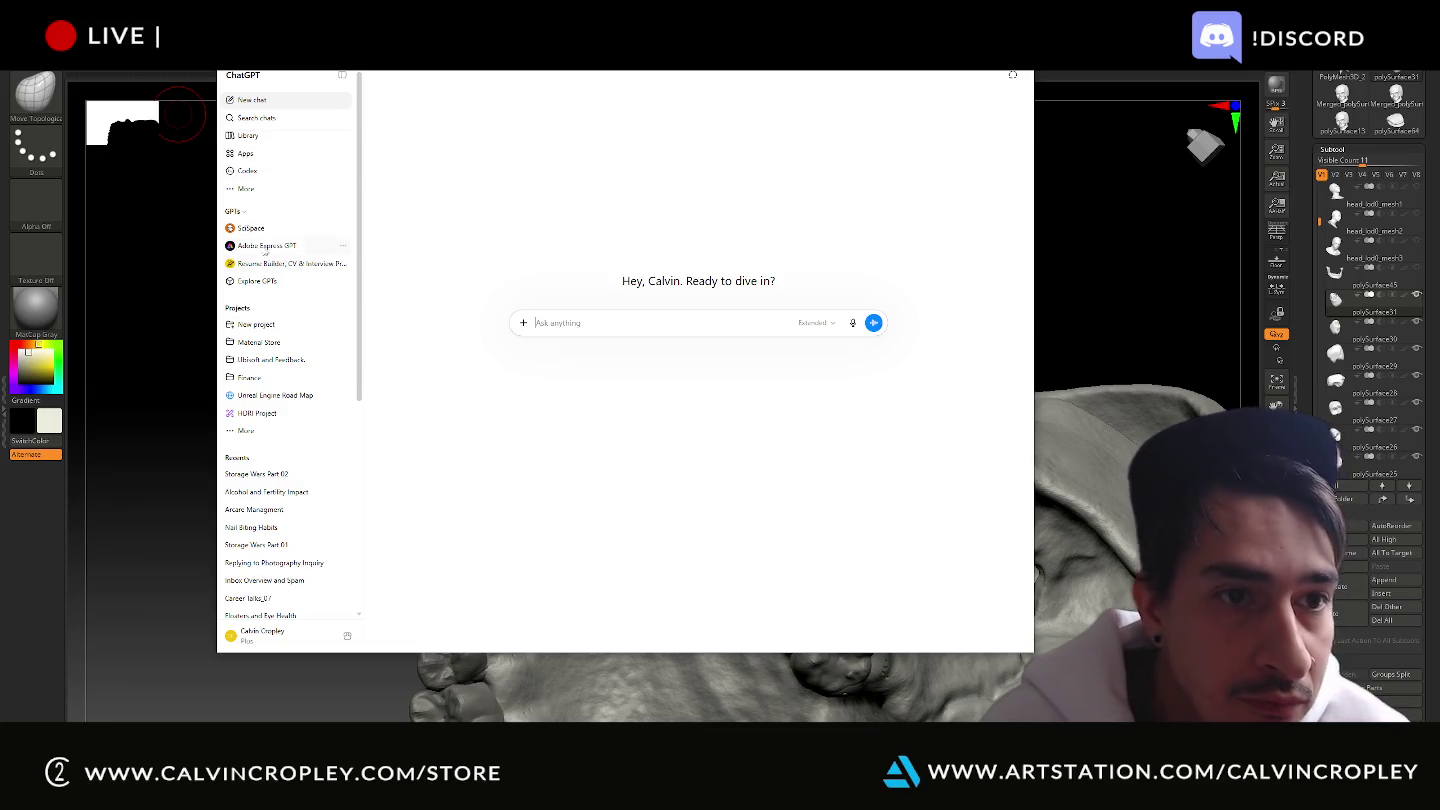
click(252, 136)
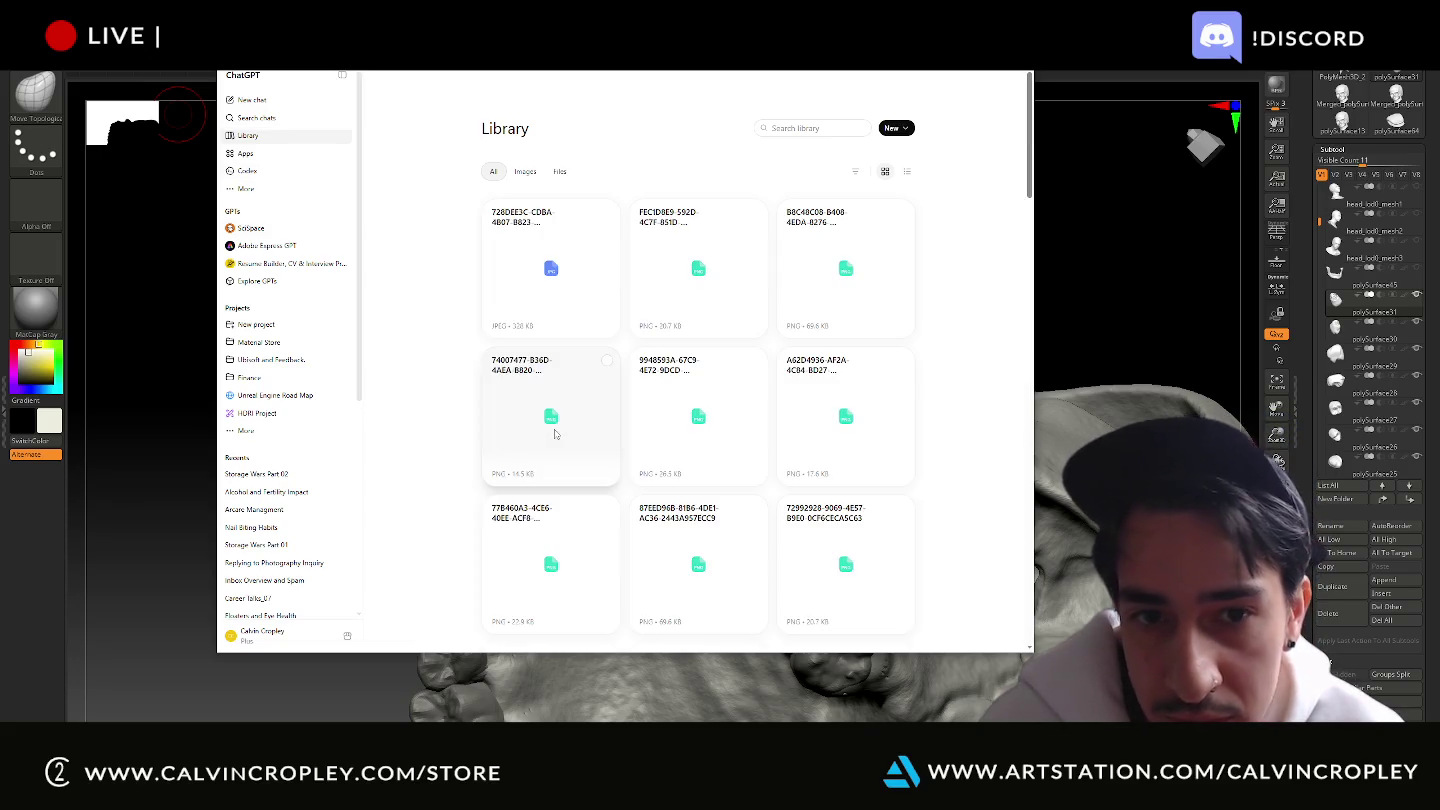
Scroll through the ChatGPT Library's image grid, then switch back to the ZBrush skull.
scroll(698, 314, down, 3)
scroll(698, 314, down, 5)
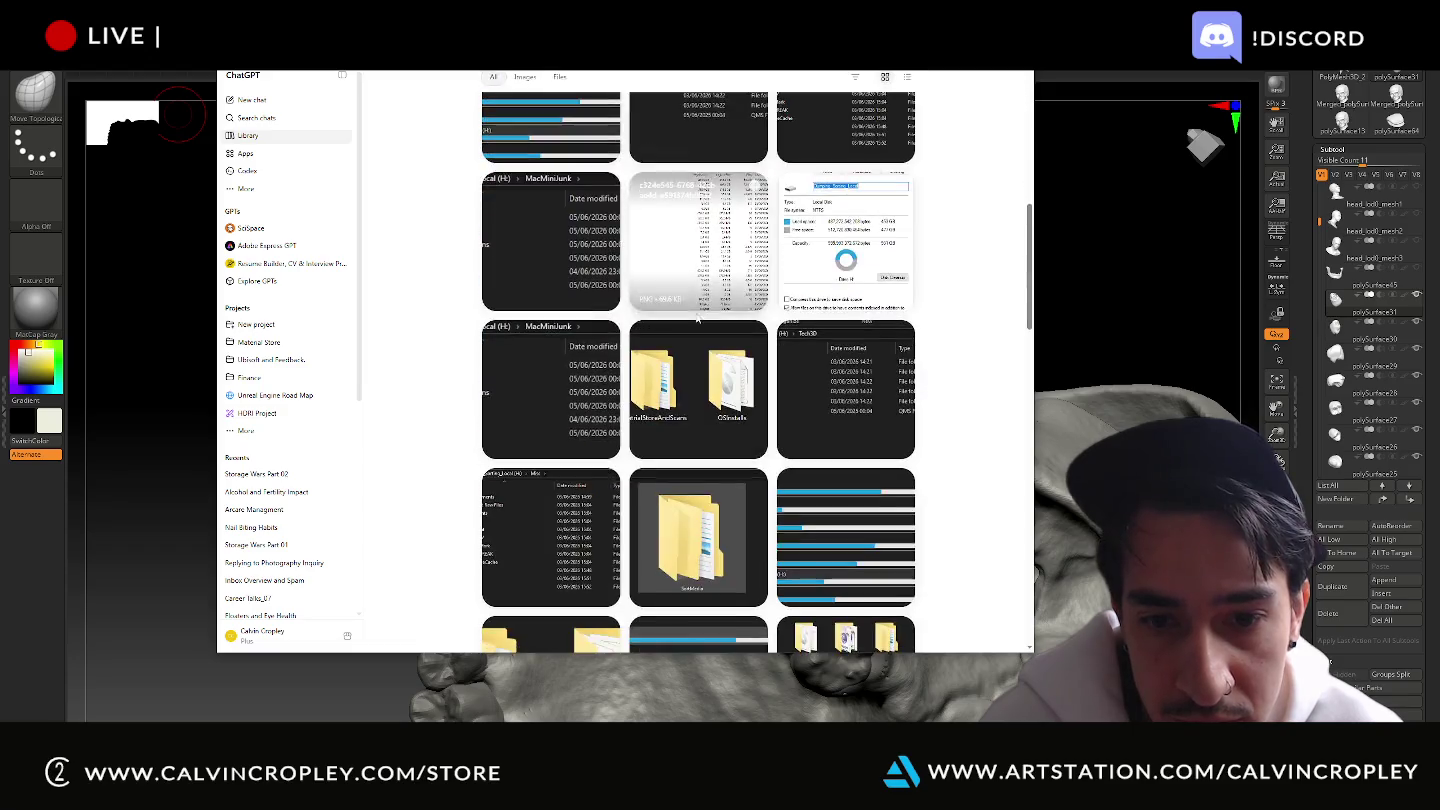
scroll(695, 317, down, 5)
scroll(690, 320, down, 5)
scroll(686, 323, down, 5)
scroll(684, 326, down, 4)
scroll(665, 334, down, 1)
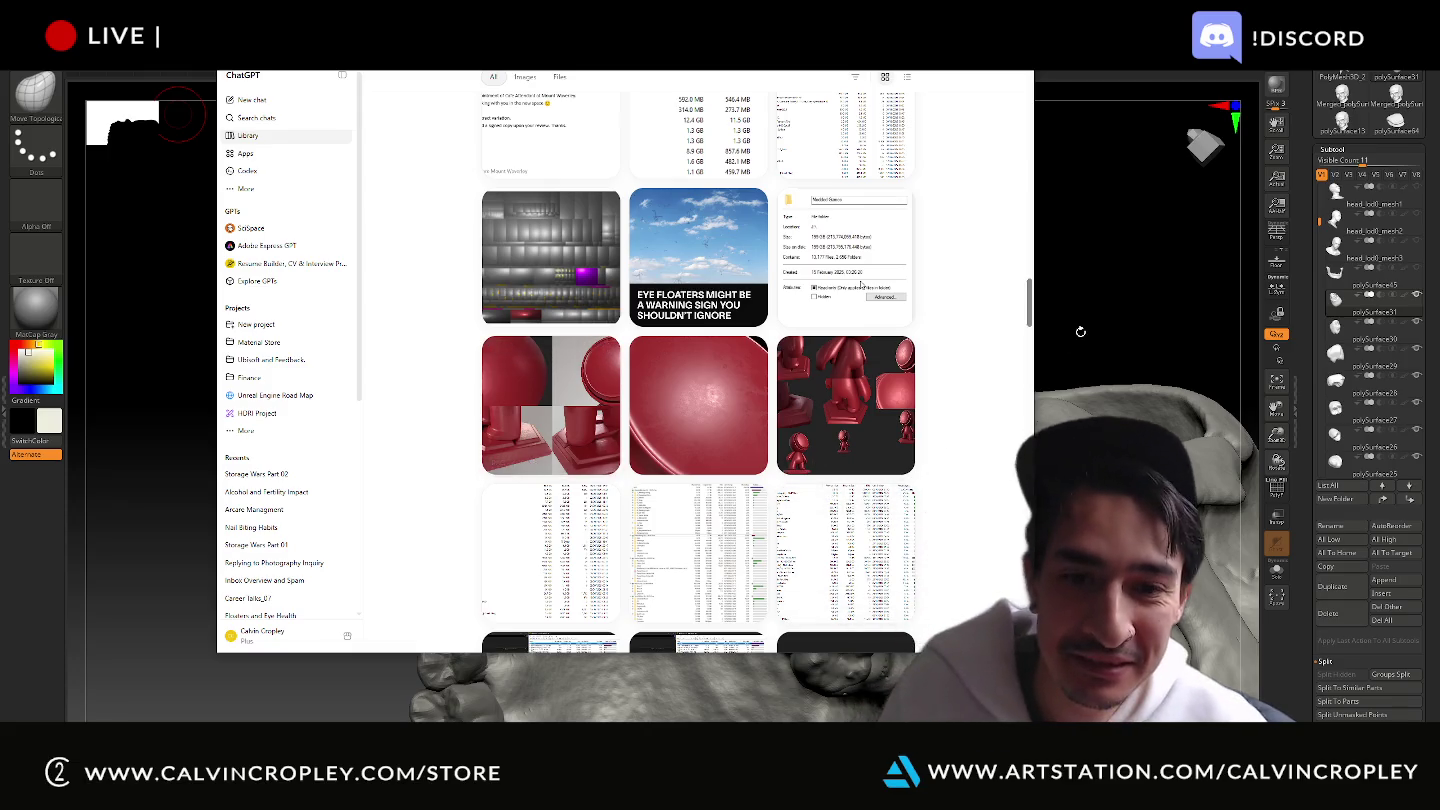
scroll(861, 286, down, 3)
scroll(800, 320, down, 3)
scroll(743, 366, down, 4)
scroll(743, 366, down, 3)
scroll(743, 366, down, 3)
scroll(743, 366, down, 3)
scroll(743, 367, down, 3)
scroll(743, 367, down, 3)
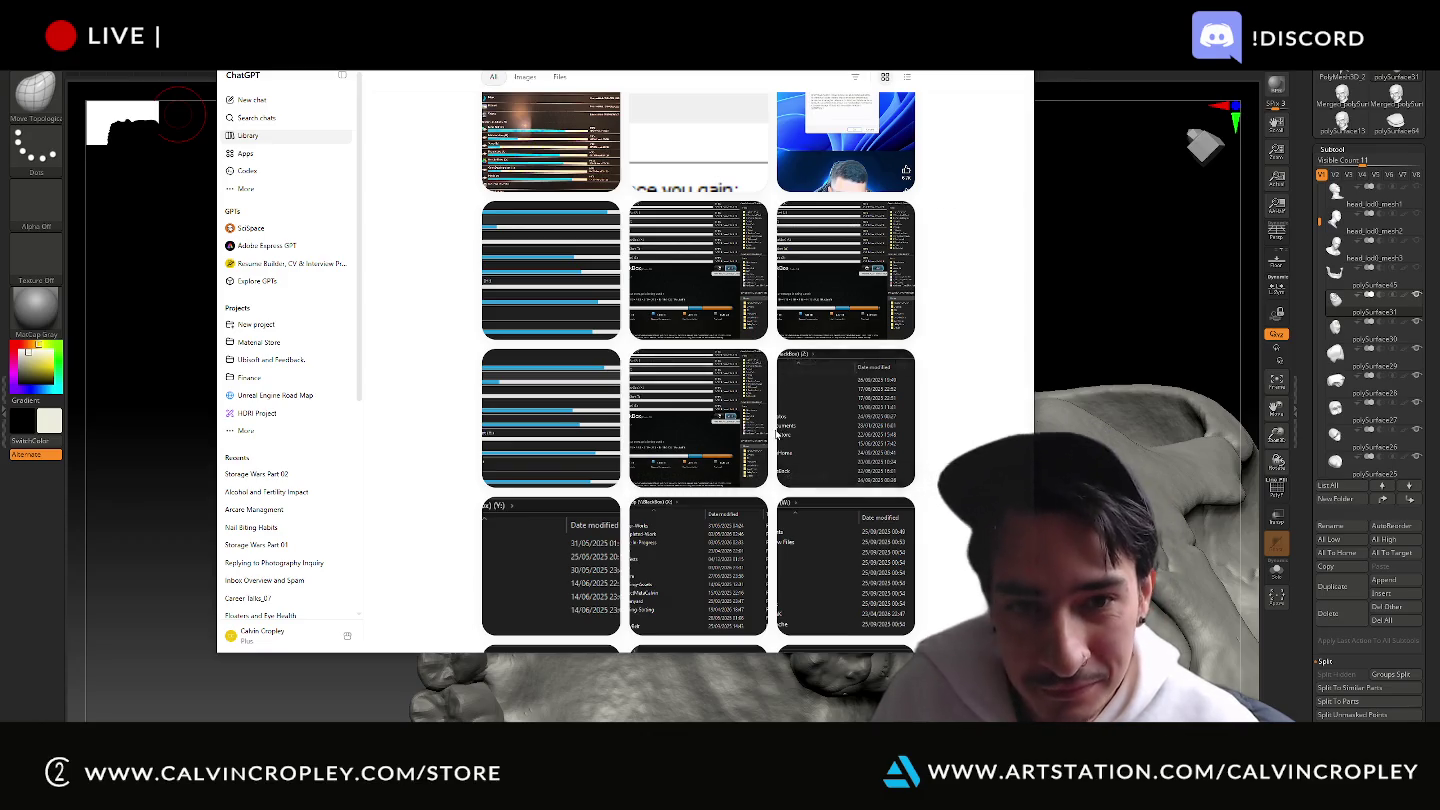
scroll(782, 436, down, 3)
scroll(782, 436, down, 3)
scroll(782, 436, down, 2)
scroll(782, 436, down, 3)
scroll(785, 437, up, 2)
scroll(785, 437, down, 3)
scroll(787, 440, down, 1)
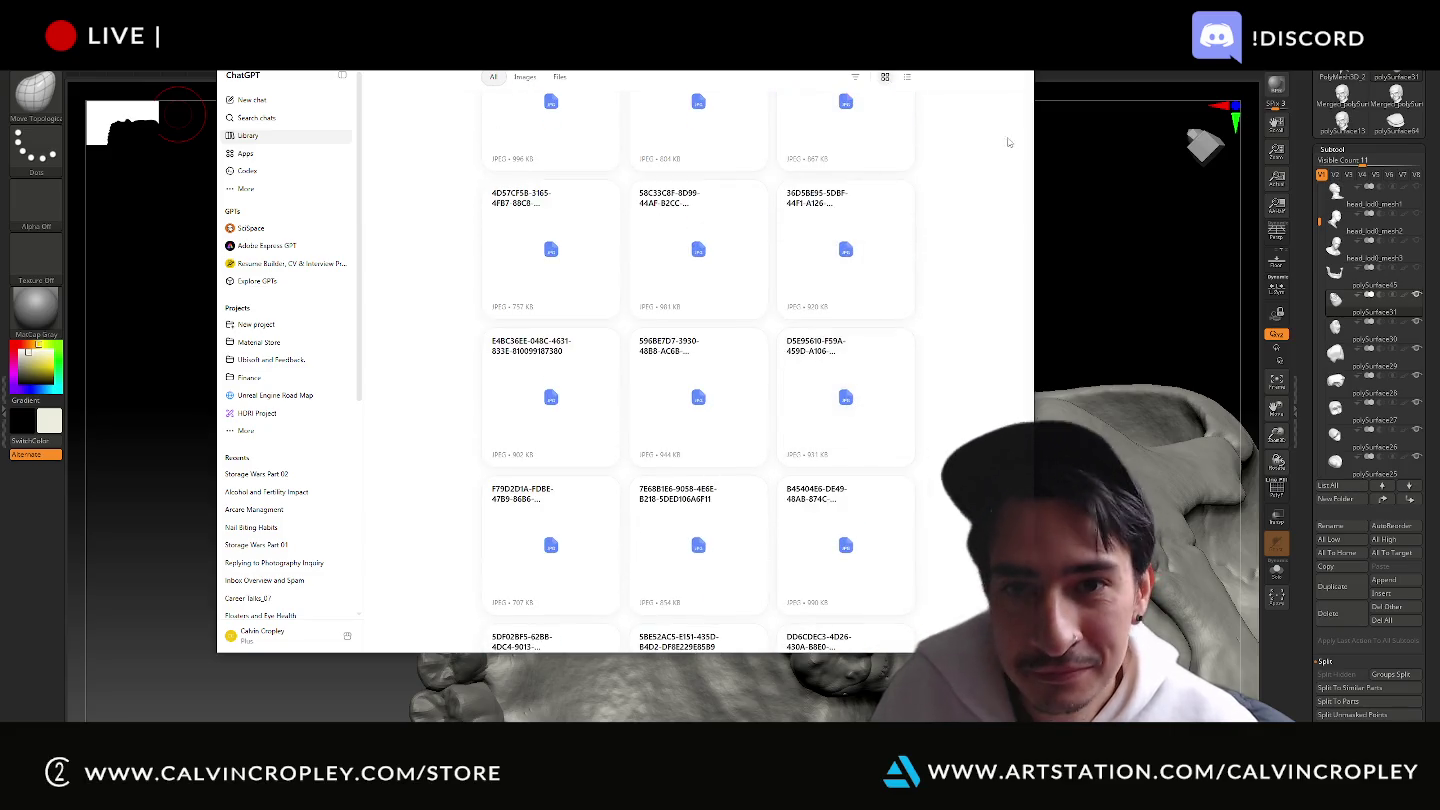
key(alt+Tab)
drag(861, 288, 879, 294)
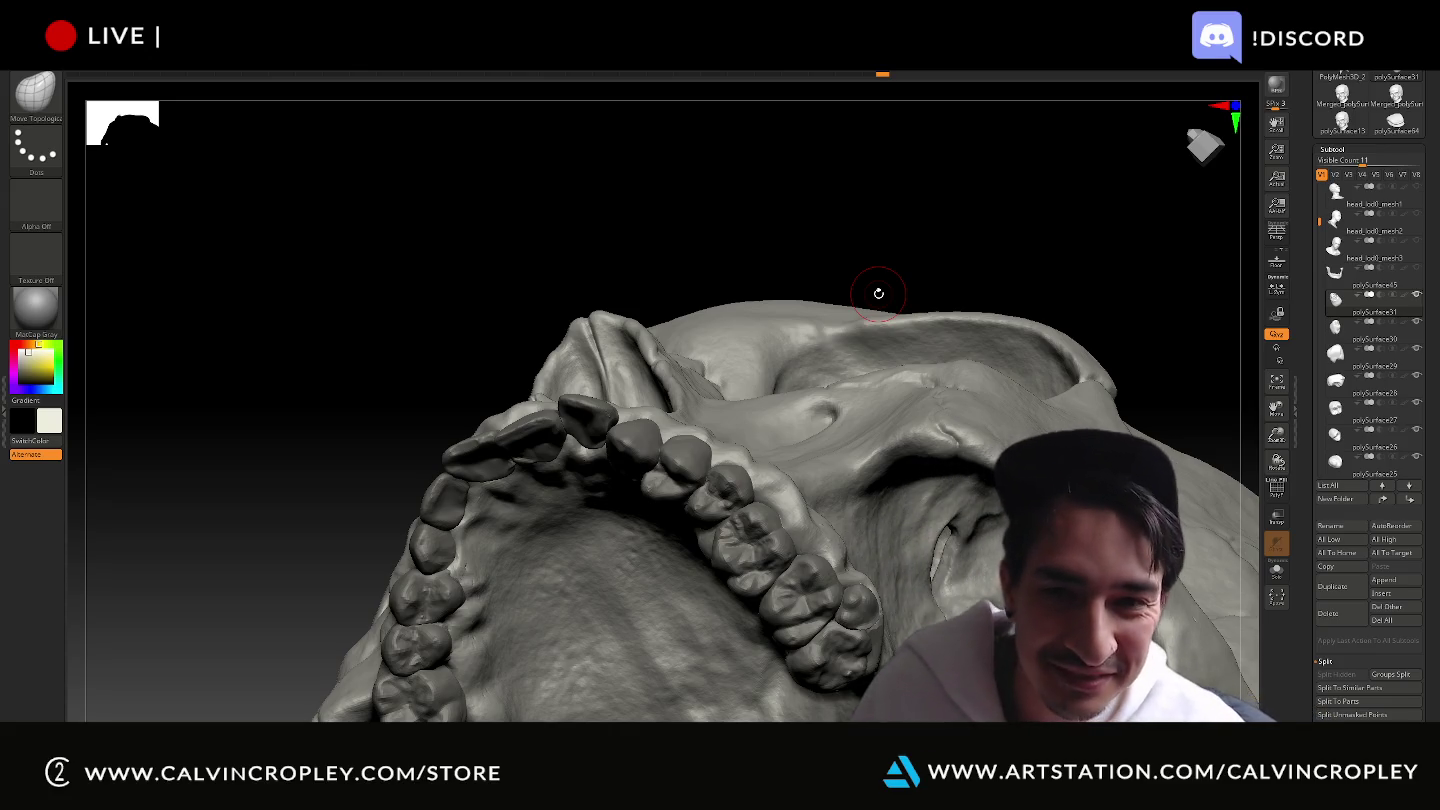
mouse_move(878, 293)
mouse_down()
mouse_move(1192, 342)
mouse_move(1131, 447)
mouse_move(787, 619)
mouse_up()
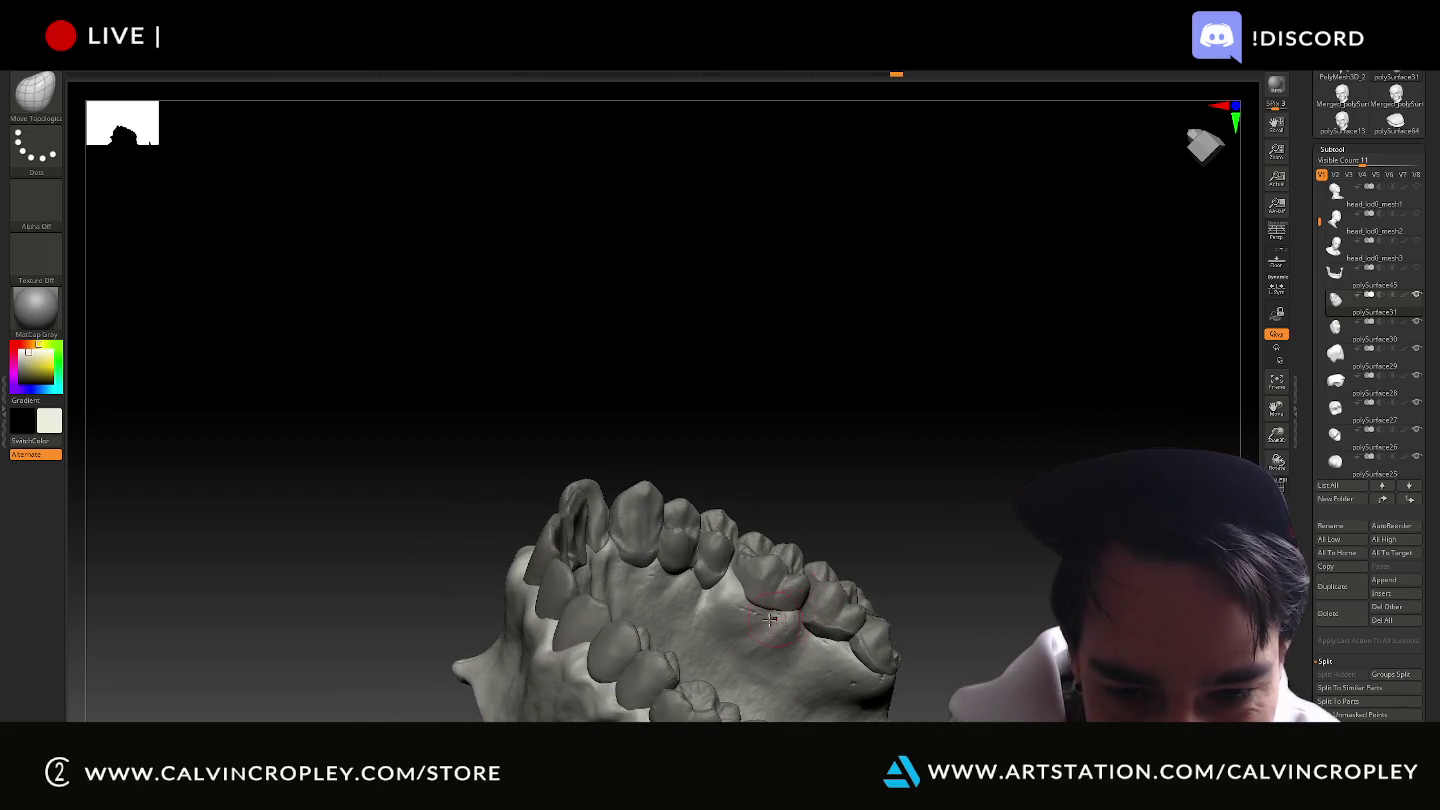
mouse_move(886, 489)
mouse_down()
mouse_move(844, 557)
mouse_move(782, 591)
mouse_up()
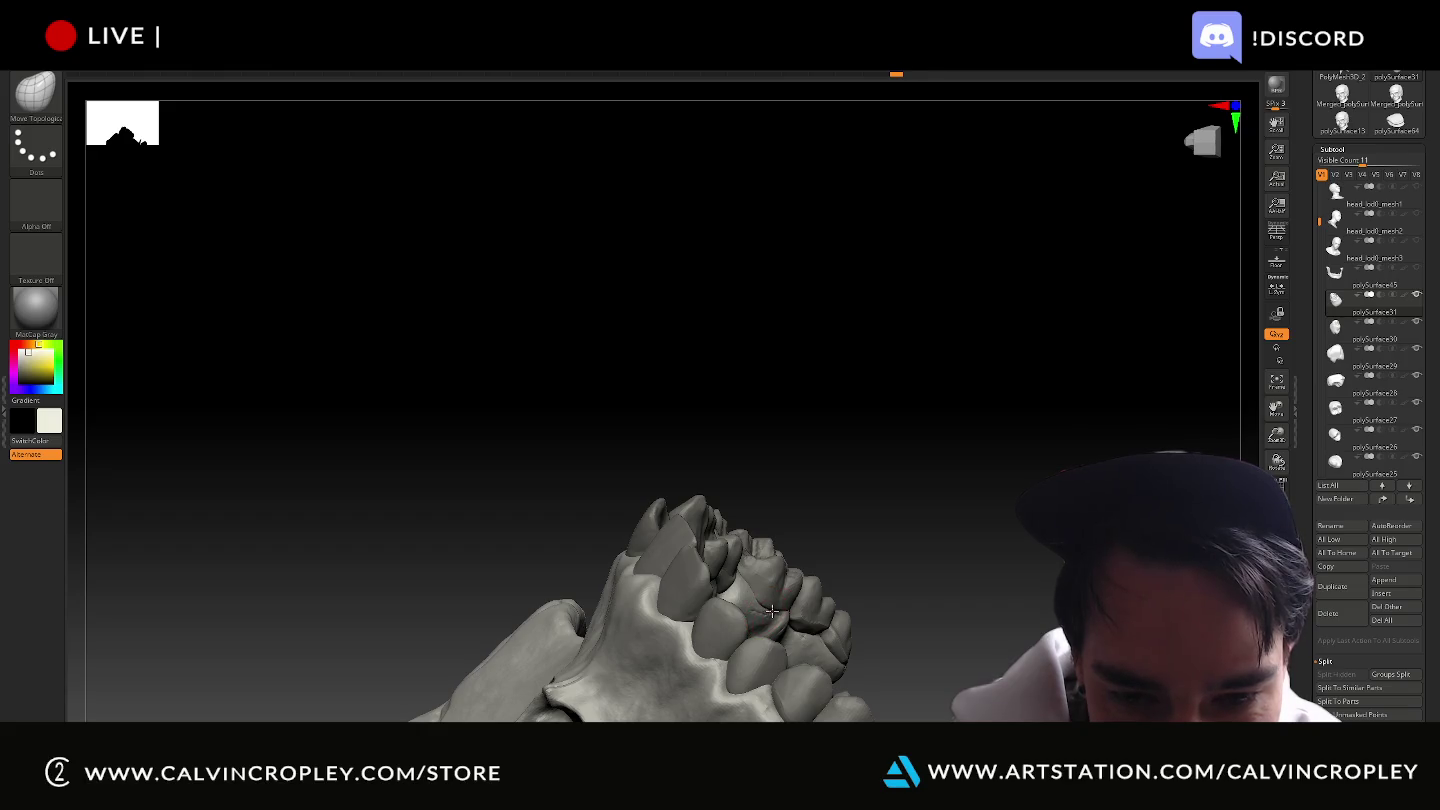
drag(785, 610, 766, 613)
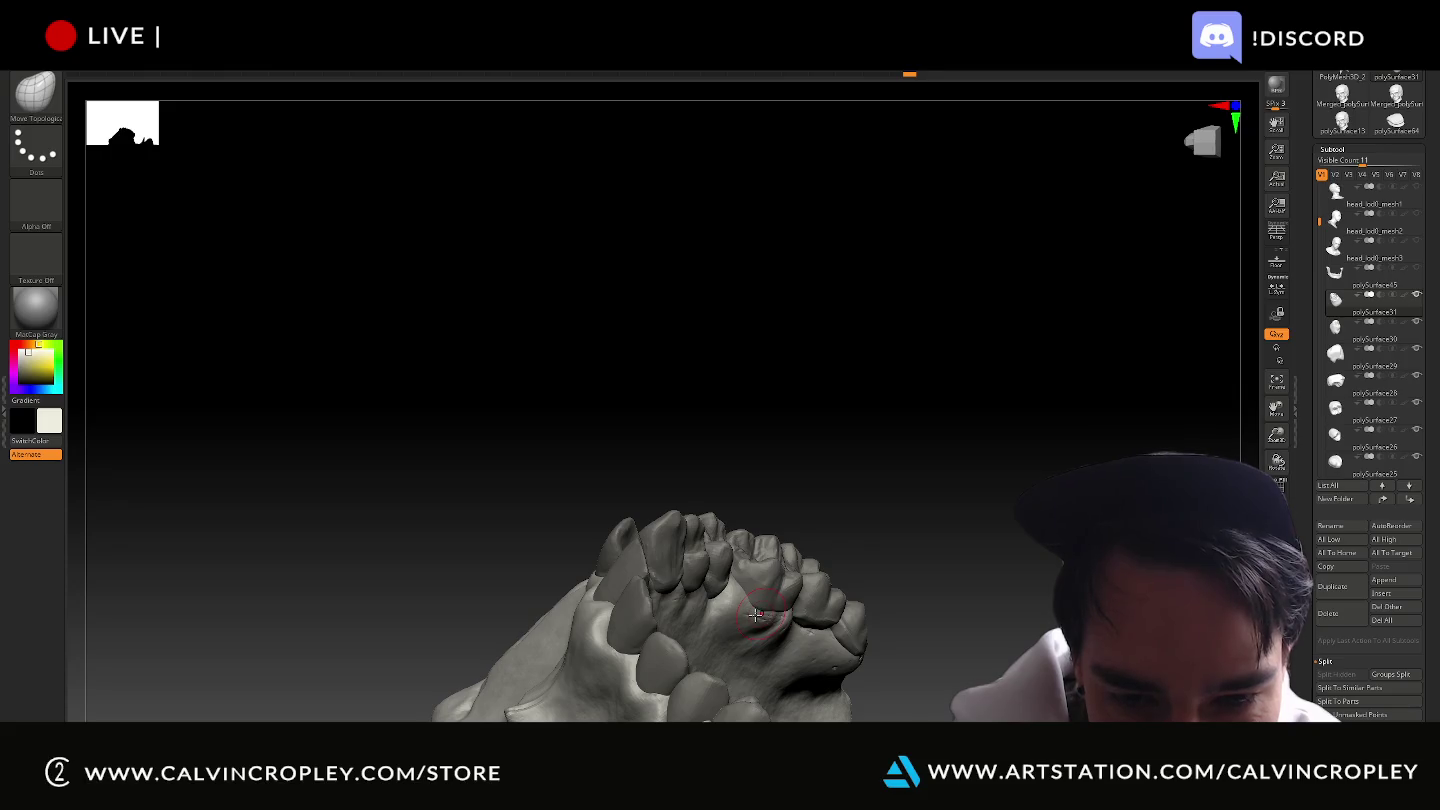
mouse_move(821, 528)
mouse_down()
mouse_move(877, 505)
mouse_move(829, 537)
mouse_up()
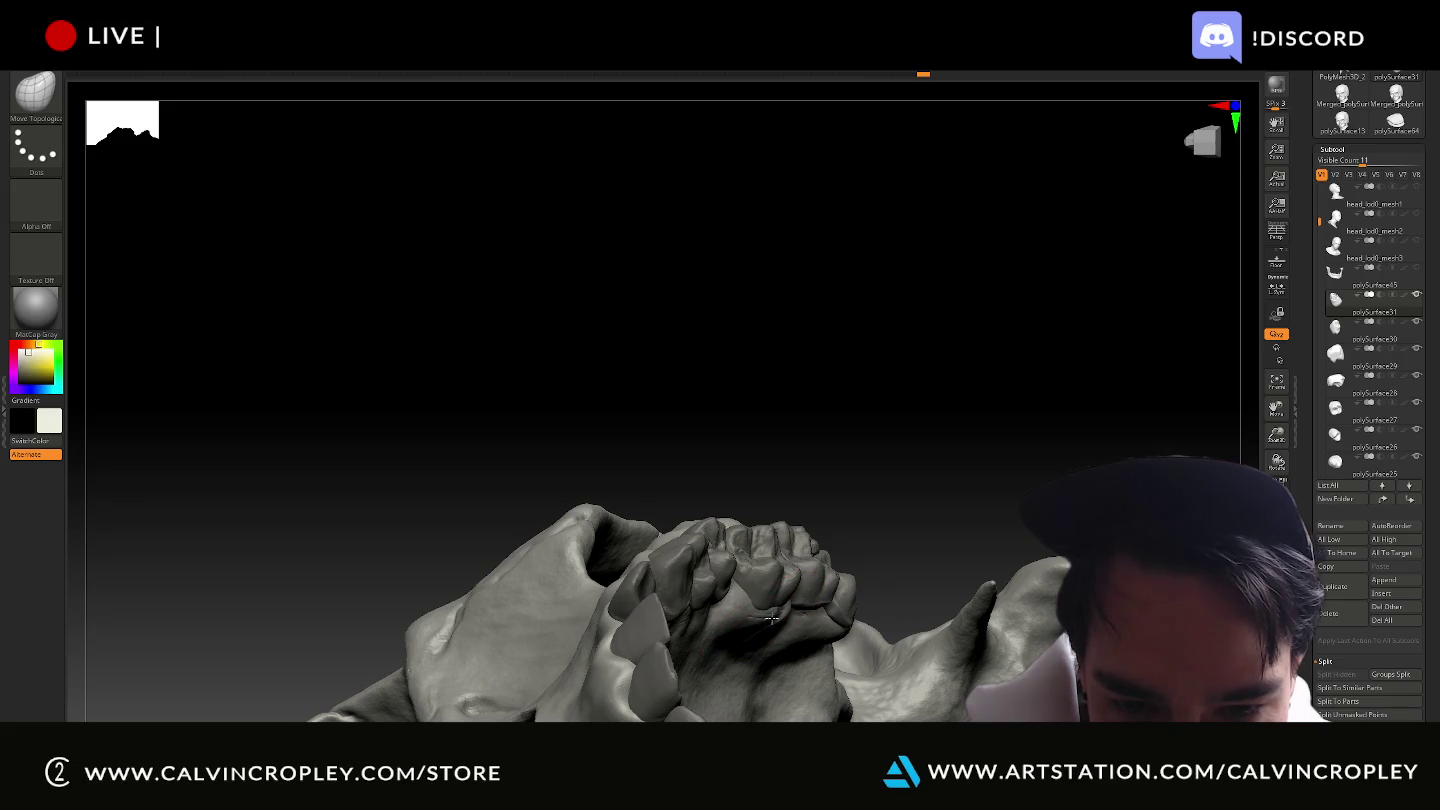
mouse_move(921, 495)
mouse_down()
mouse_move(903, 476)
mouse_move(888, 484)
mouse_move(941, 632)
mouse_move(824, 567)
mouse_up()
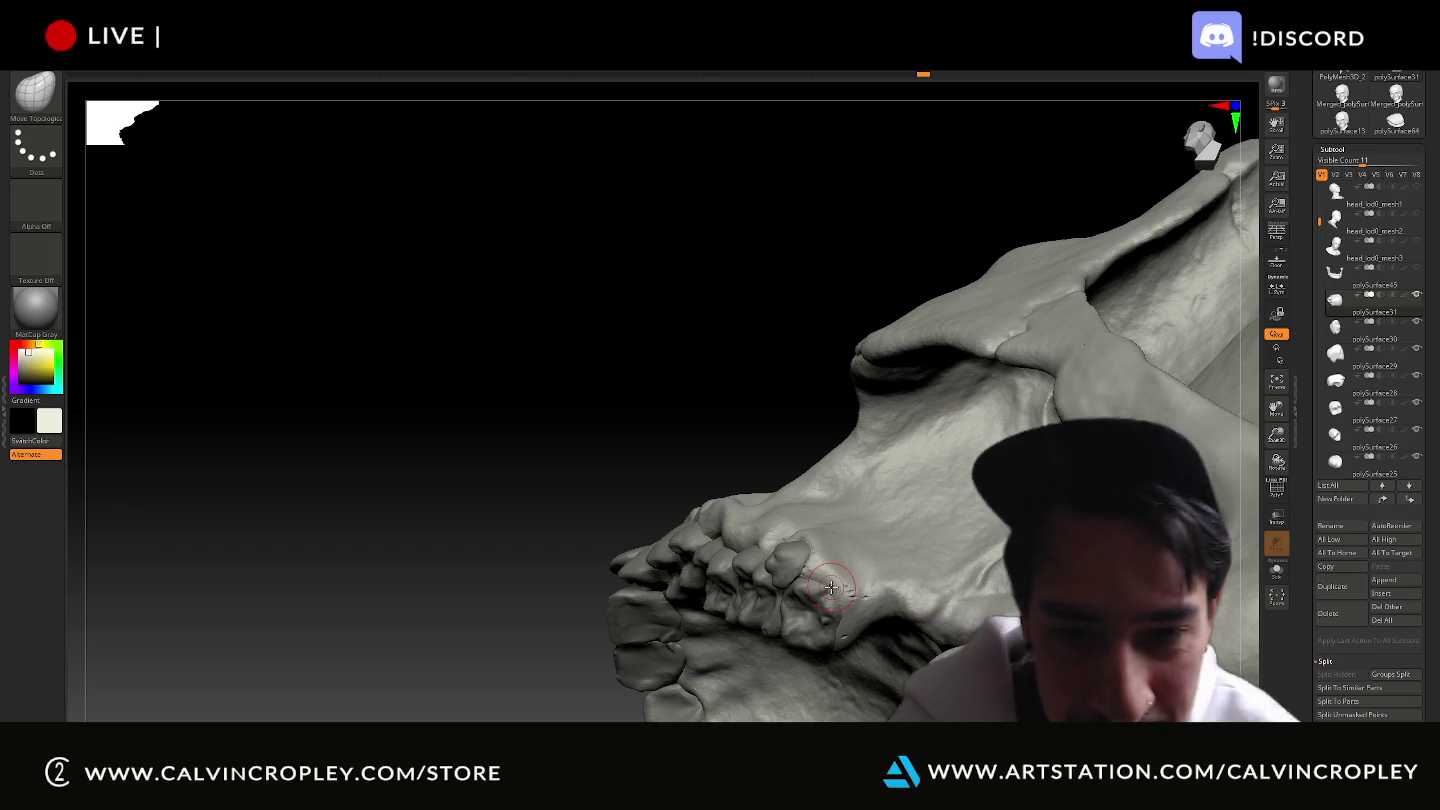
mouse_move(718, 407)
mouse_down()
mouse_move(763, 484)
mouse_move(742, 515)
mouse_up()
mouse_move(742, 515)
right_down()
mouse_move(786, 553)
mouse_move(1084, 508)
right_up()
right_drag(1075, 620, 814, 545)
mouse_move(683, 508)
right_down()
mouse_move(552, 470)
mouse_move(386, 305)
mouse_move(286, 394)
mouse_move(821, 387)
mouse_move(781, 478)
mouse_move(215, 312)
right_up()
mouse_move(223, 156)
right_down()
mouse_move(553, 578)
mouse_move(751, 246)
right_up()
mouse_move(572, 656)
right_down()
mouse_move(913, 675)
mouse_move(938, 633)
mouse_move(876, 454)
right_up()
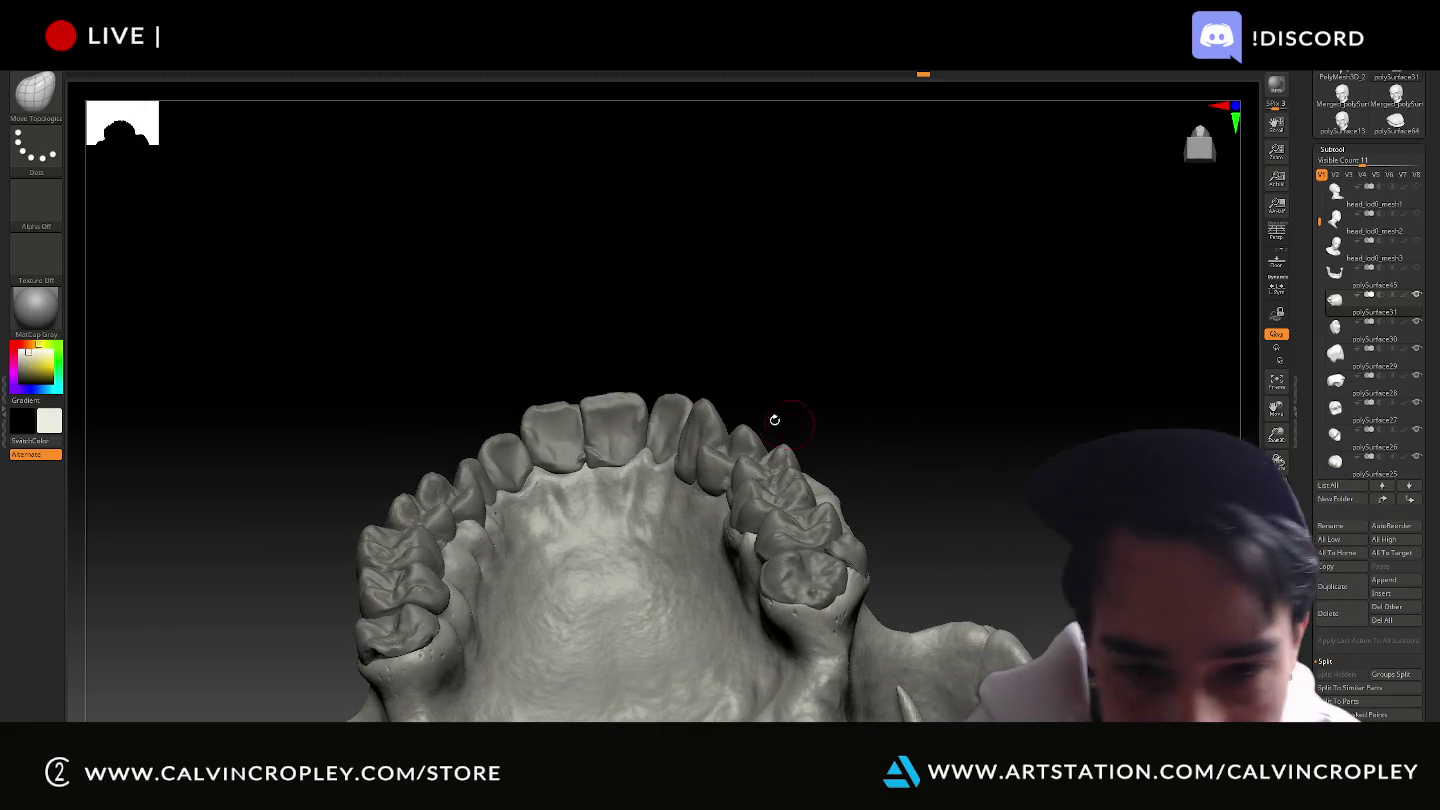
mouse_move(961, 386)
right_down()
mouse_move(1022, 521)
mouse_move(952, 425)
mouse_move(671, 565)
right_up()
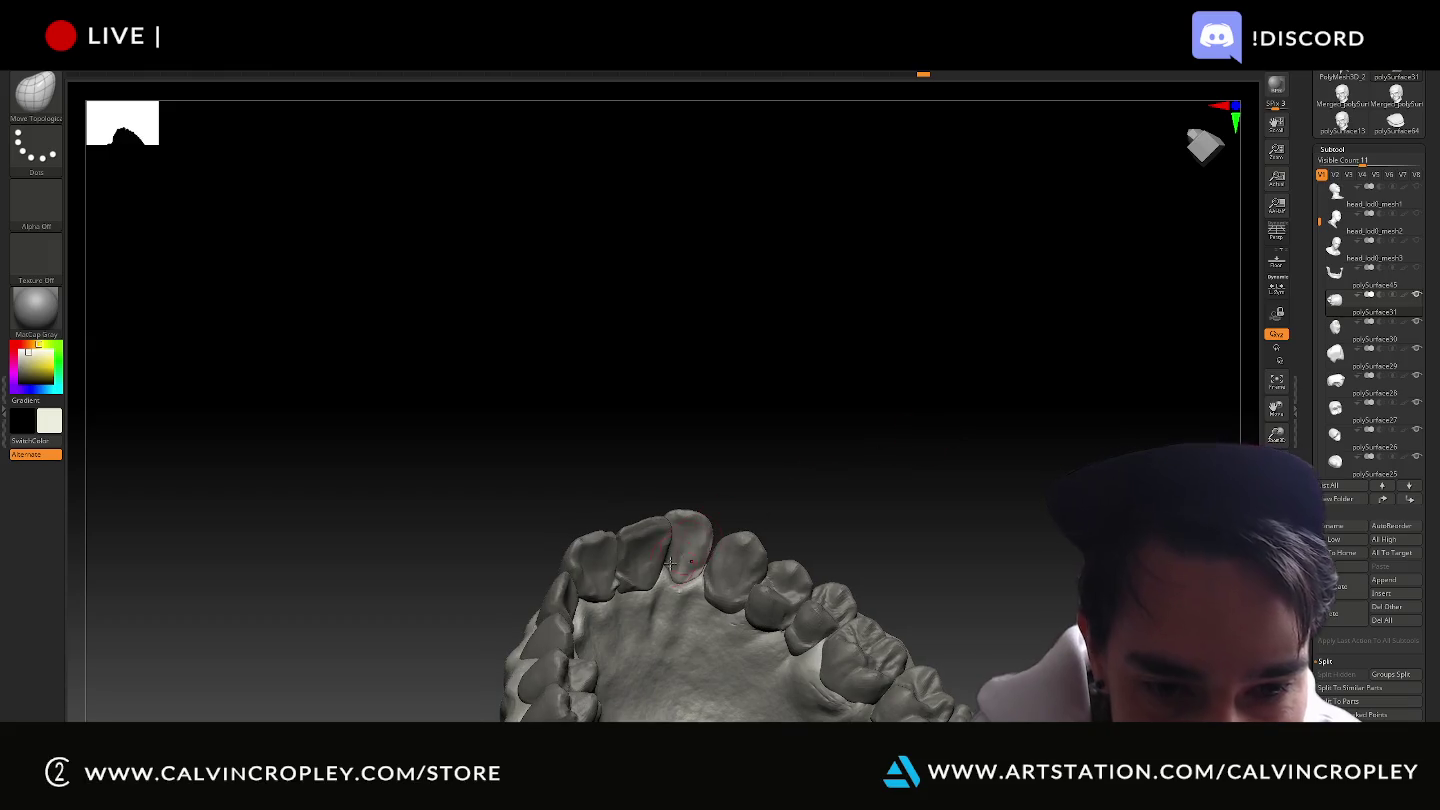
mouse_move(784, 443)
right_down()
mouse_move(800, 434)
mouse_move(775, 453)
right_up()
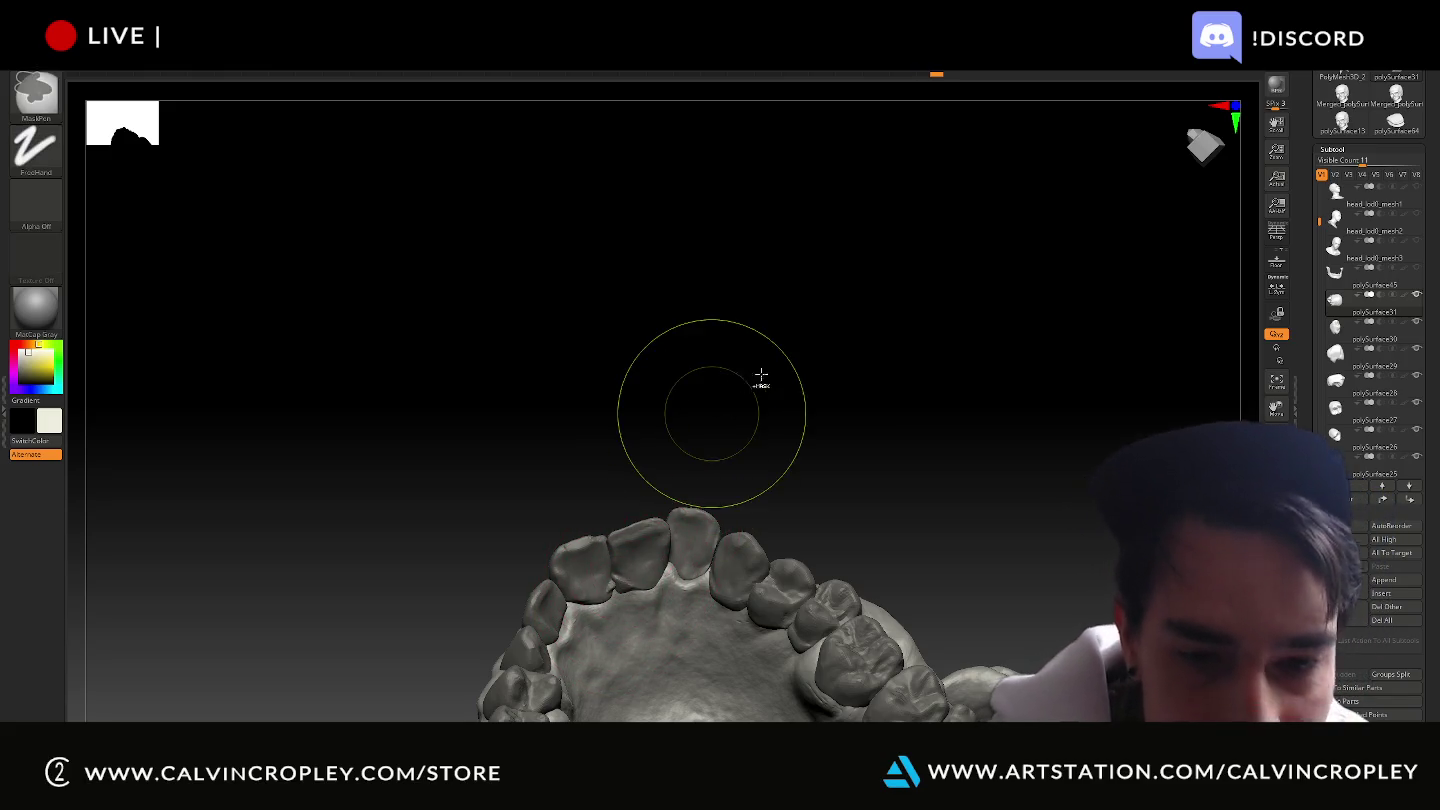
mouse_move(835, 375)
right_down()
mouse_move(893, 351)
mouse_move(804, 453)
right_up()
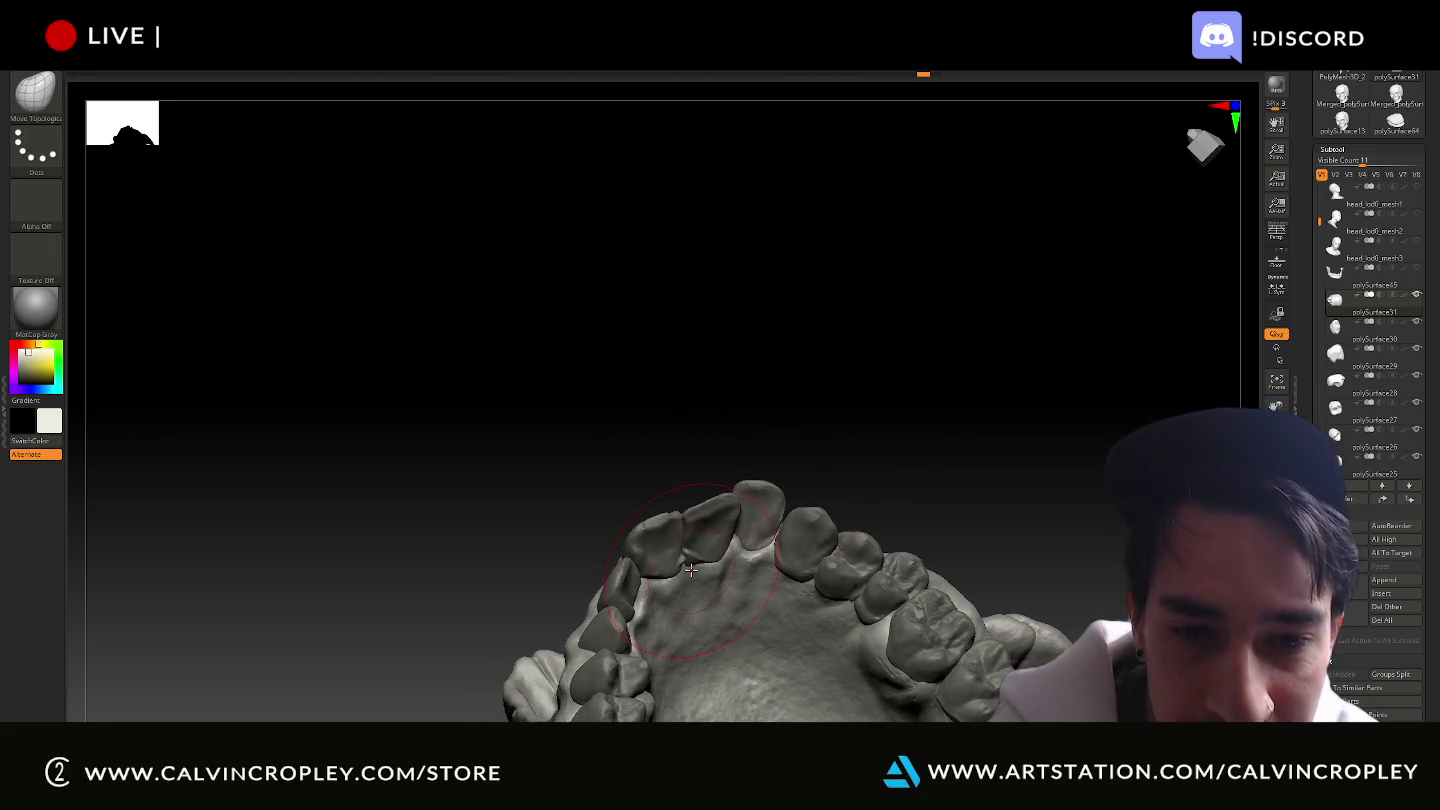
mouse_move(697, 576)
right_down()
mouse_move(820, 434)
mouse_move(836, 450)
mouse_move(807, 460)
mouse_move(728, 552)
mouse_move(829, 370)
mouse_move(765, 440)
right_up()
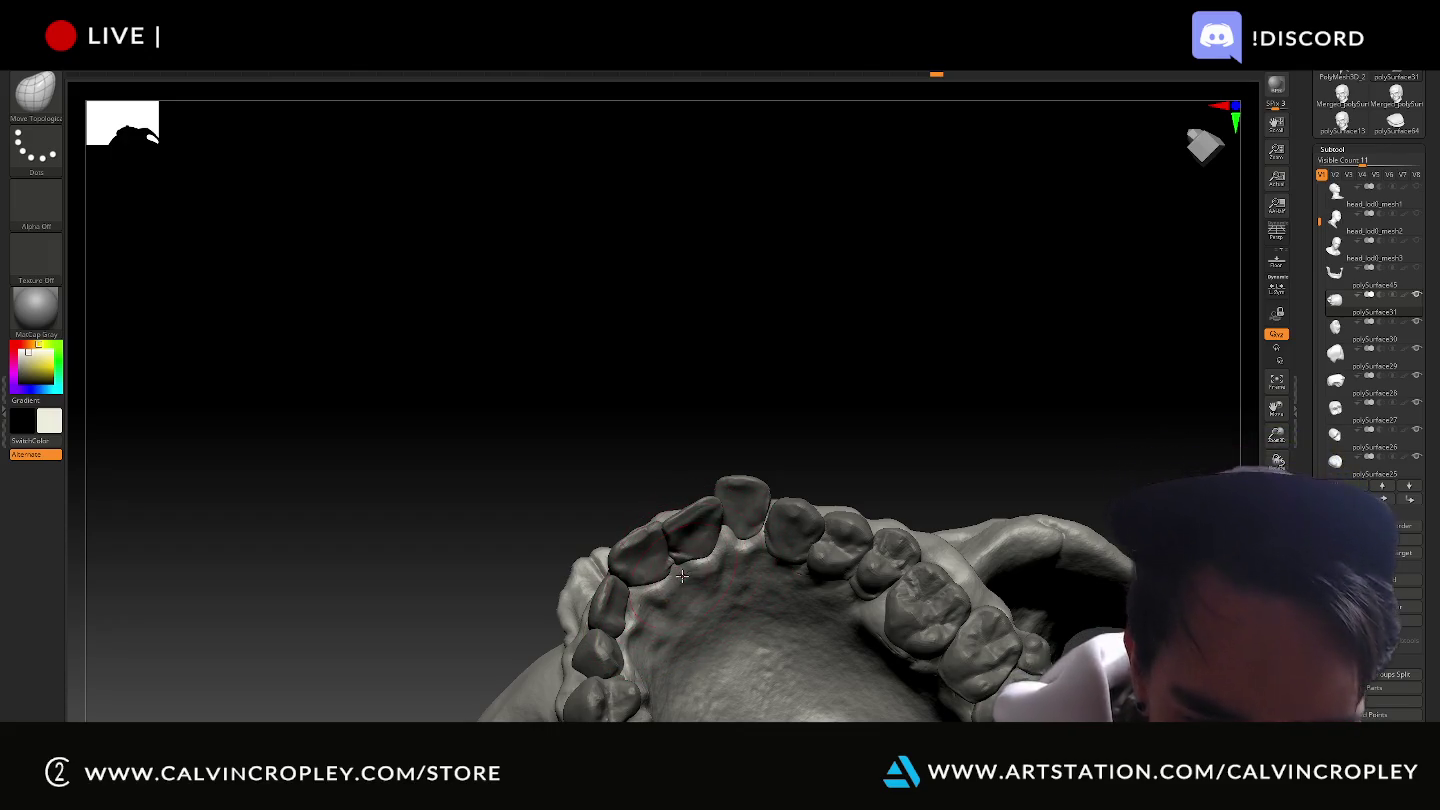
mouse_move(707, 423)
right_down()
mouse_move(694, 347)
mouse_move(659, 584)
right_up()
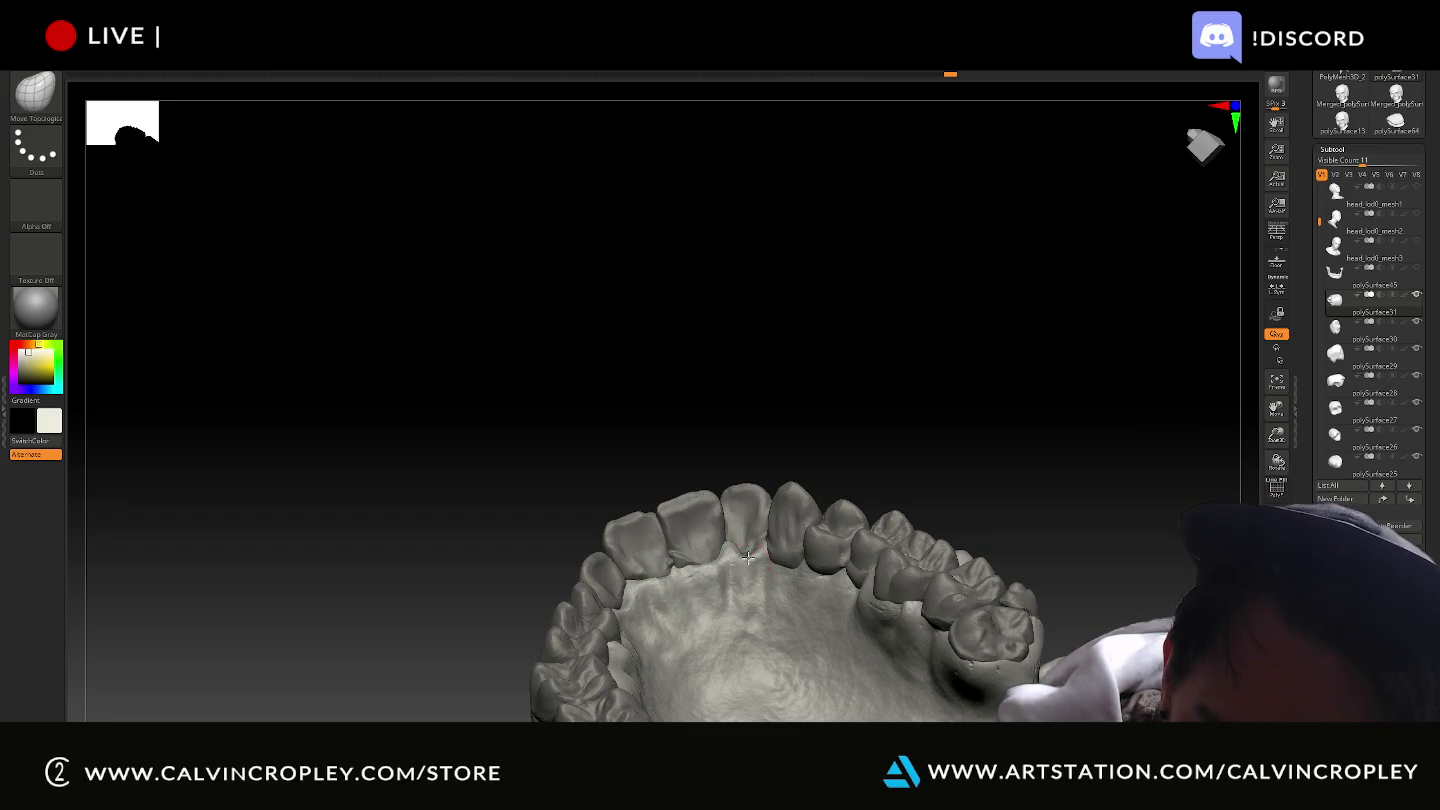
drag(775, 414, 650, 588)
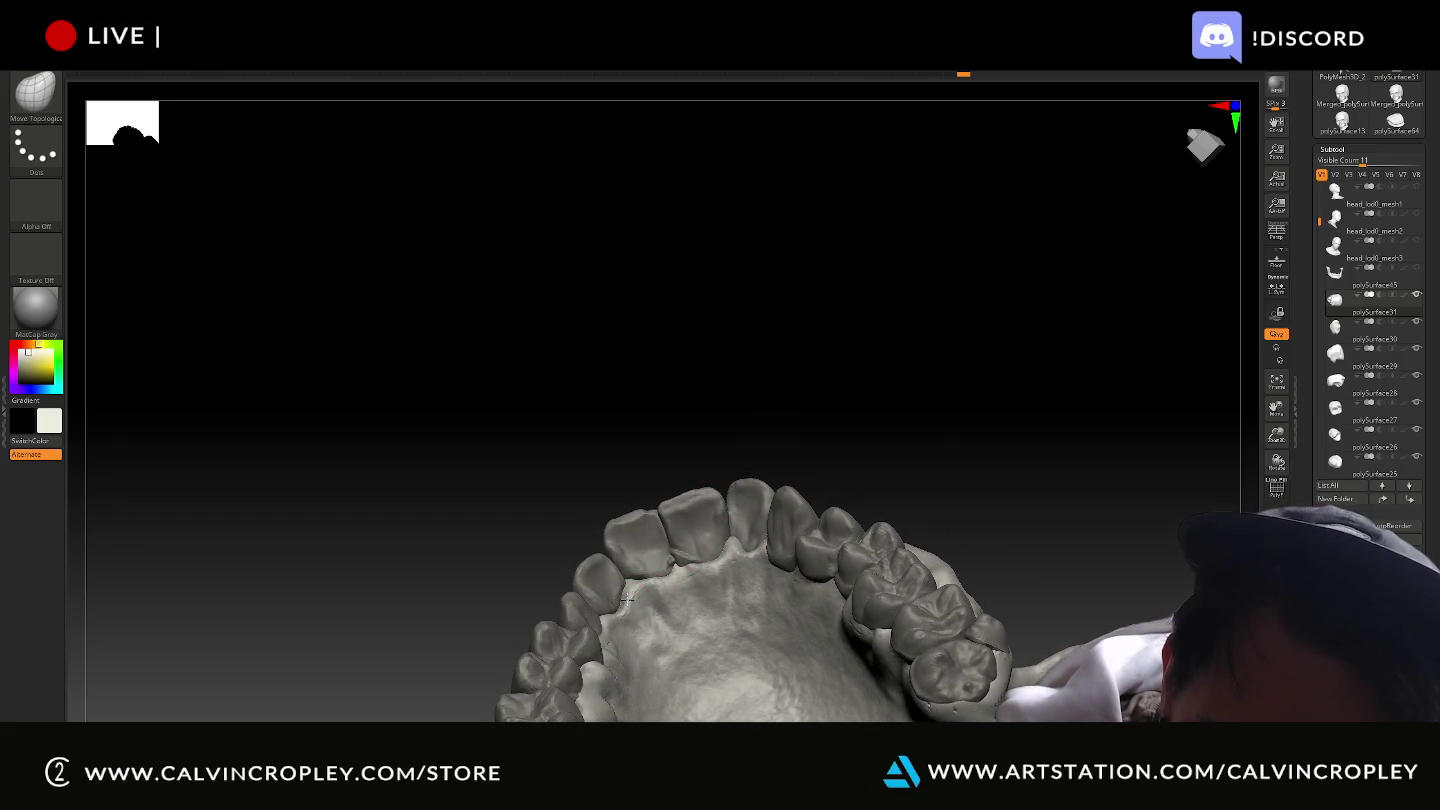
drag(709, 414, 699, 476)
mouse_move(704, 418)
mouse_down()
mouse_move(755, 408)
mouse_move(803, 283)
mouse_move(988, 234)
mouse_move(935, 260)
mouse_up()
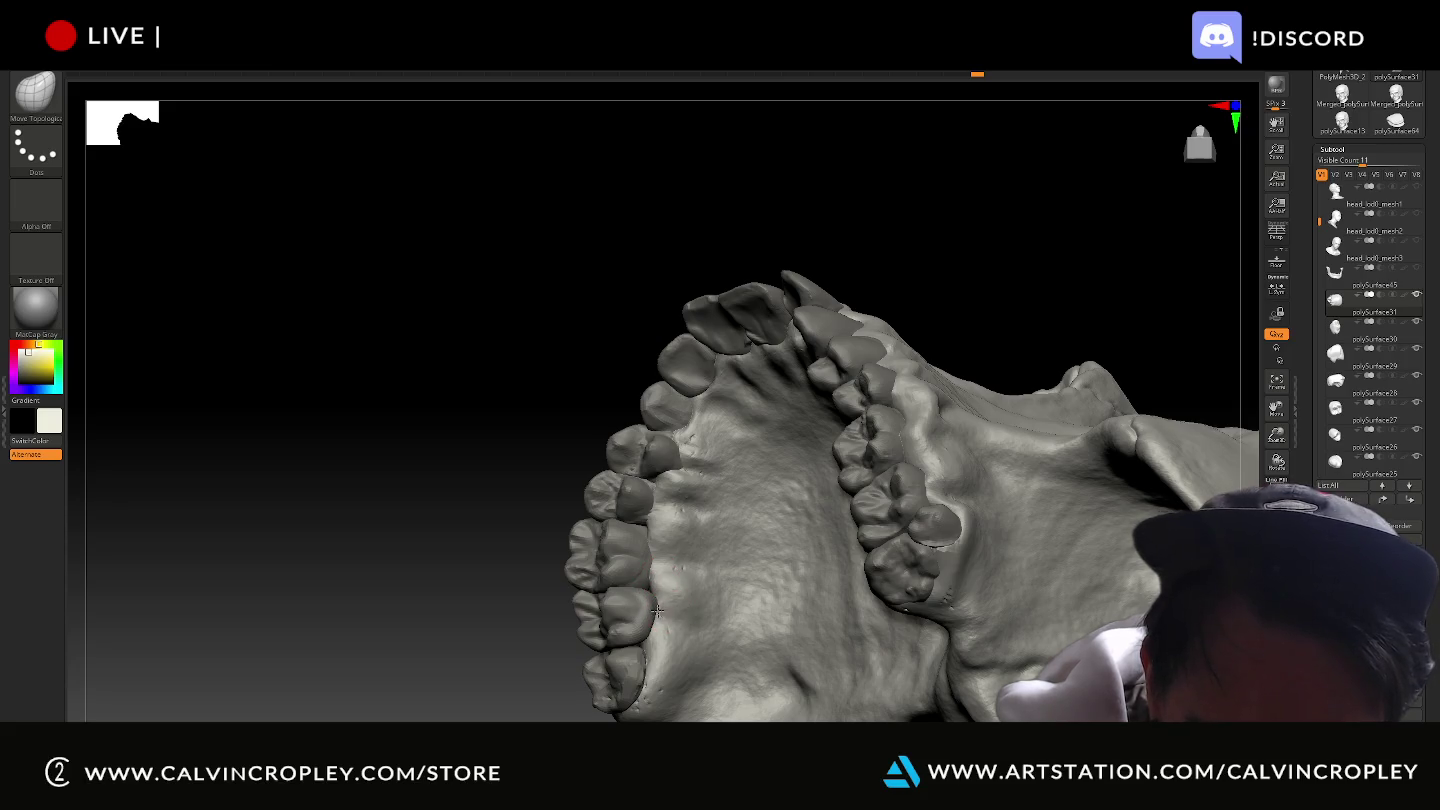
drag(590, 597, 670, 606)
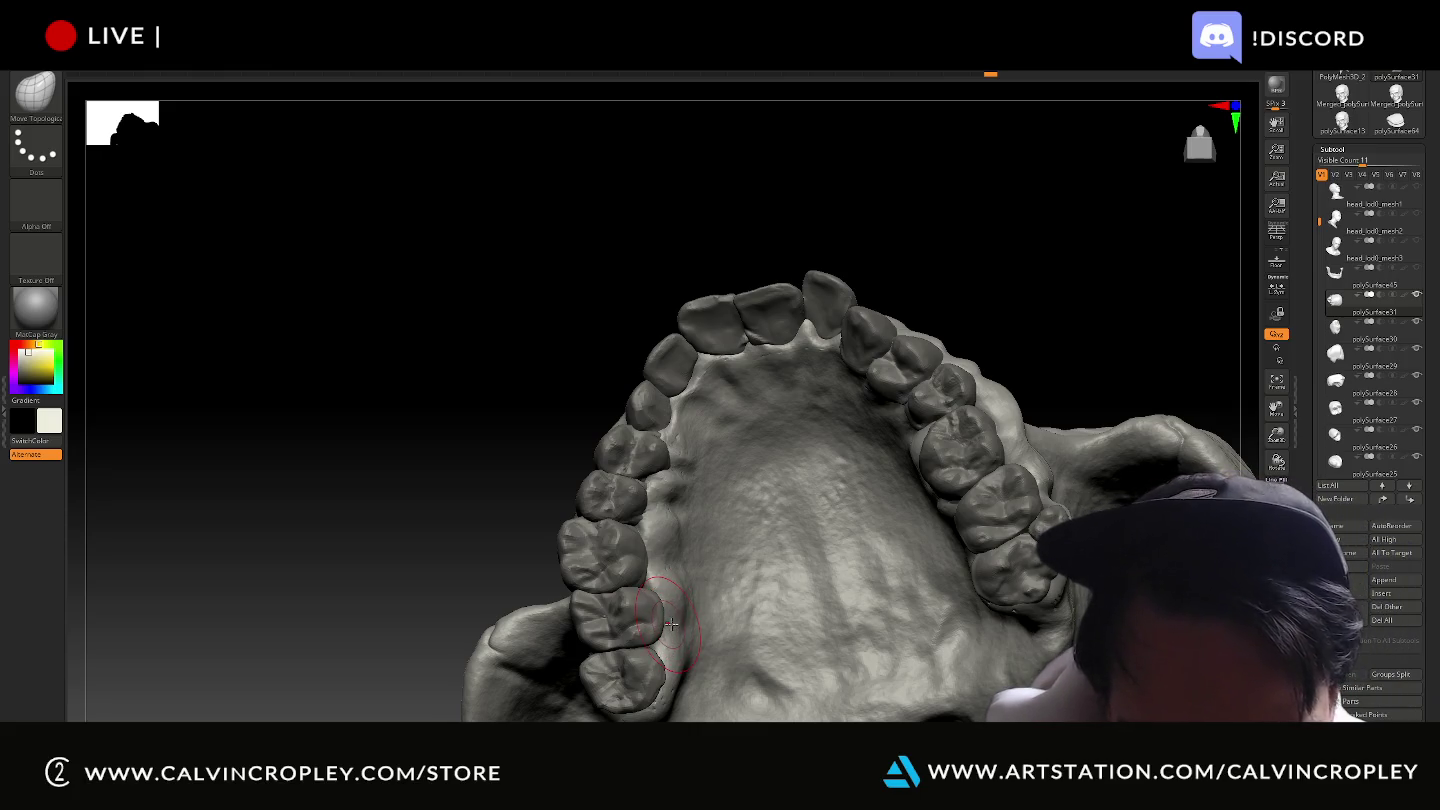
mouse_move(485, 508)
mouse_down()
mouse_move(466, 505)
mouse_move(469, 473)
mouse_move(490, 480)
mouse_up()
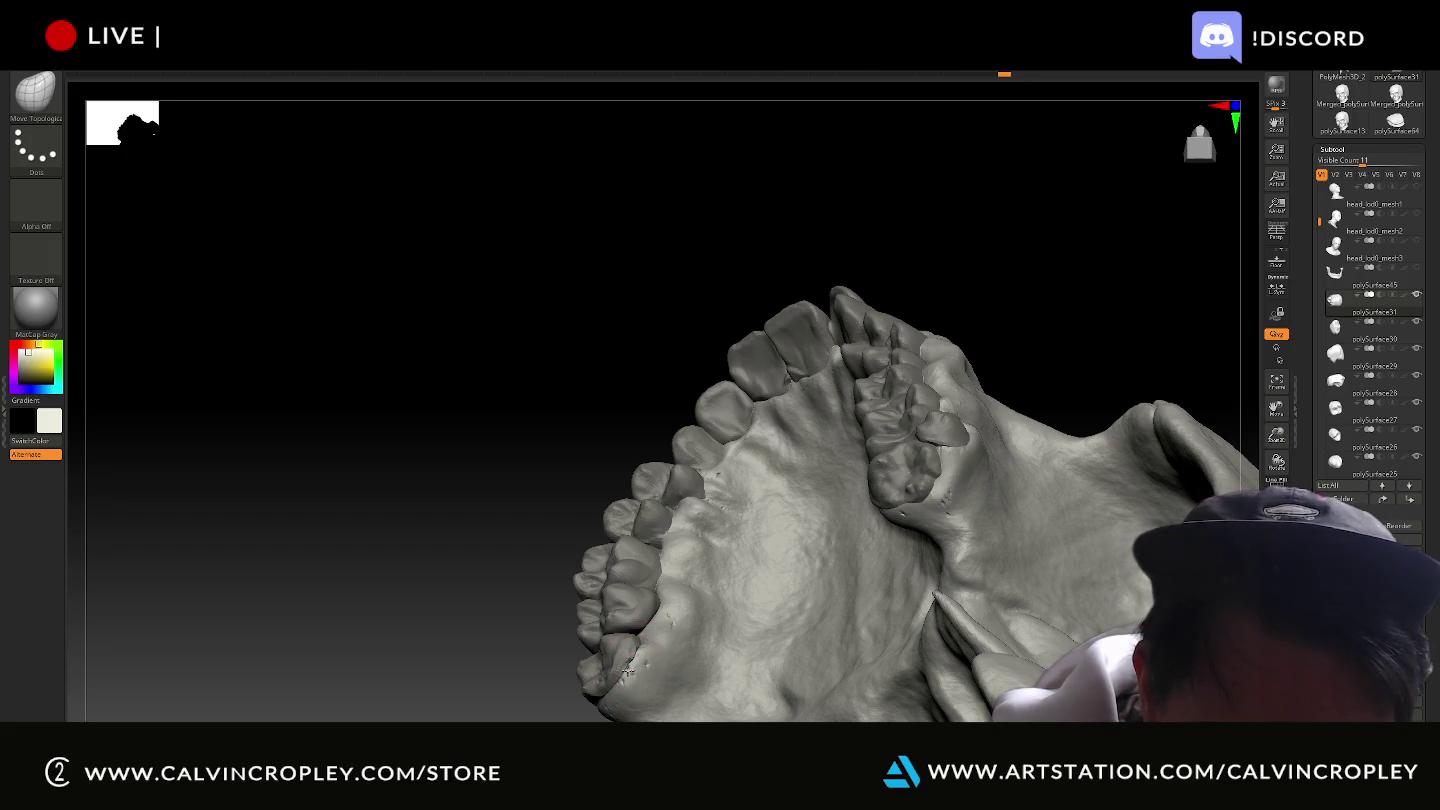
mouse_move(520, 598)
mouse_down()
mouse_move(530, 620)
mouse_move(498, 611)
mouse_move(560, 606)
mouse_up()
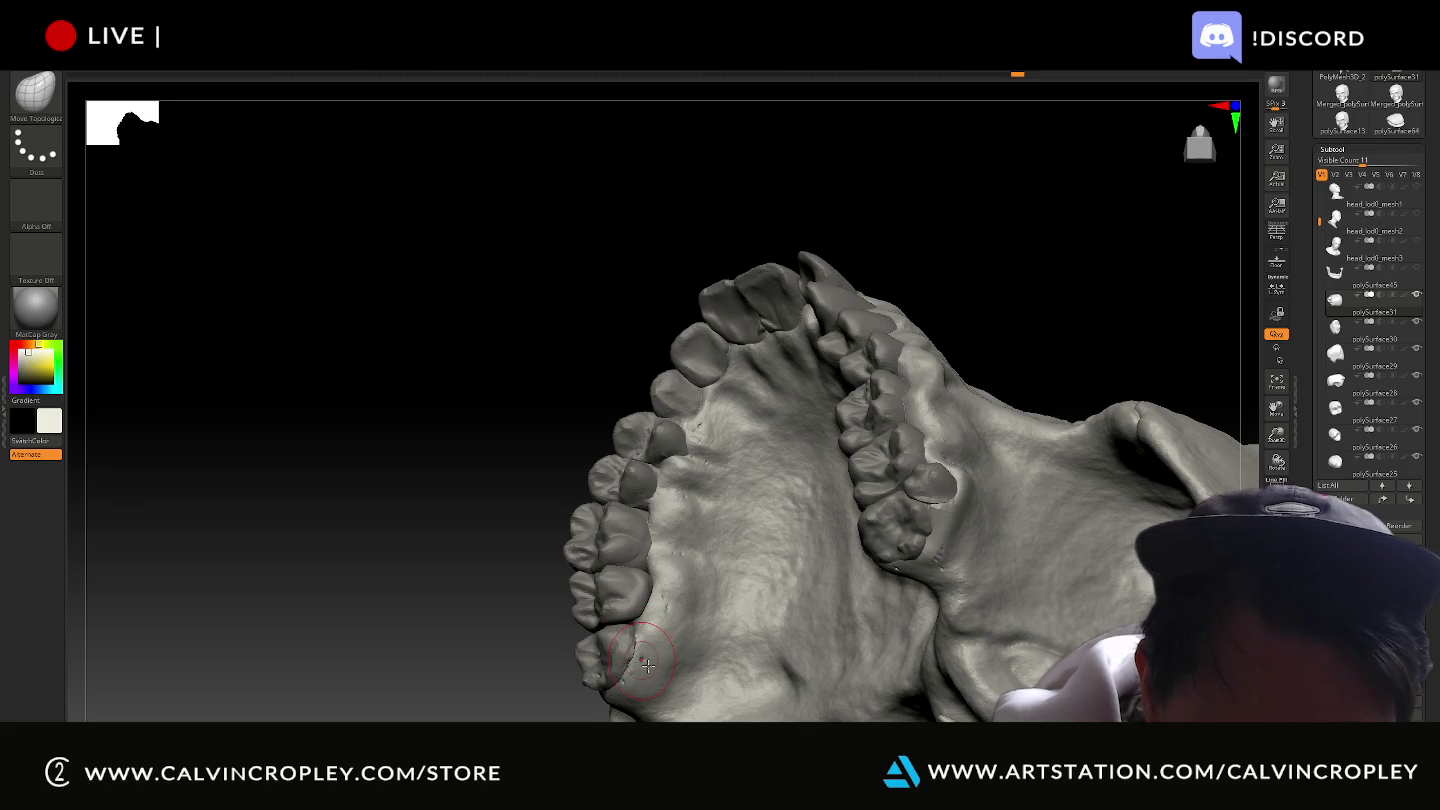
mouse_move(537, 628)
mouse_down()
mouse_move(620, 636)
mouse_move(431, 540)
mouse_move(595, 582)
mouse_move(588, 566)
mouse_up()
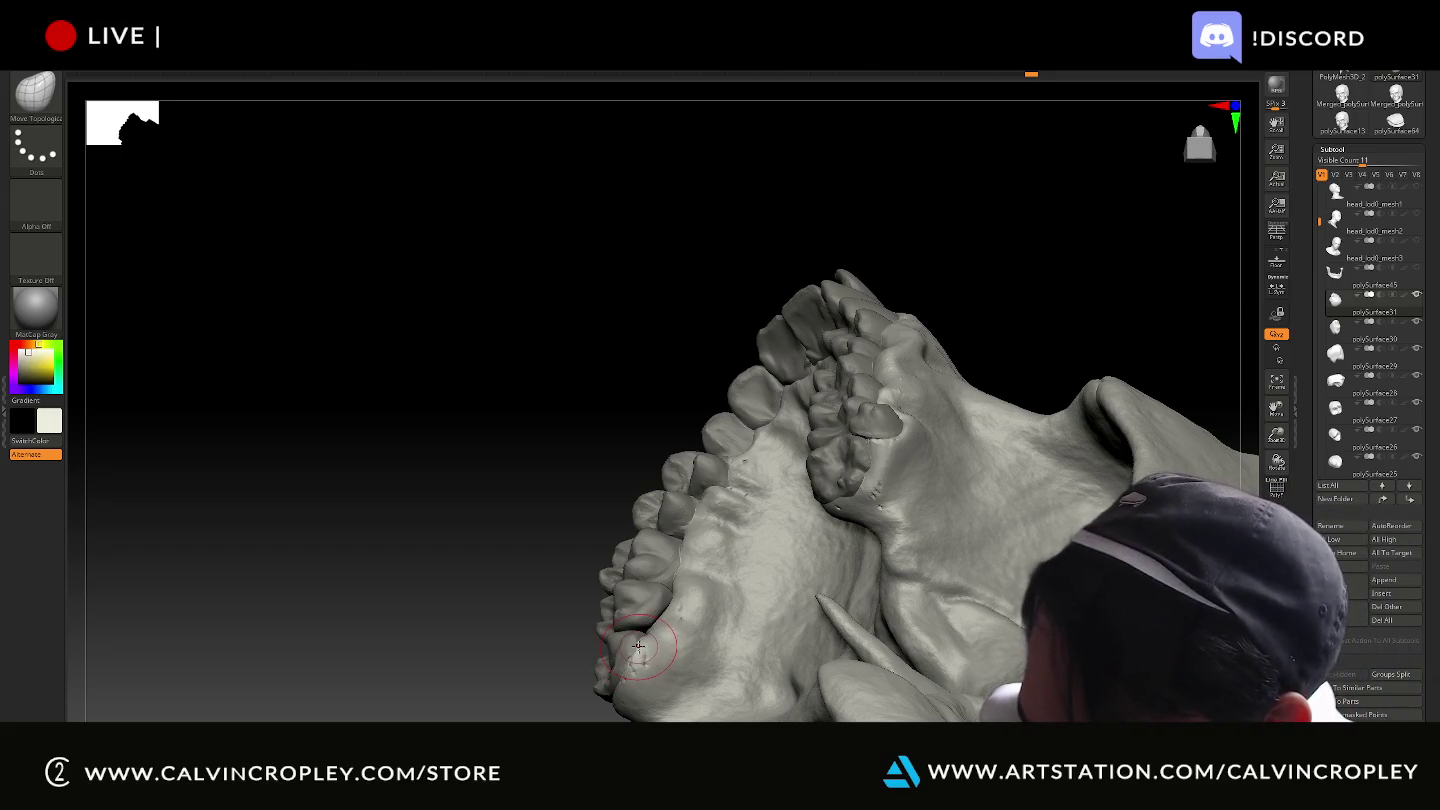
mouse_move(588, 549)
mouse_down()
mouse_move(572, 514)
mouse_move(571, 530)
mouse_up()
mouse_move(595, 472)
mouse_down()
mouse_move(570, 448)
mouse_move(580, 458)
mouse_up()
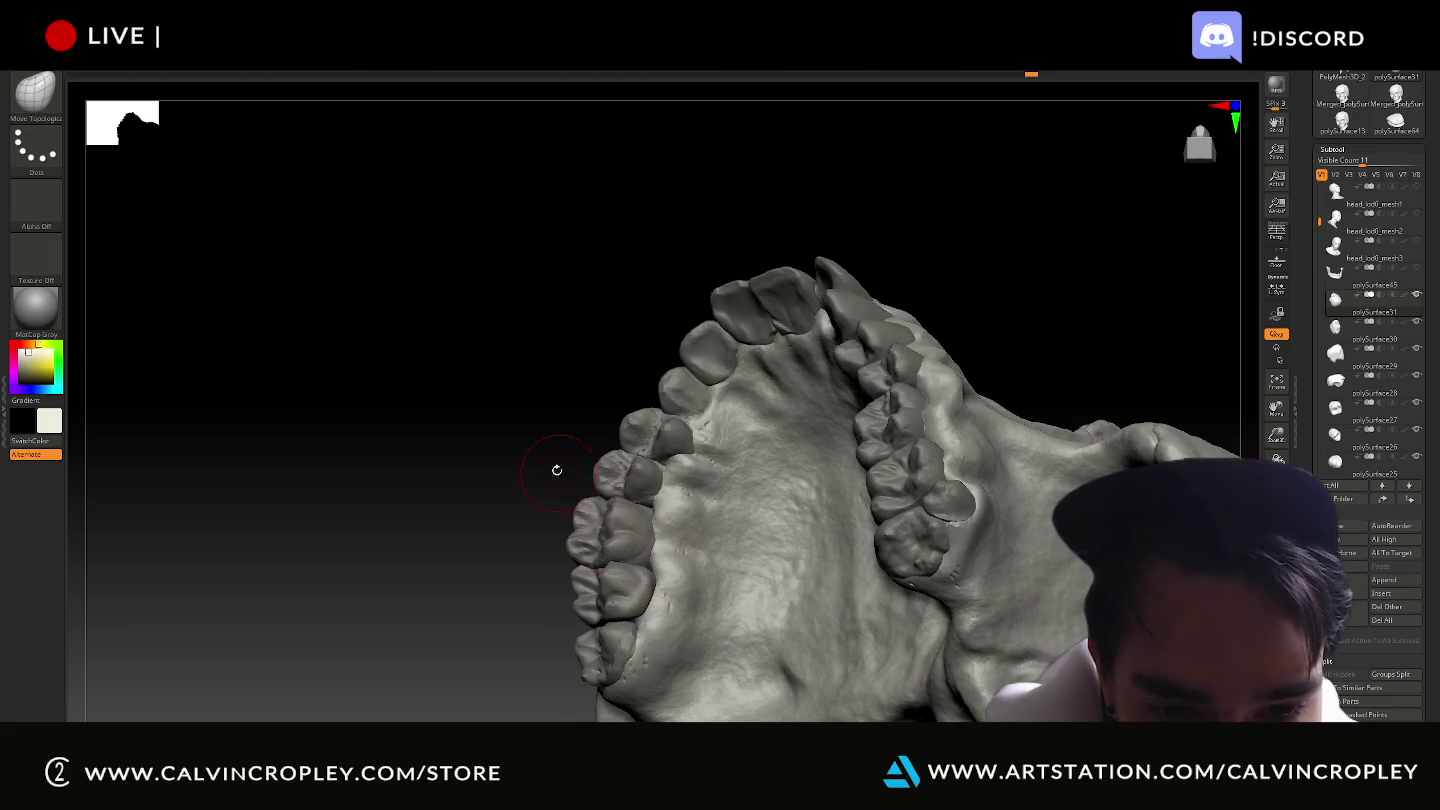
mouse_move(607, 341)
mouse_down()
mouse_move(570, 377)
mouse_move(570, 408)
mouse_up()
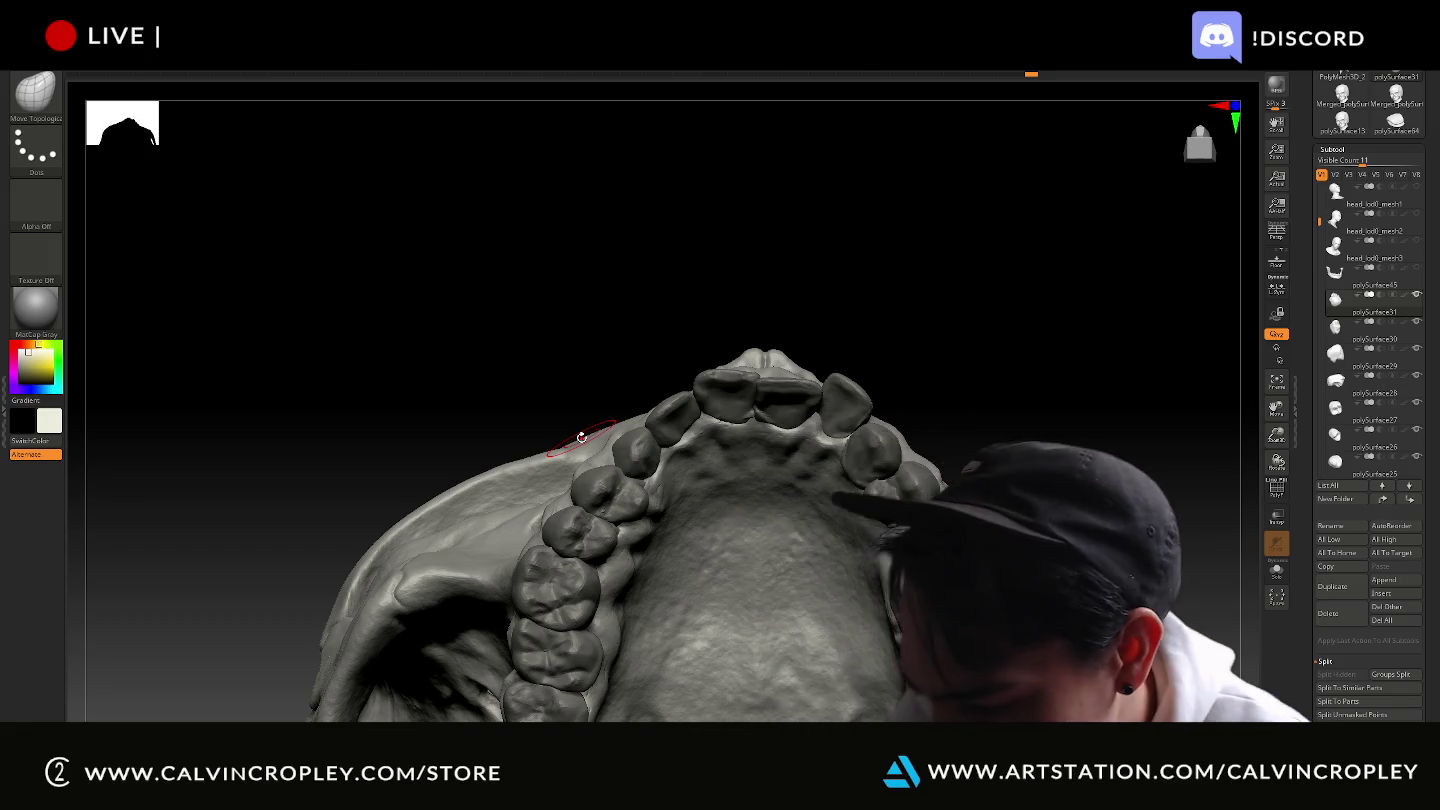
mouse_move(1032, 379)
mouse_down()
mouse_move(1005, 330)
mouse_move(995, 350)
mouse_up()
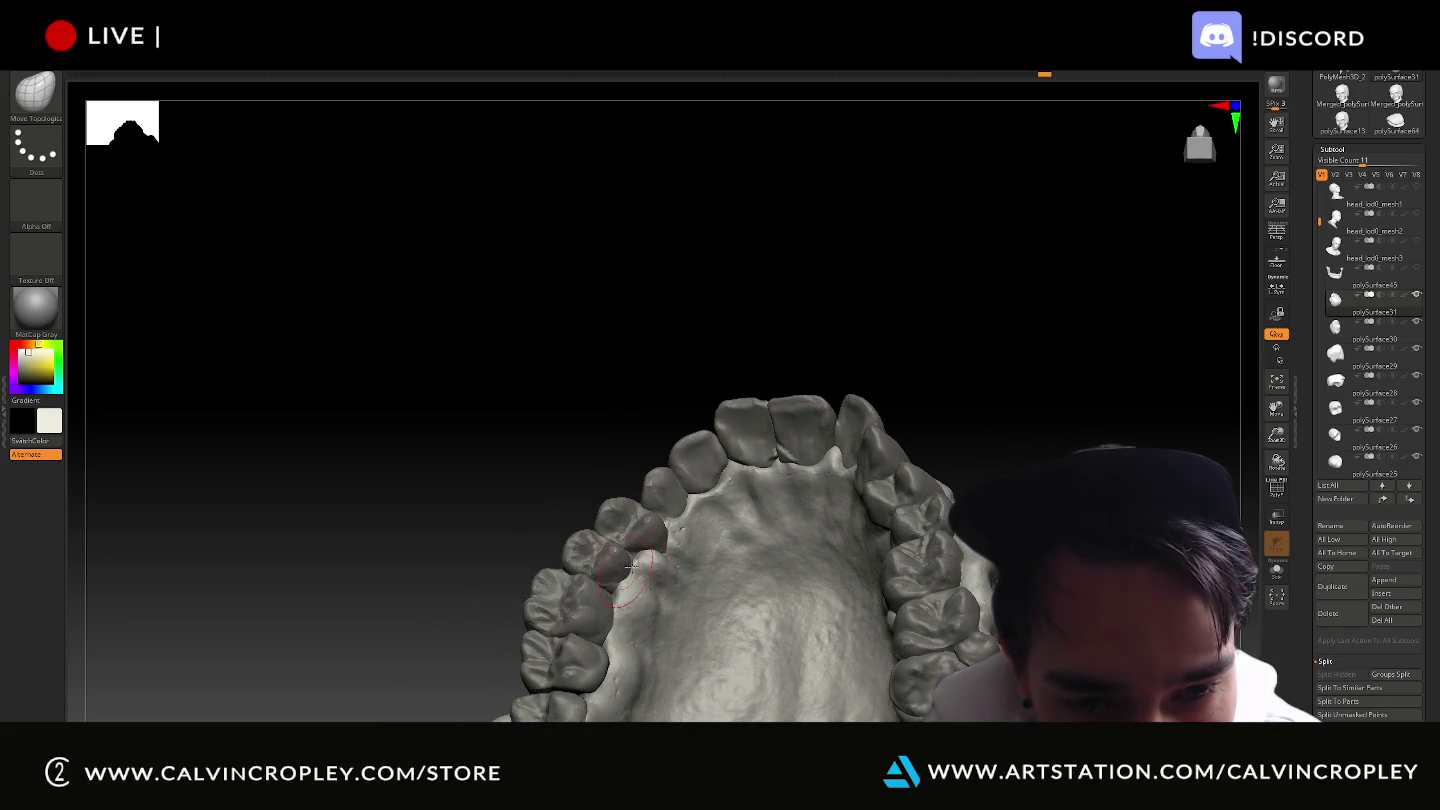
drag(615, 470, 604, 479)
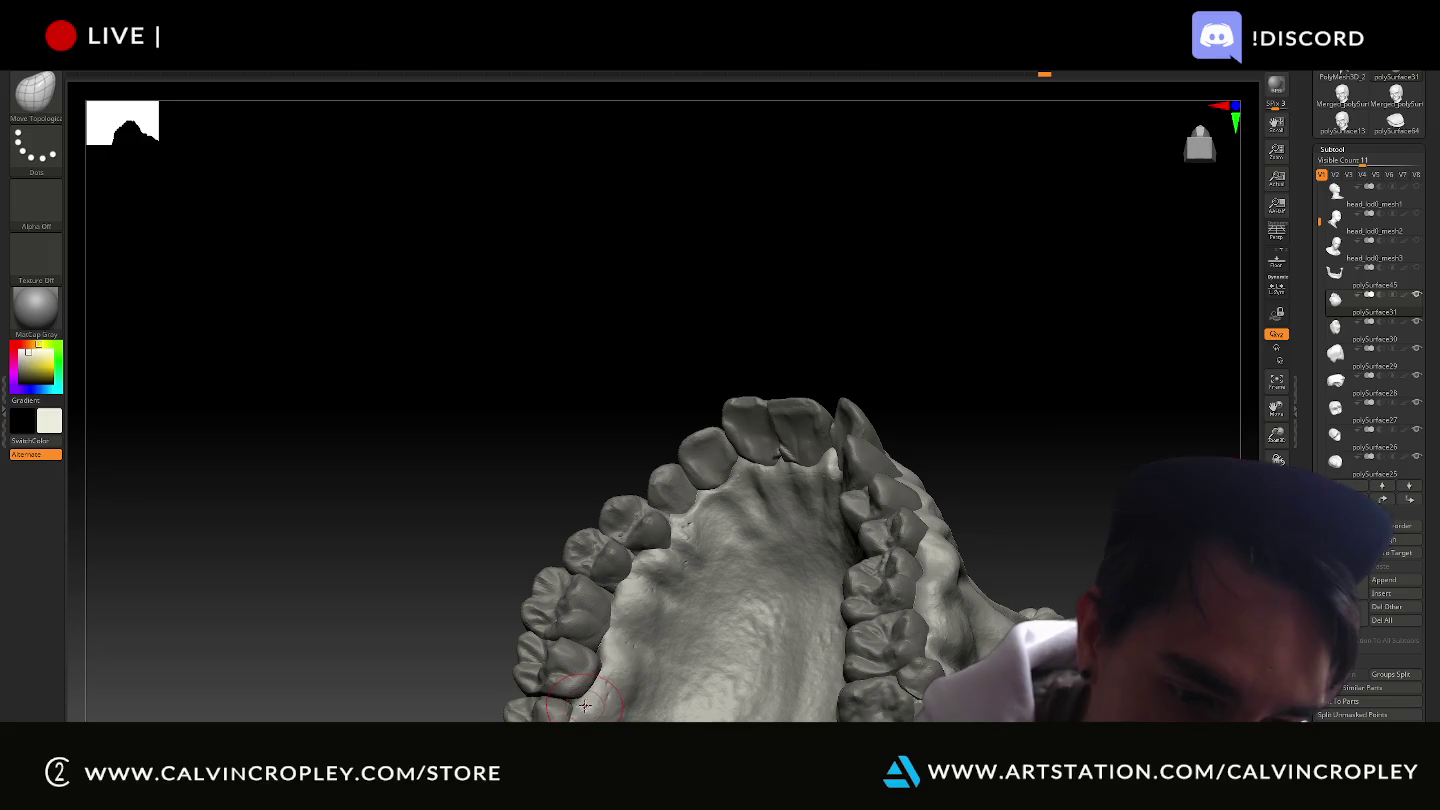
mouse_move(482, 551)
mouse_down()
mouse_move(476, 505)
mouse_move(609, 701)
mouse_up()
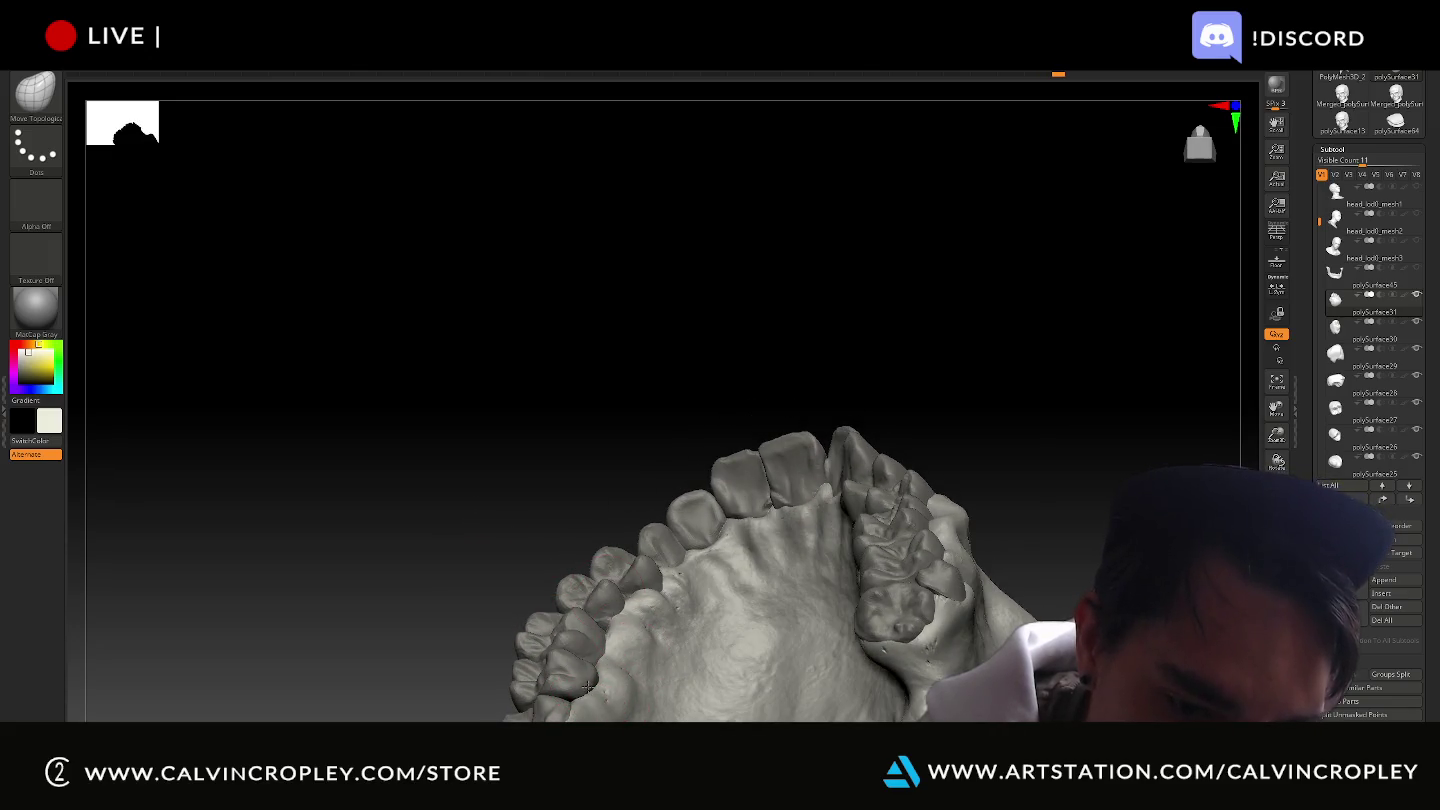
mouse_move(541, 540)
mouse_down()
mouse_move(588, 403)
mouse_move(639, 420)
mouse_up()
mouse_move(749, 503)
mouse_down()
mouse_move(768, 521)
mouse_move(681, 444)
mouse_move(563, 527)
mouse_up()
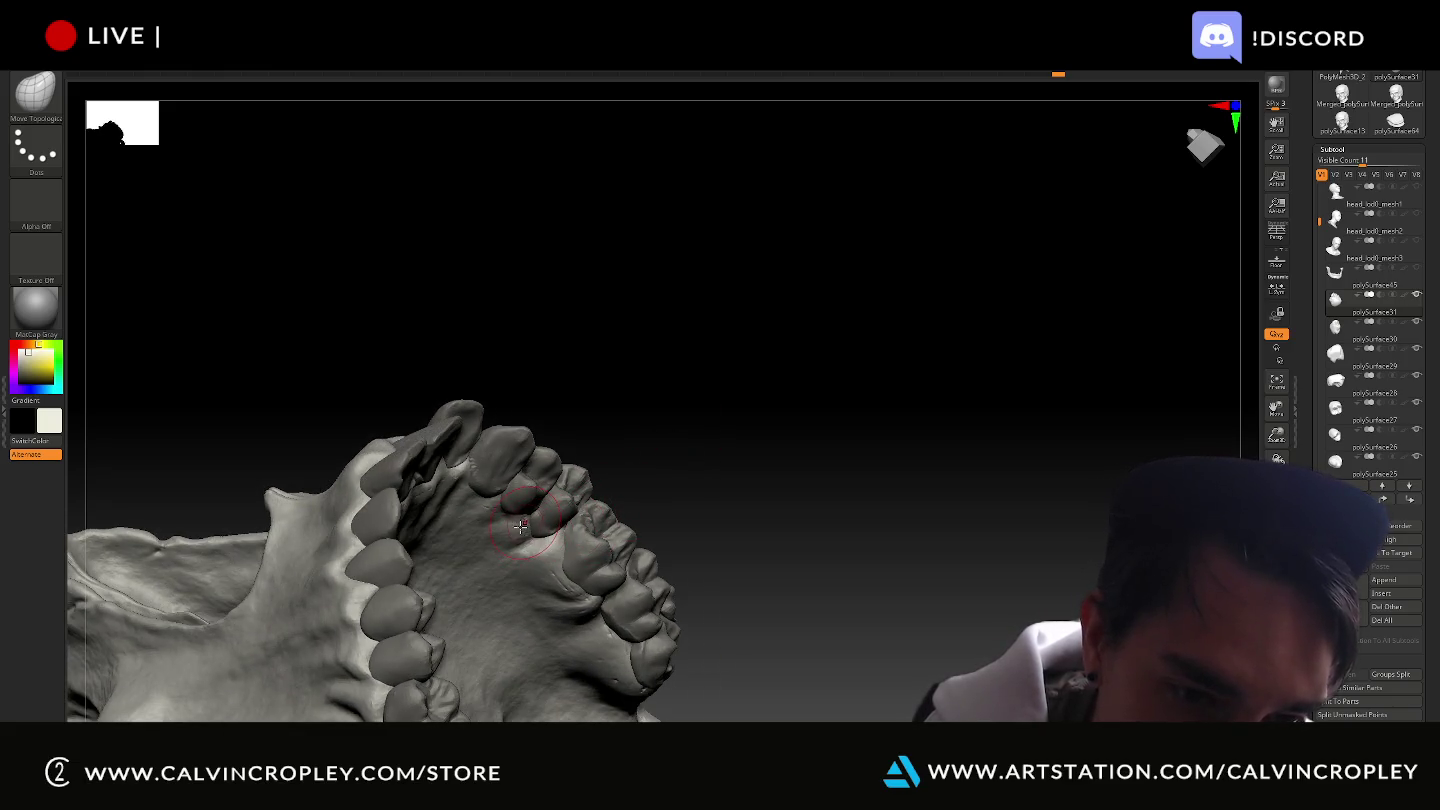
mouse_move(521, 523)
mouse_down()
mouse_move(652, 392)
mouse_move(679, 445)
mouse_up()
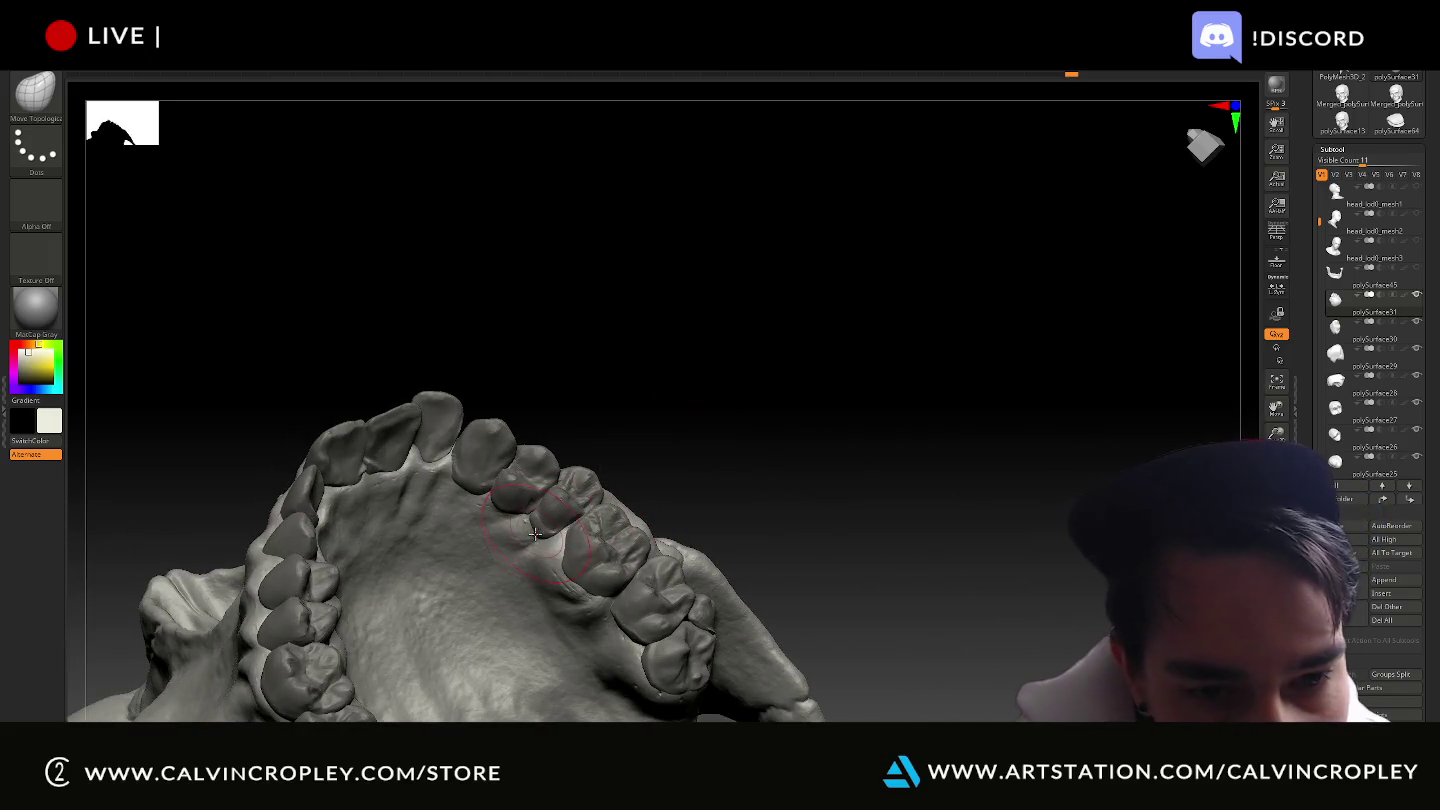
mouse_move(636, 443)
mouse_down()
mouse_move(672, 373)
mouse_move(524, 515)
mouse_up()
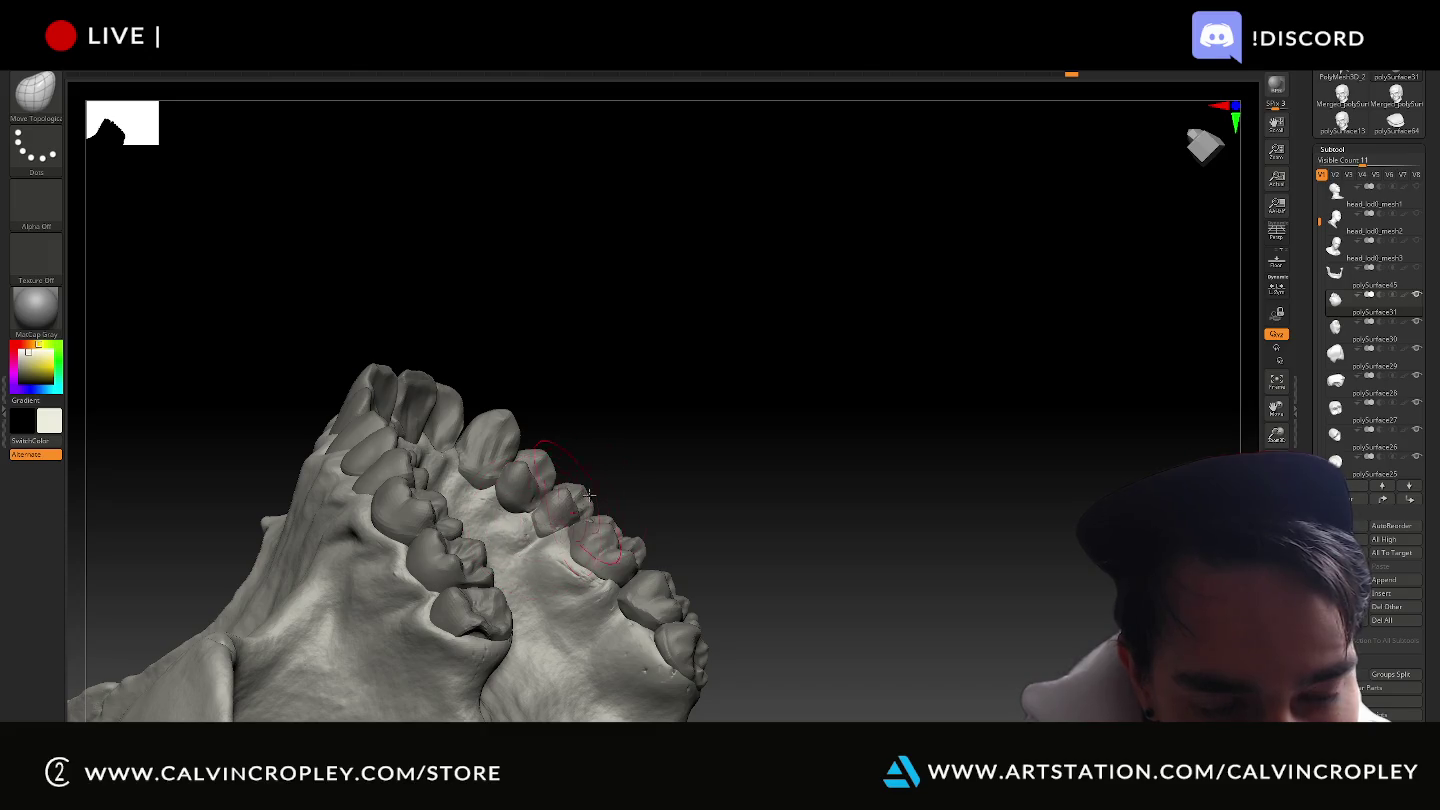
mouse_move(616, 462)
mouse_down()
mouse_move(630, 456)
mouse_move(565, 508)
mouse_up()
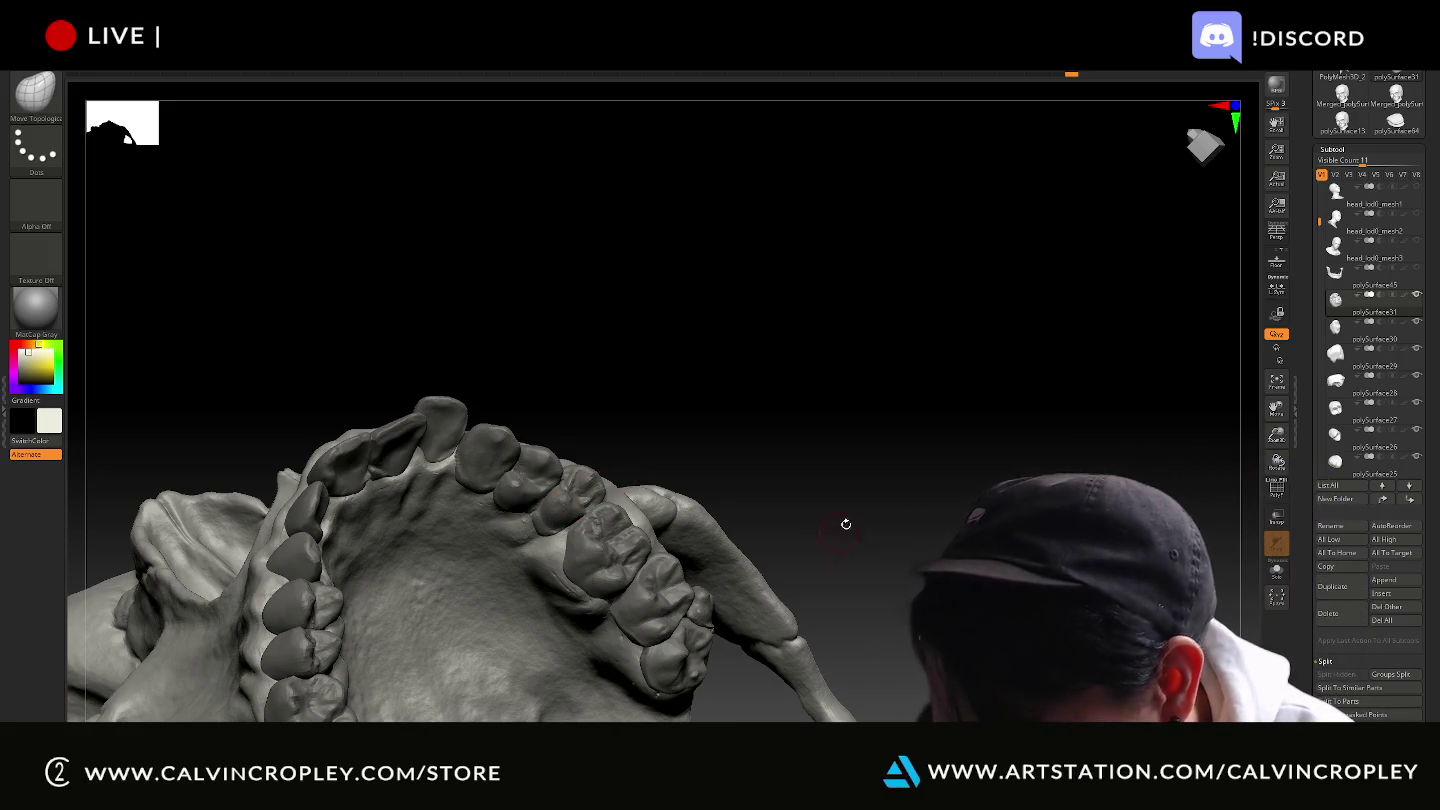
drag(823, 421, 800, 440)
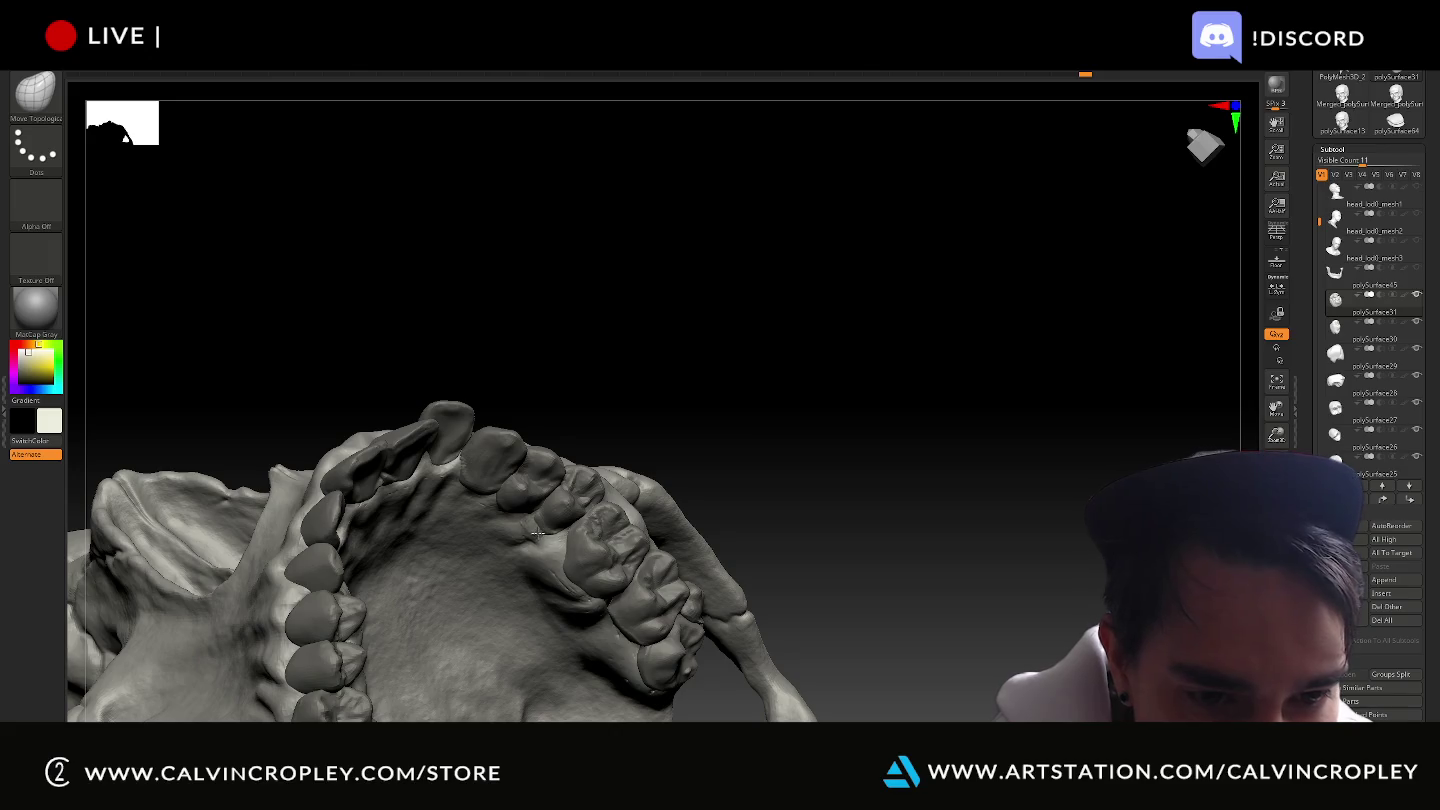
drag(607, 440, 617, 421)
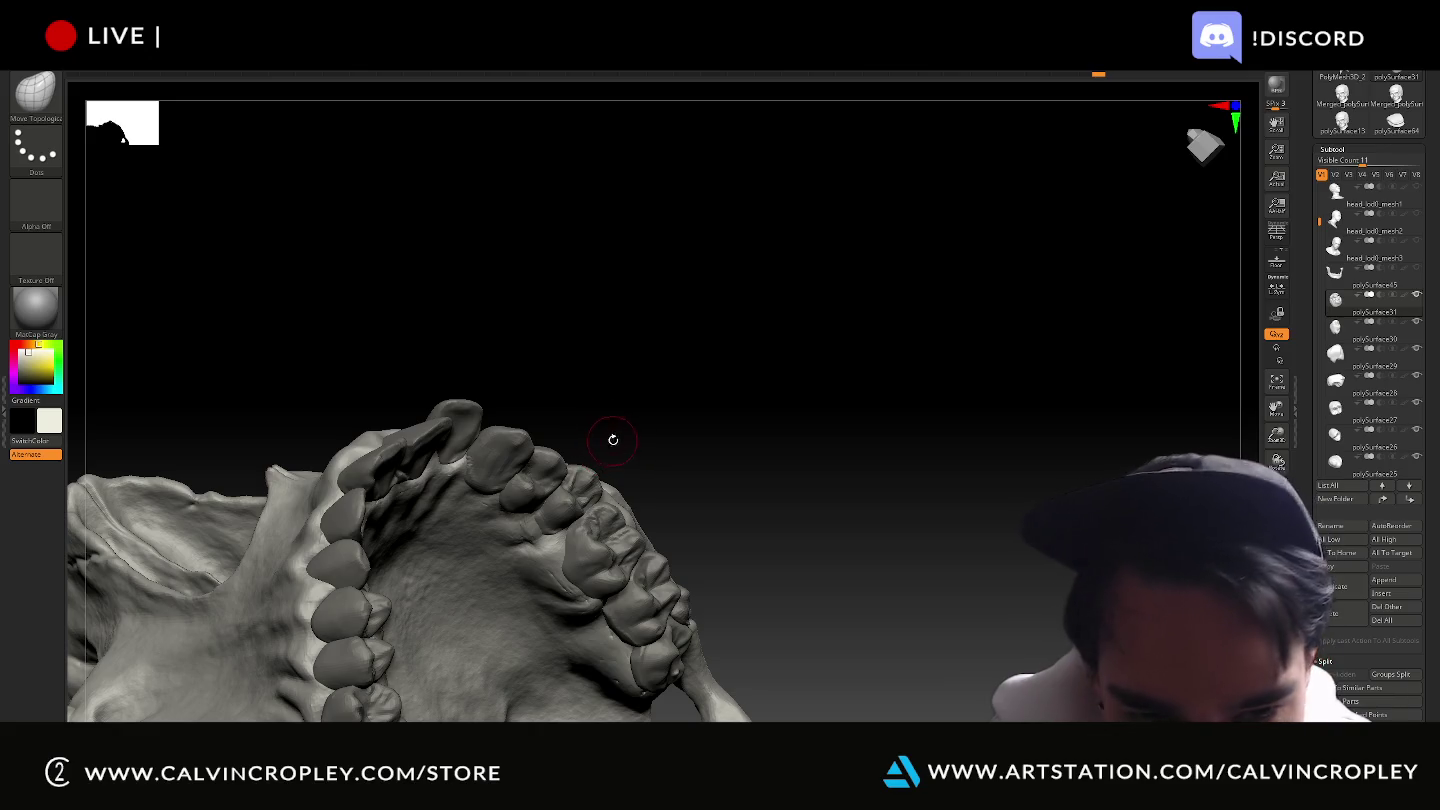
mouse_move(646, 433)
mouse_down()
mouse_move(651, 447)
mouse_move(637, 428)
mouse_move(643, 344)
mouse_move(606, 371)
mouse_up()
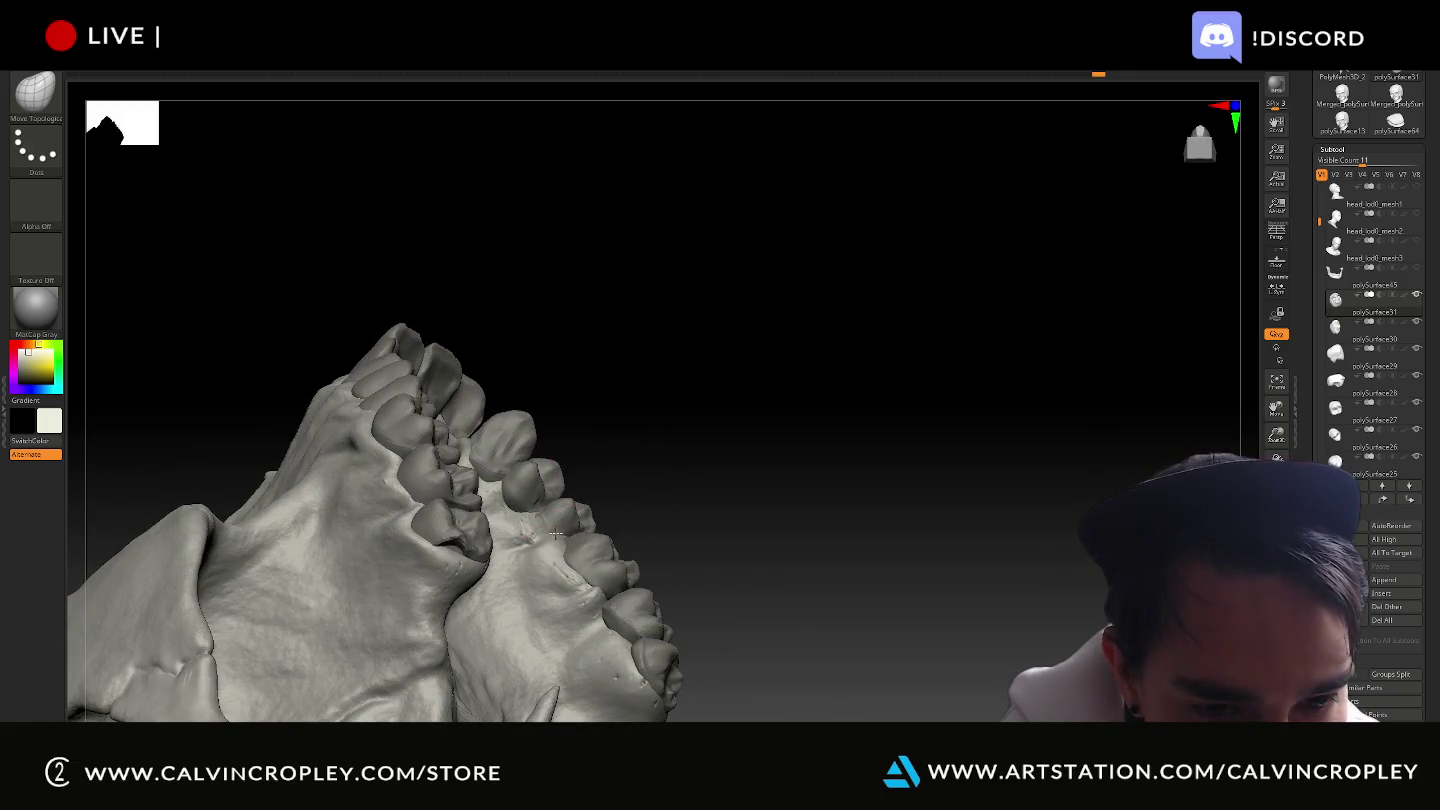
drag(619, 460, 548, 508)
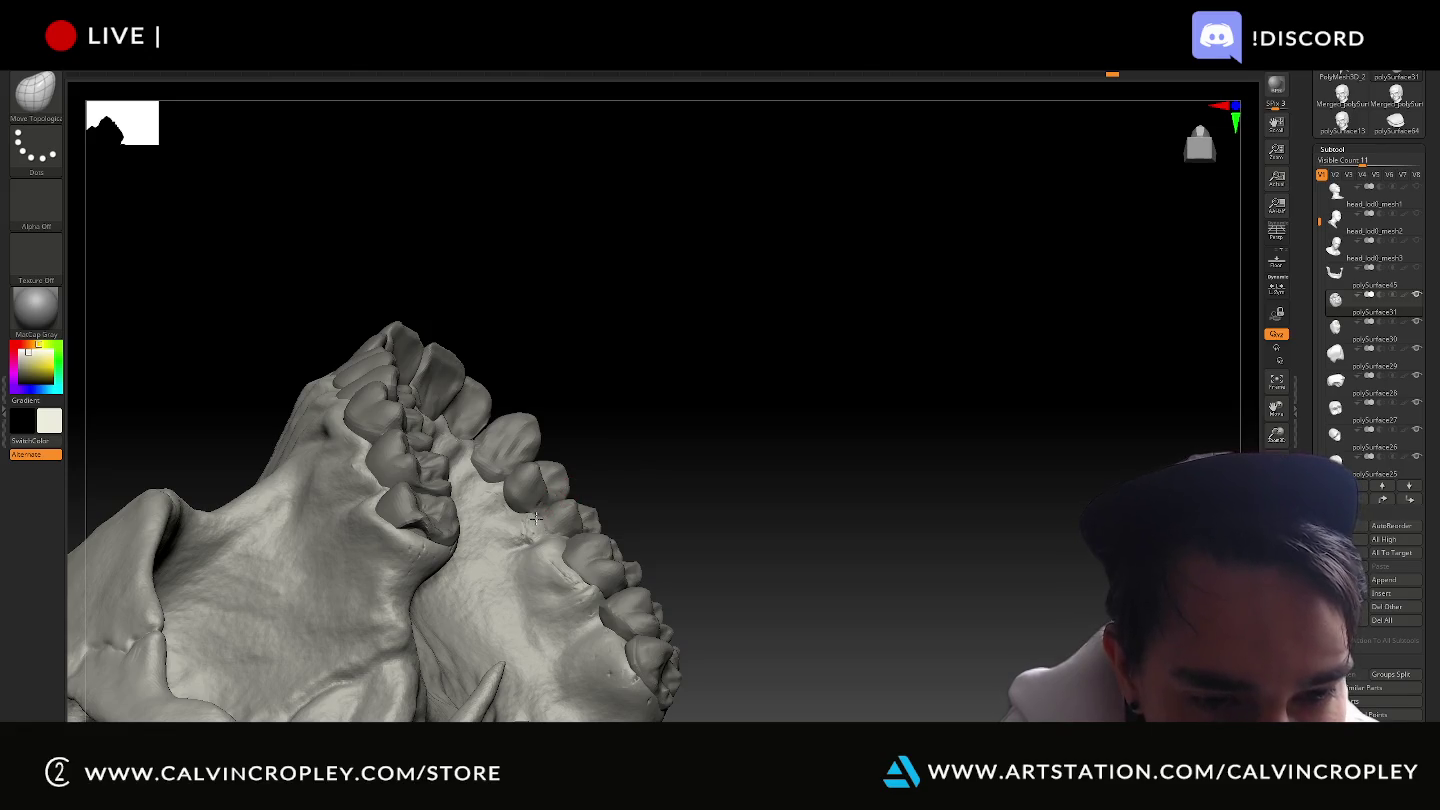
mouse_move(612, 474)
mouse_down()
mouse_move(649, 427)
mouse_move(631, 457)
mouse_up()
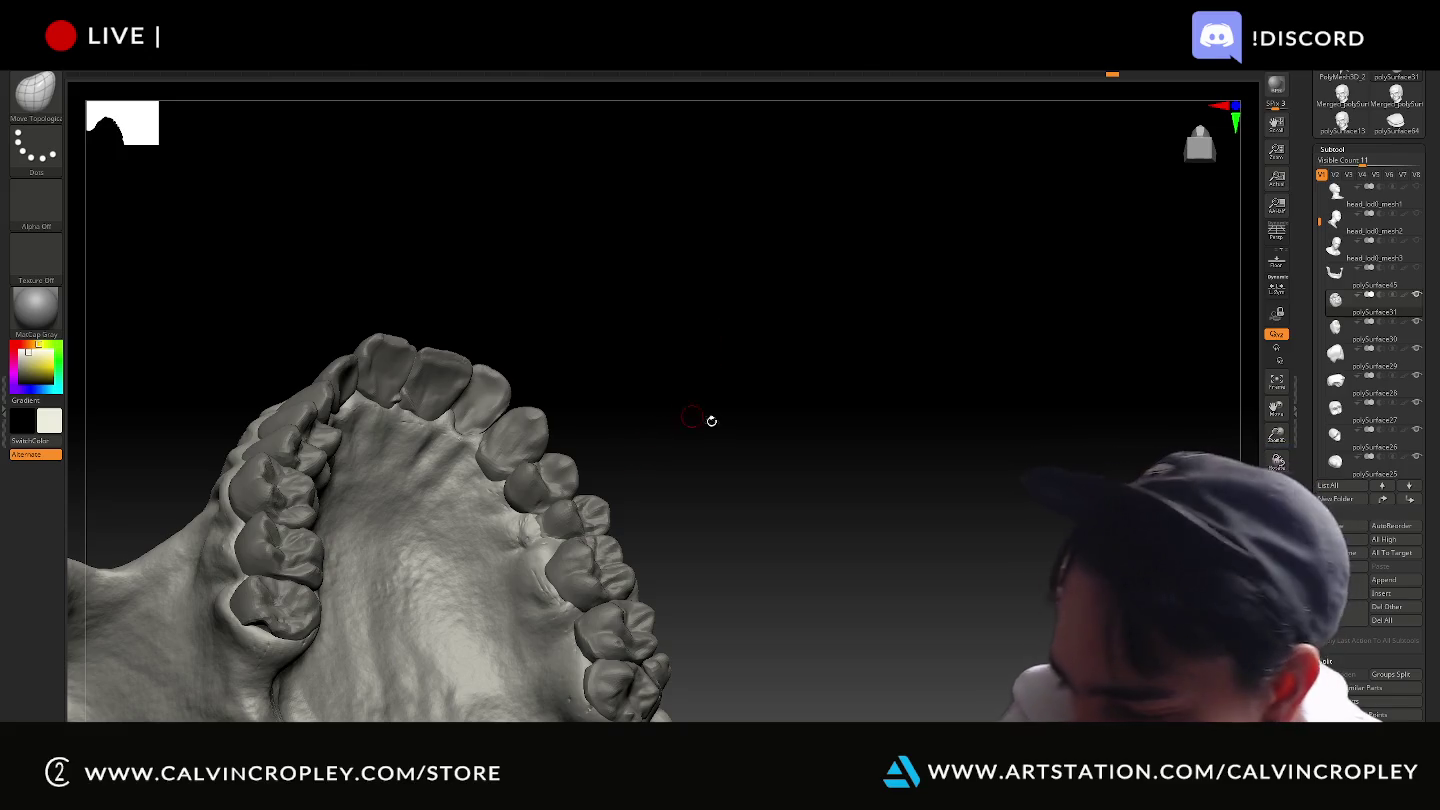
drag(829, 451, 832, 450)
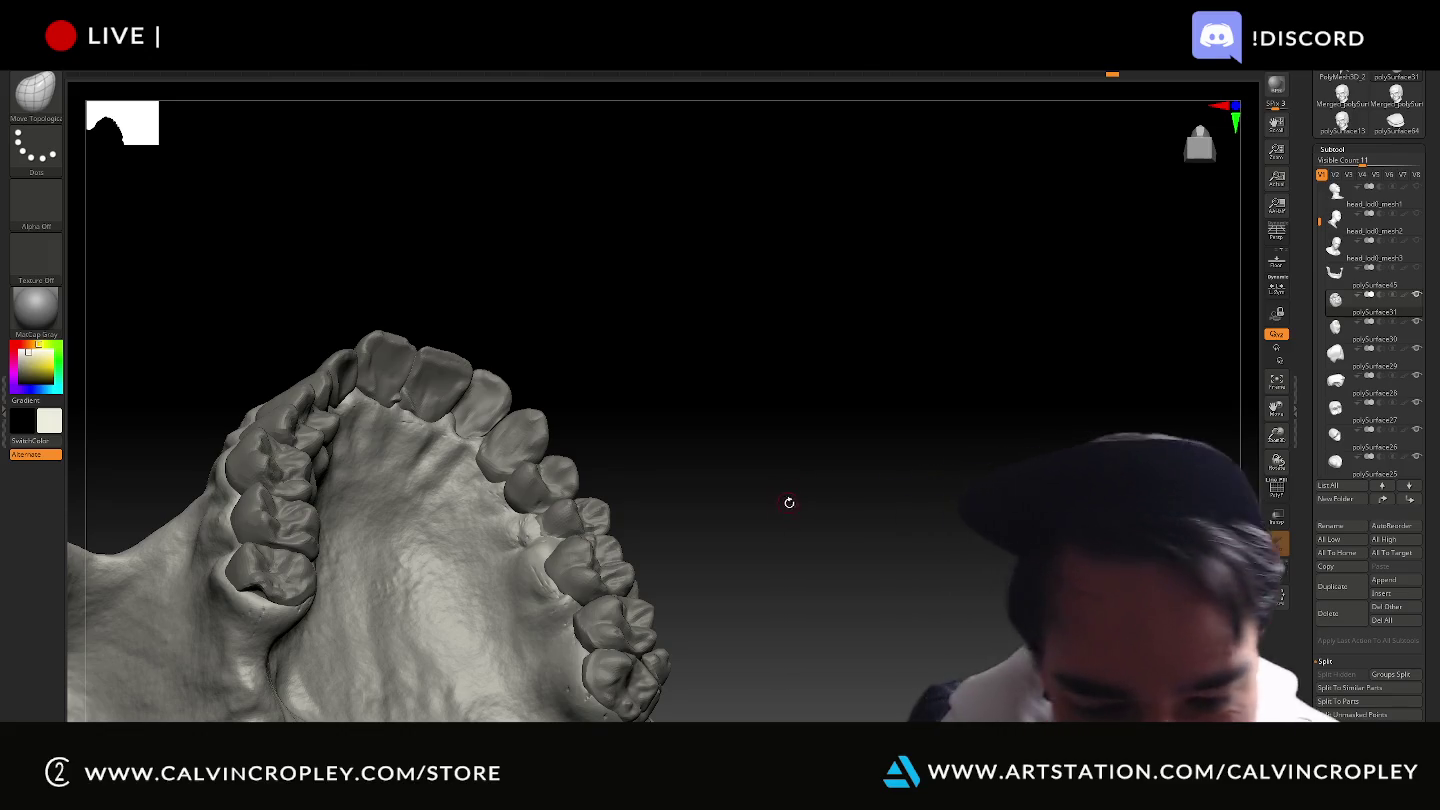
drag(855, 469, 807, 450)
mouse_move(704, 498)
mouse_down()
mouse_move(652, 499)
mouse_move(681, 489)
mouse_move(681, 508)
mouse_move(676, 490)
mouse_up()
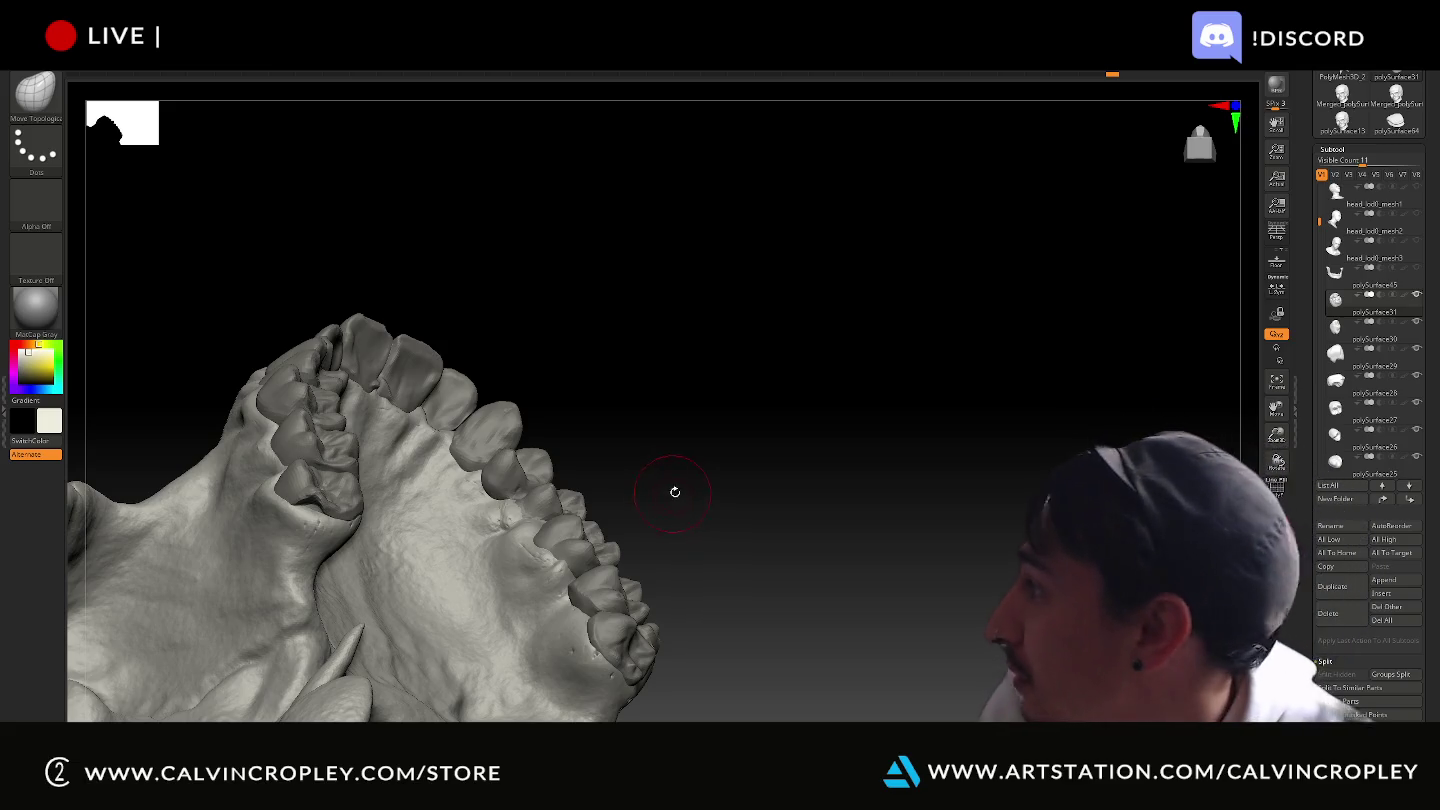
mouse_move(700, 482)
mouse_down()
mouse_move(755, 472)
mouse_move(739, 483)
mouse_move(775, 489)
mouse_move(768, 537)
mouse_move(784, 572)
mouse_move(596, 516)
mouse_up()
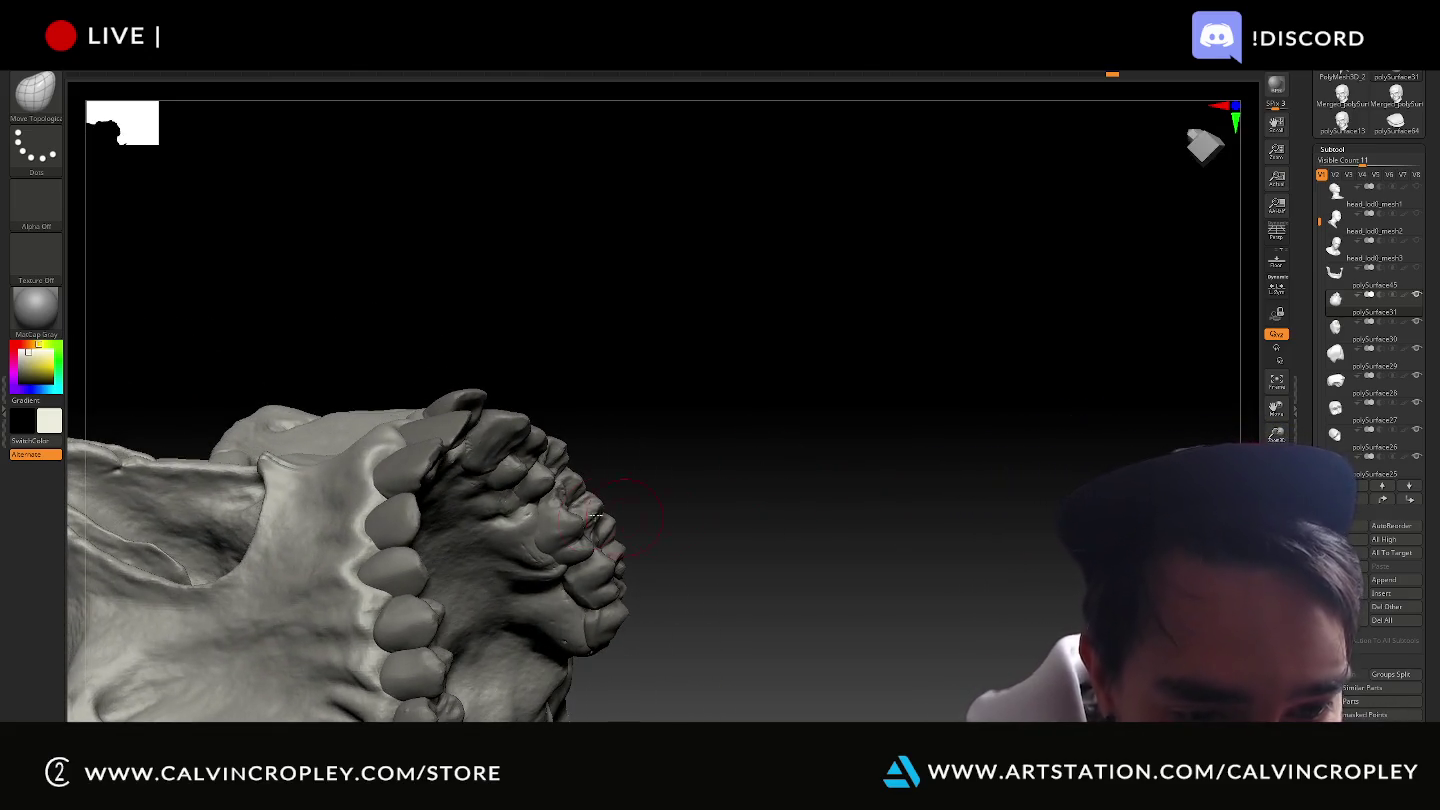
mouse_move(691, 456)
mouse_down()
mouse_move(678, 489)
mouse_move(669, 337)
mouse_move(762, 360)
mouse_move(759, 399)
mouse_move(650, 460)
mouse_up()
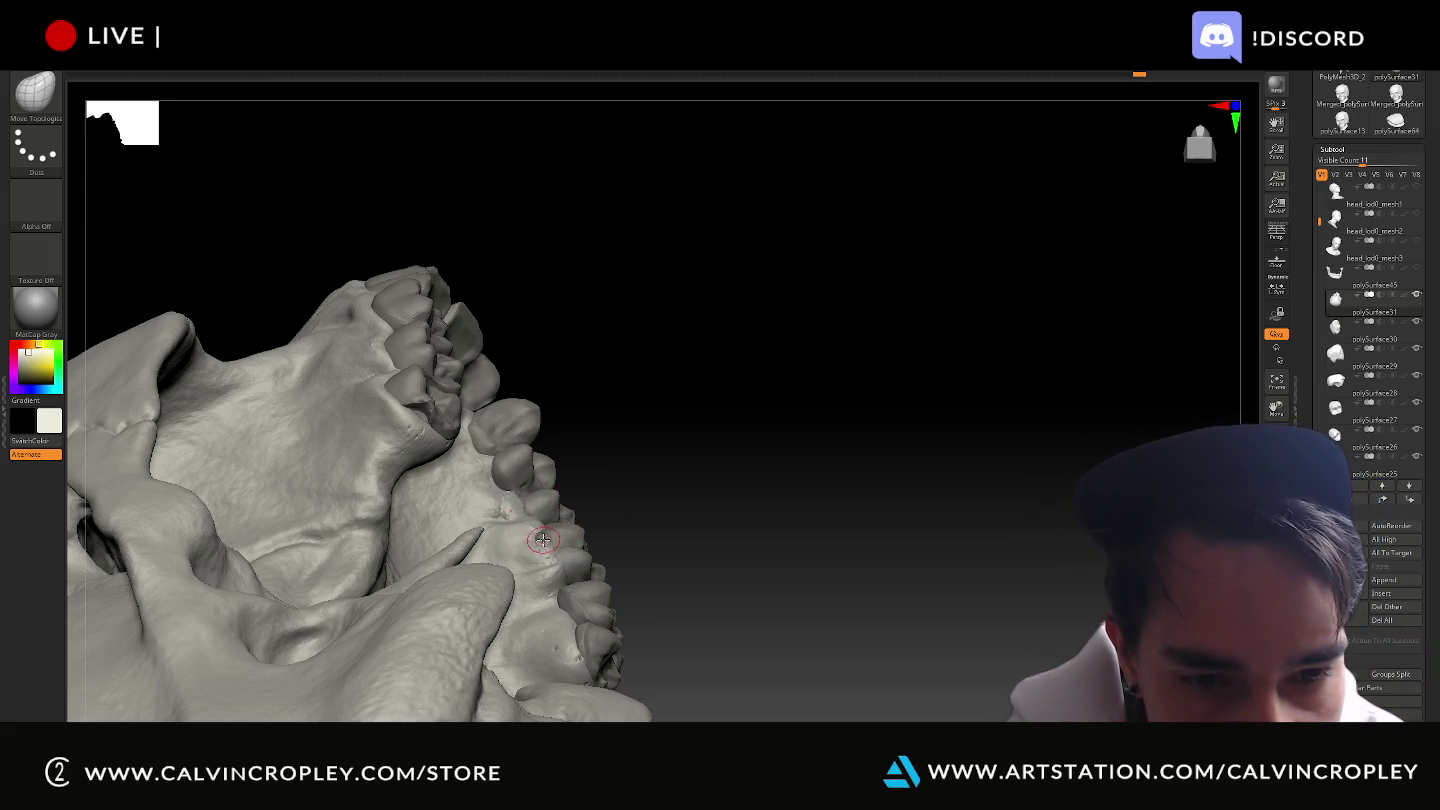
drag(595, 504, 540, 528)
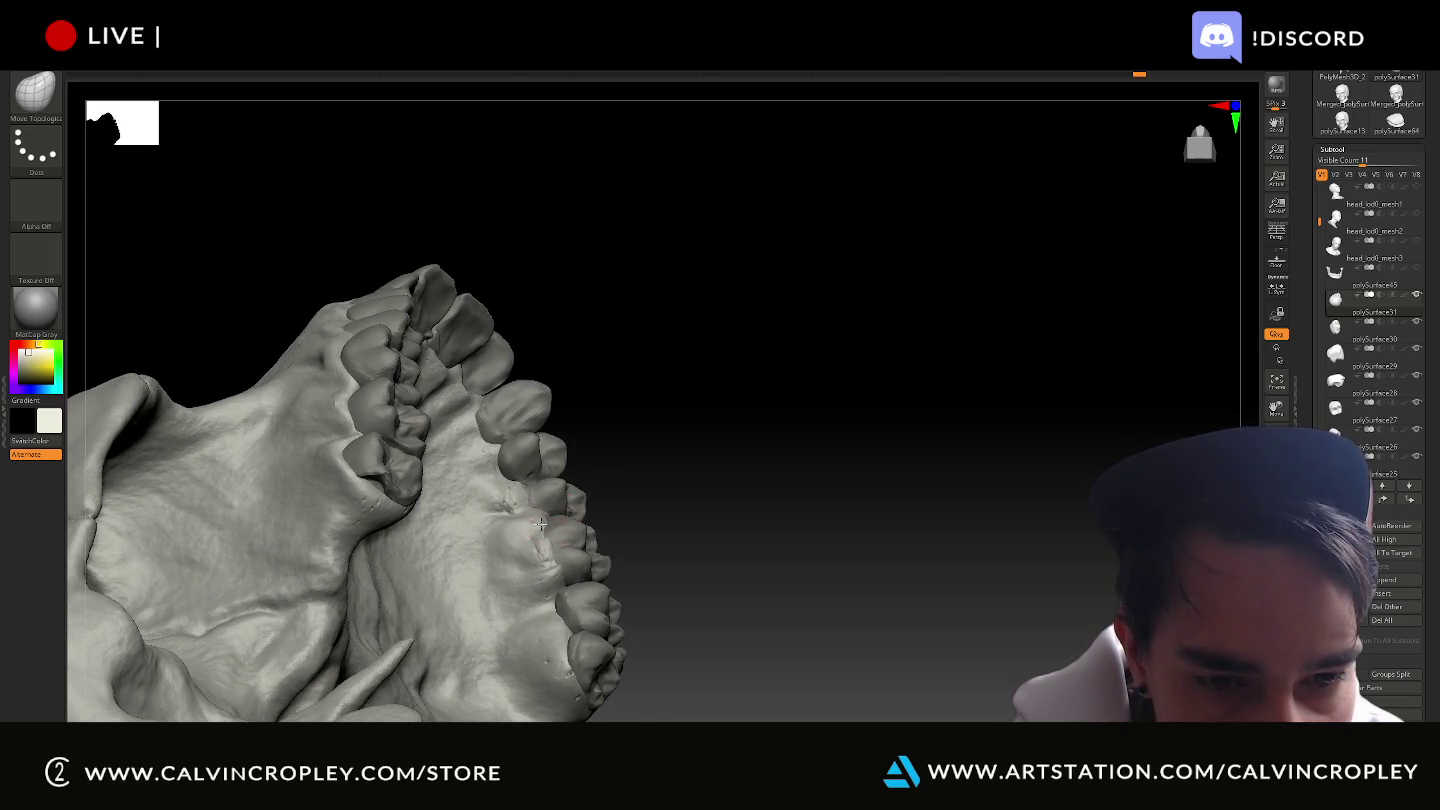
mouse_move(656, 537)
mouse_down()
mouse_move(596, 572)
mouse_move(681, 546)
mouse_move(589, 583)
mouse_up()
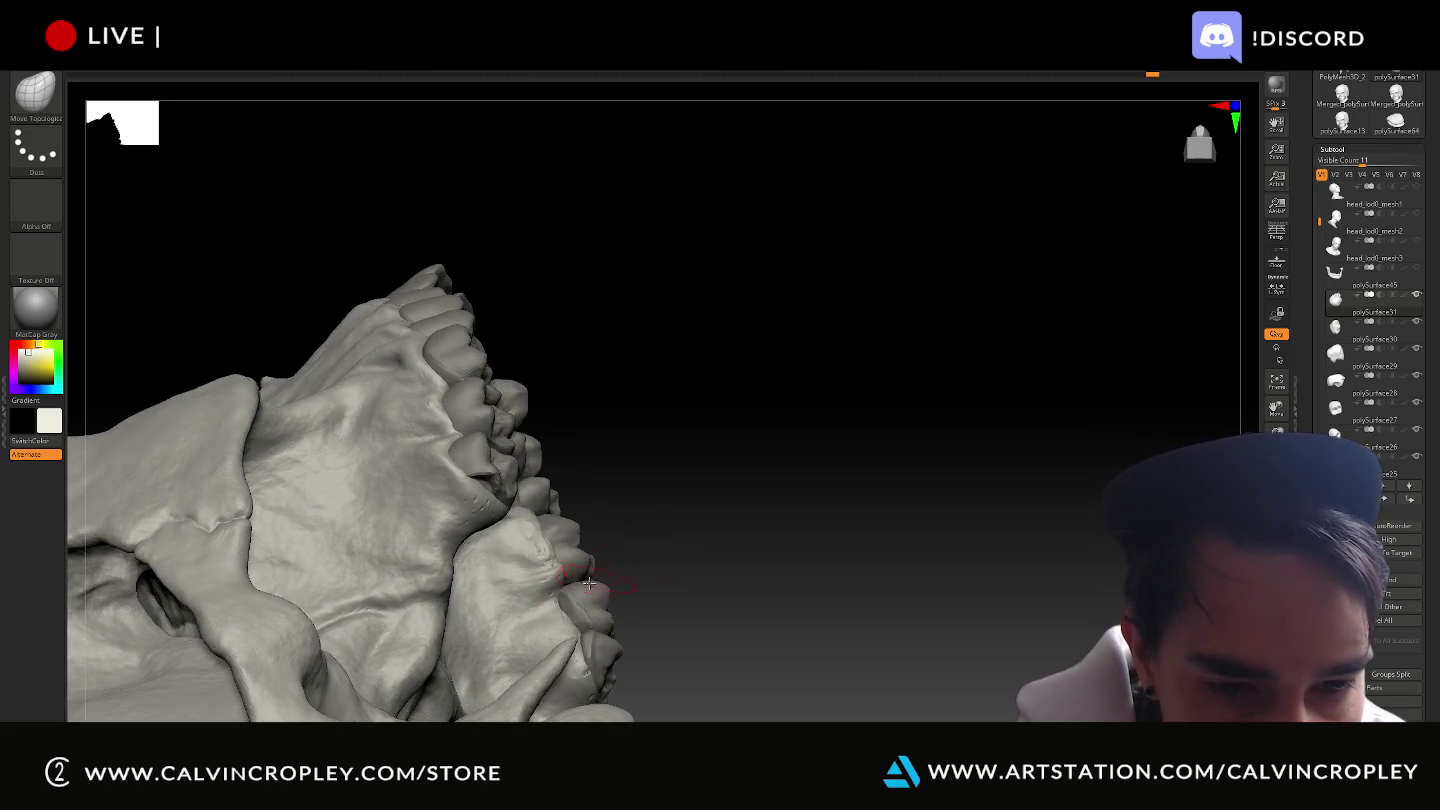
mouse_move(656, 507)
mouse_down()
mouse_move(675, 553)
mouse_move(617, 508)
mouse_up()
mouse_move(768, 495)
mouse_down()
mouse_move(766, 479)
mouse_move(567, 556)
mouse_up()
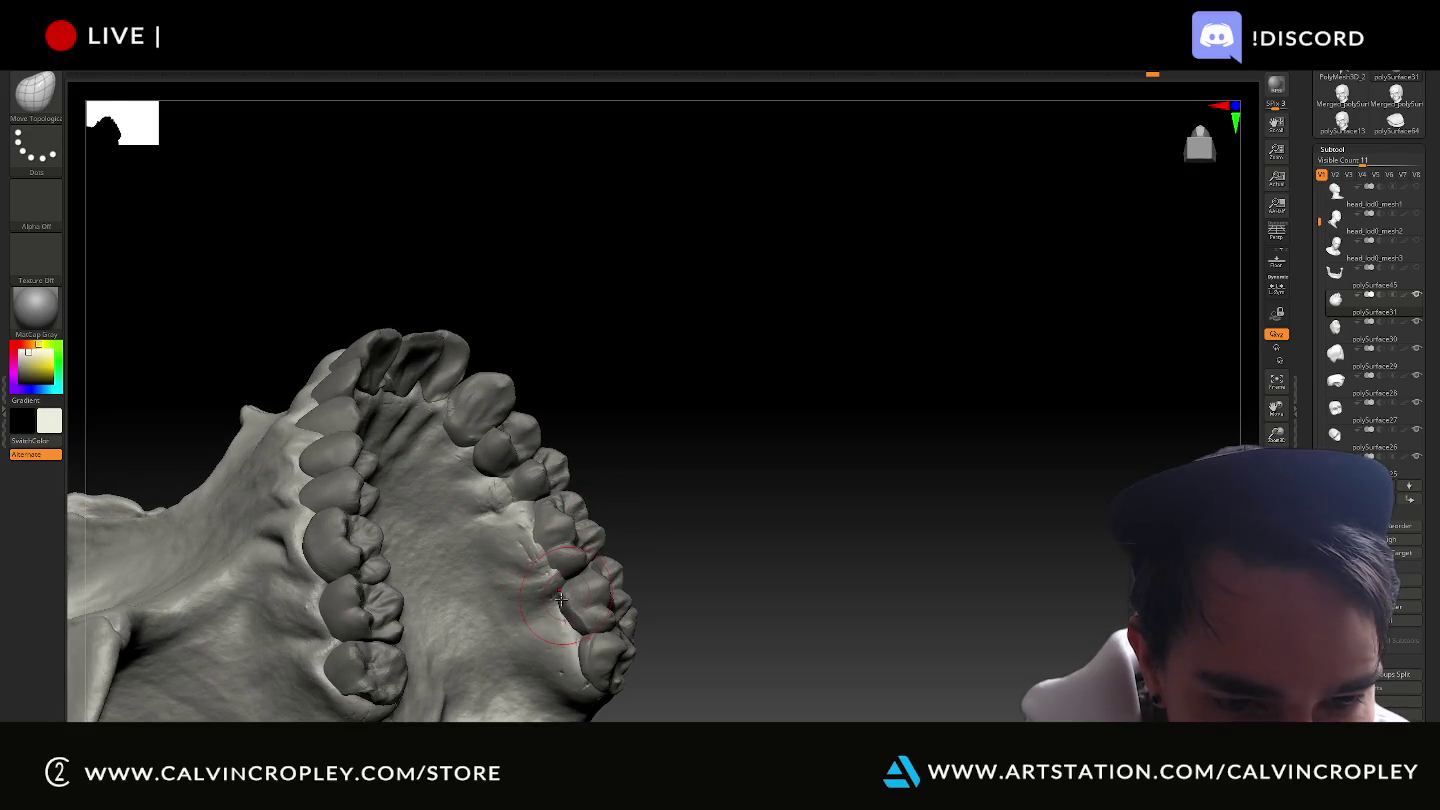
mouse_move(686, 538)
mouse_down()
mouse_move(669, 537)
mouse_move(700, 535)
mouse_move(701, 505)
mouse_move(558, 580)
mouse_up()
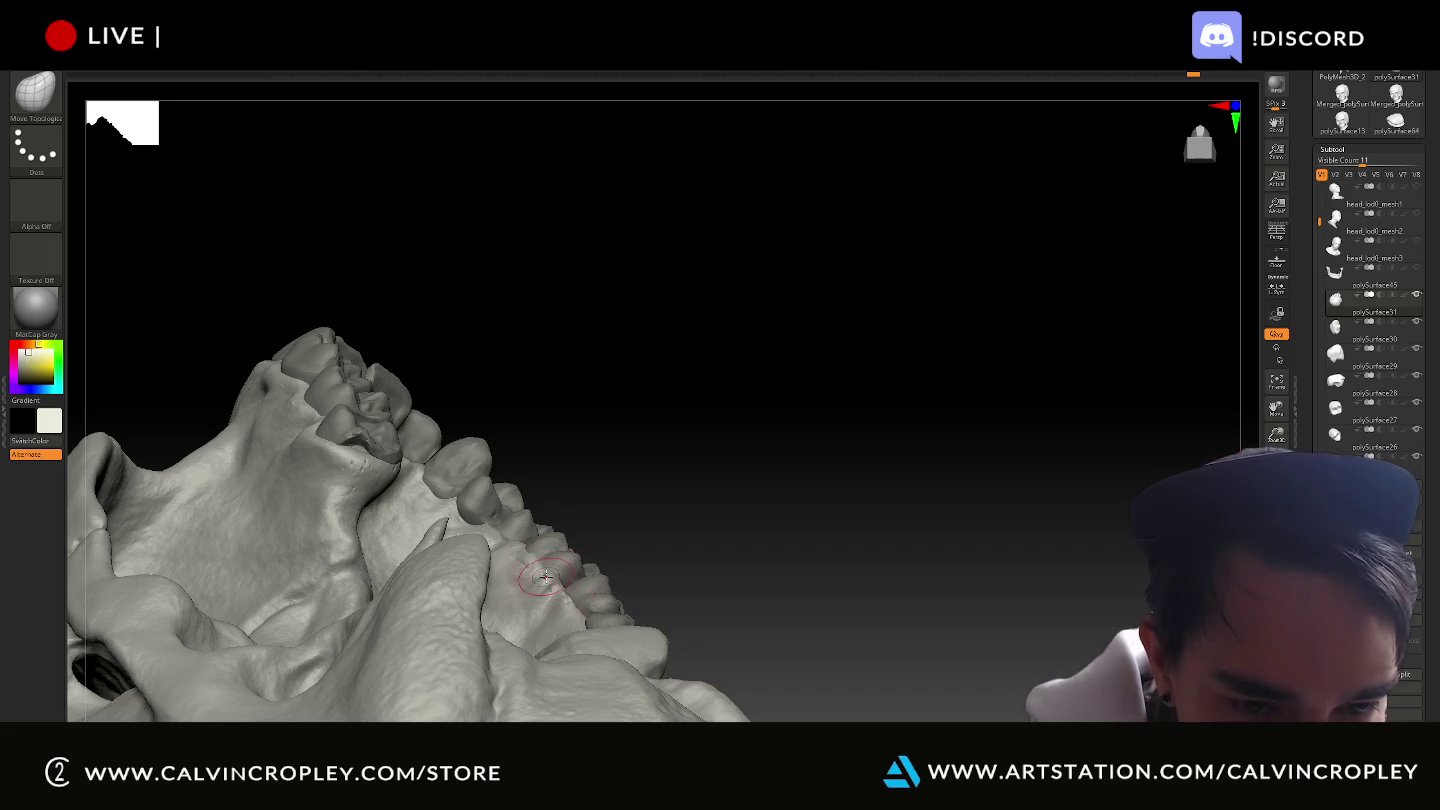
drag(660, 500, 652, 557)
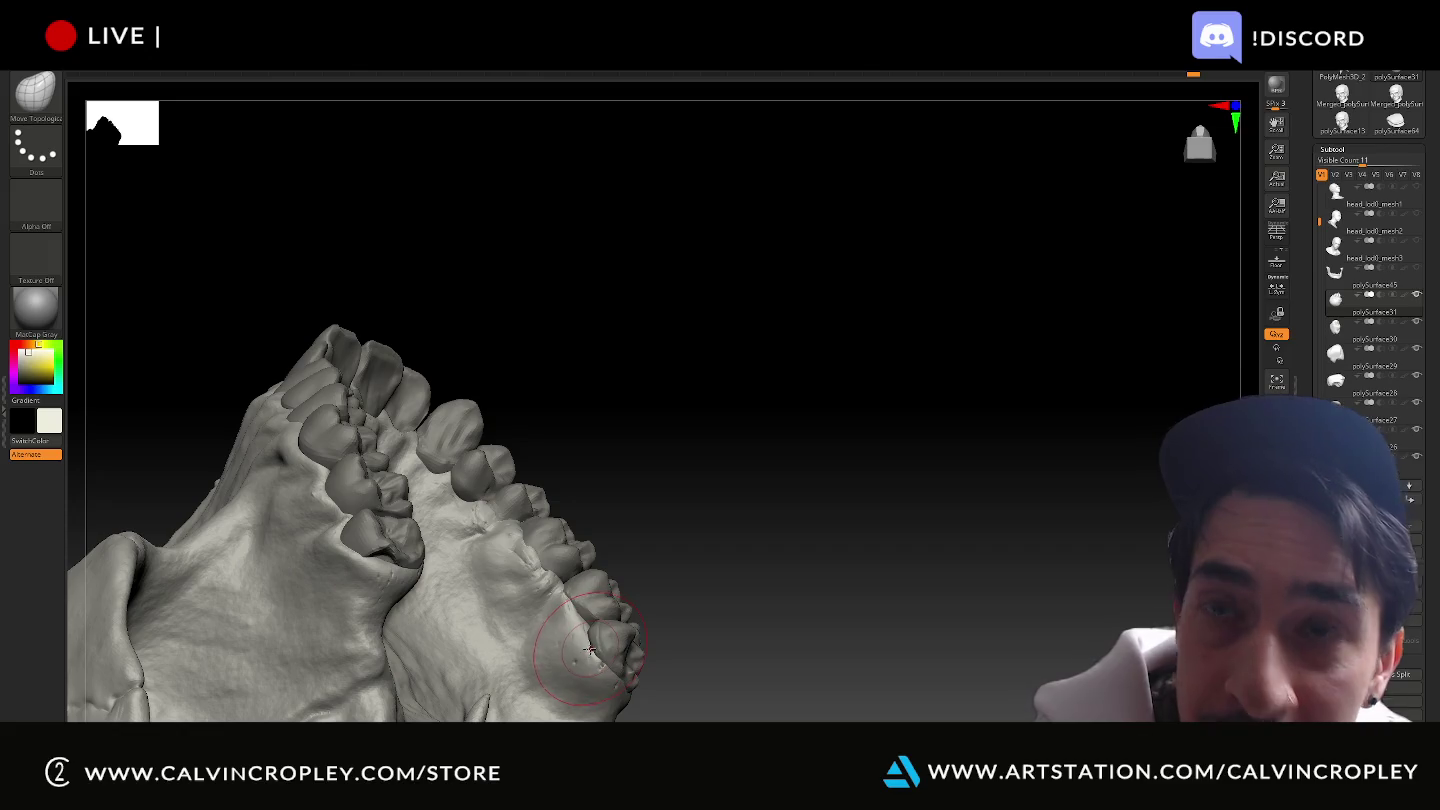
mouse_move(652, 597)
mouse_down()
mouse_move(681, 579)
mouse_move(613, 518)
mouse_move(623, 632)
mouse_up()
mouse_move(594, 497)
mouse_down()
mouse_move(614, 460)
mouse_move(620, 612)
mouse_up()
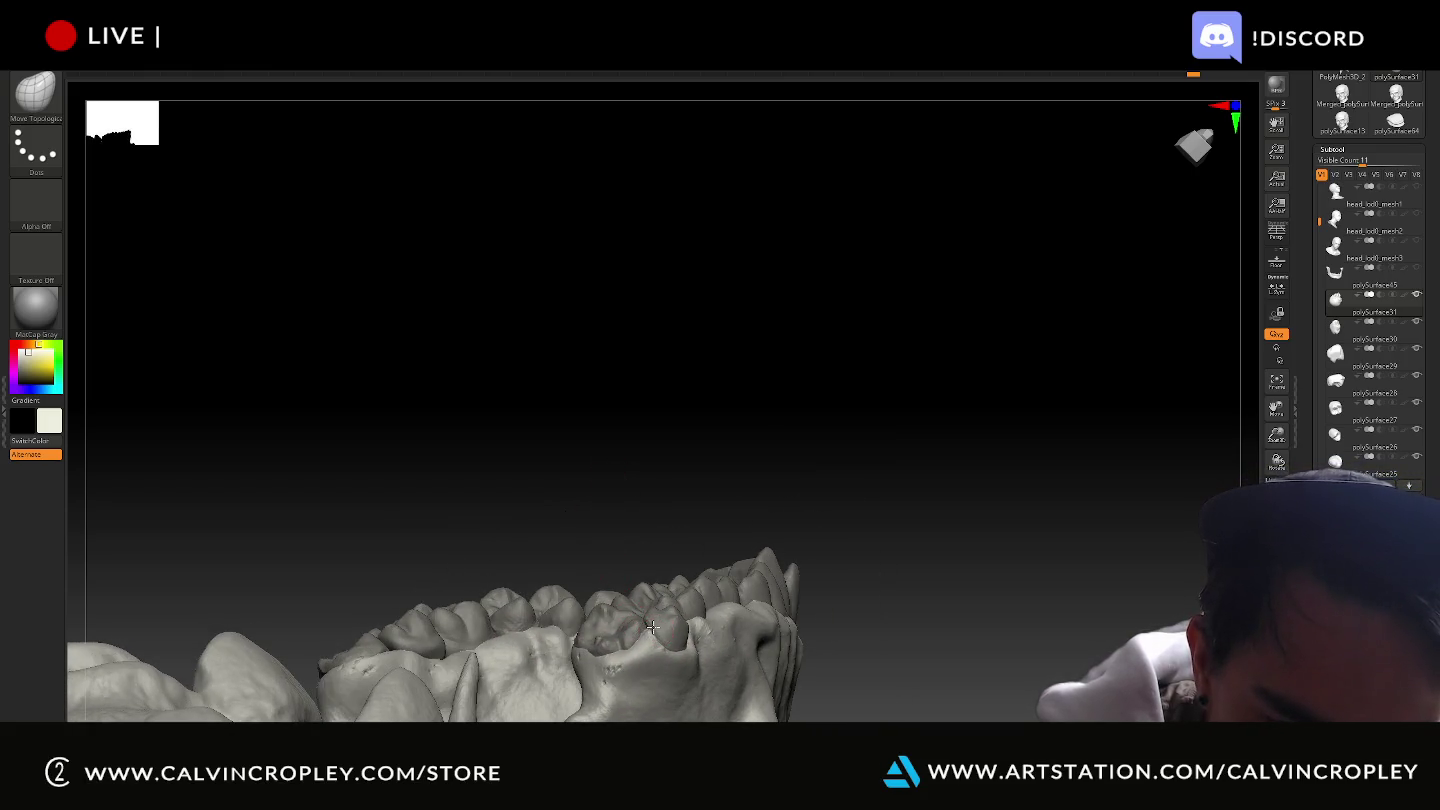
mouse_move(633, 421)
mouse_down()
mouse_move(917, 391)
mouse_move(900, 408)
mouse_up()
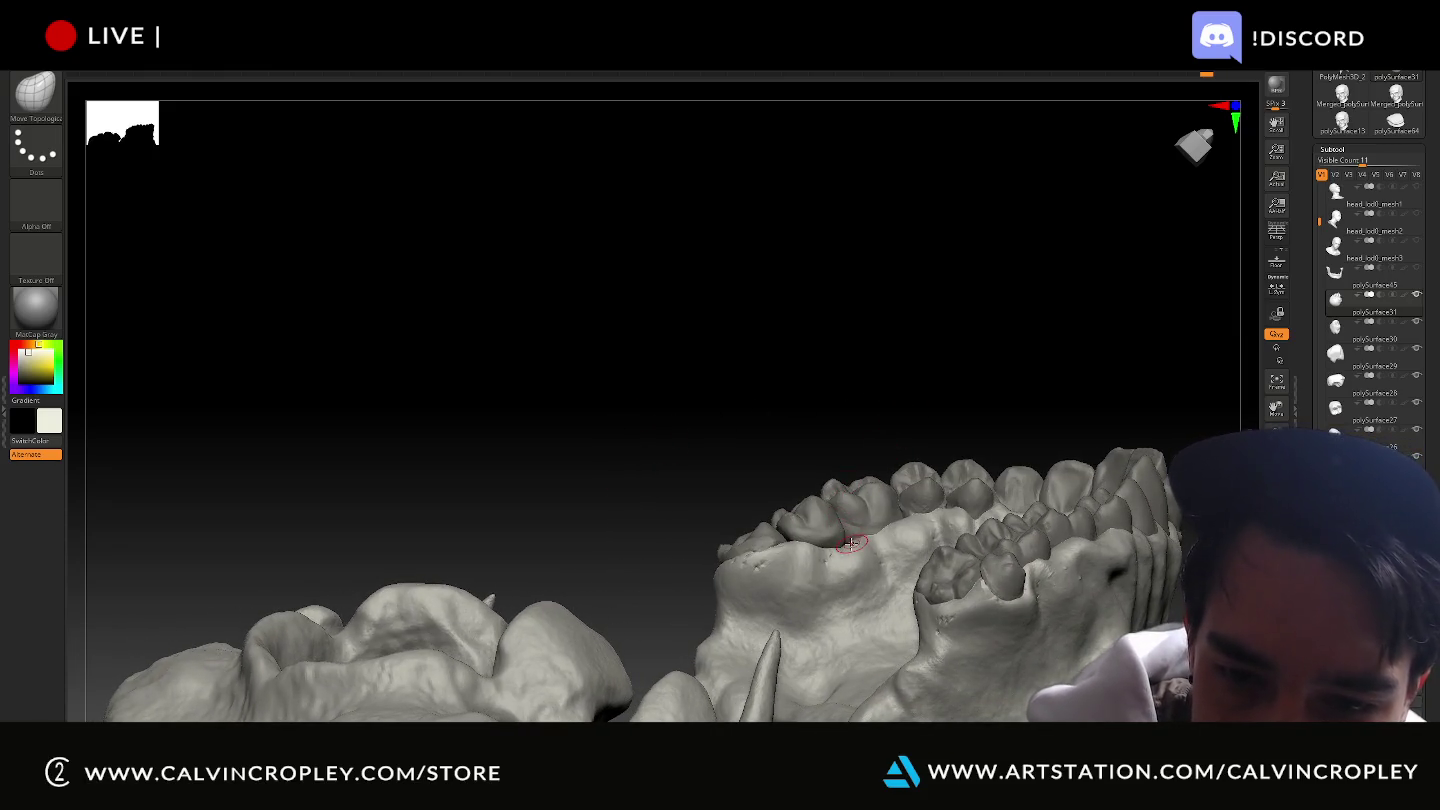
drag(859, 446, 856, 498)
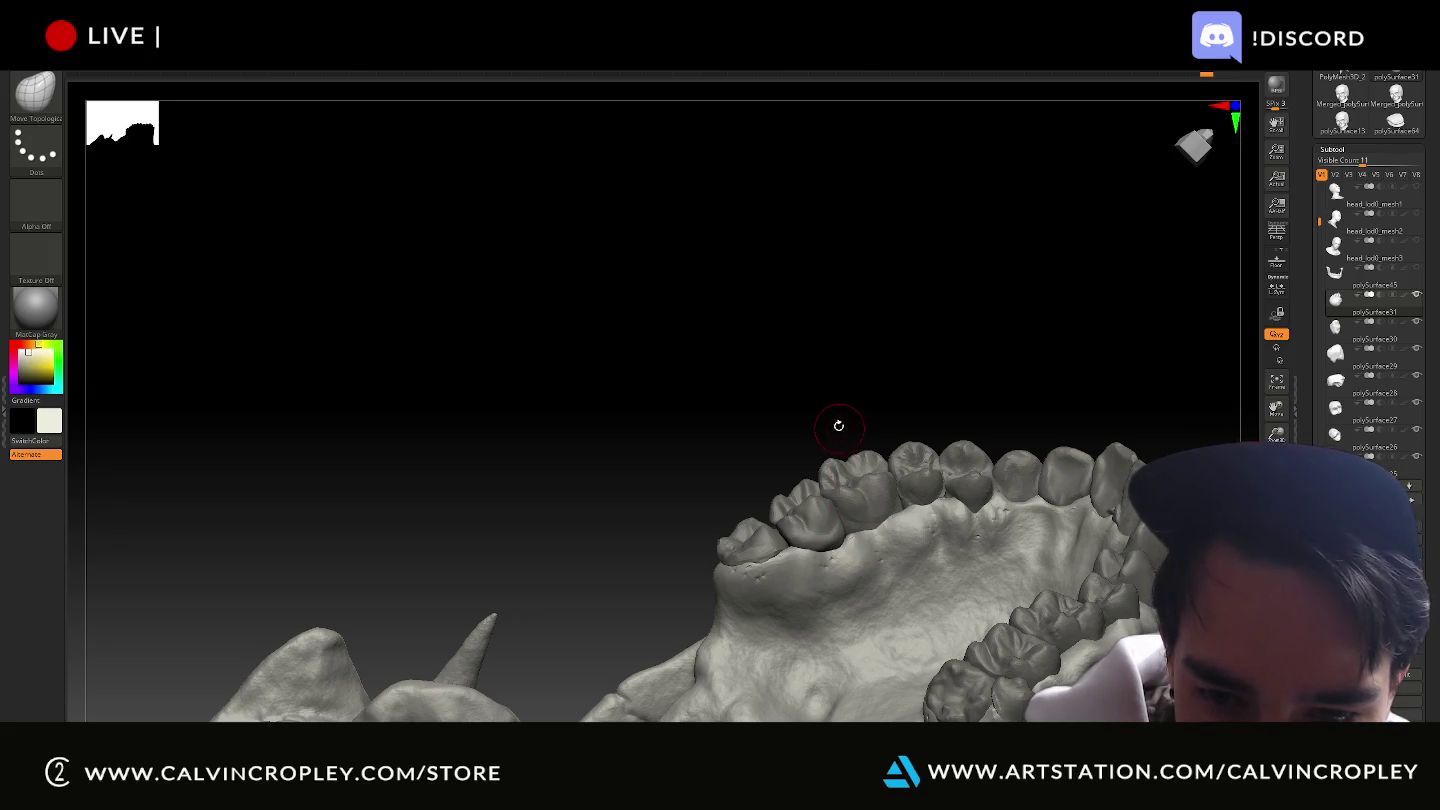
drag(826, 433, 849, 530)
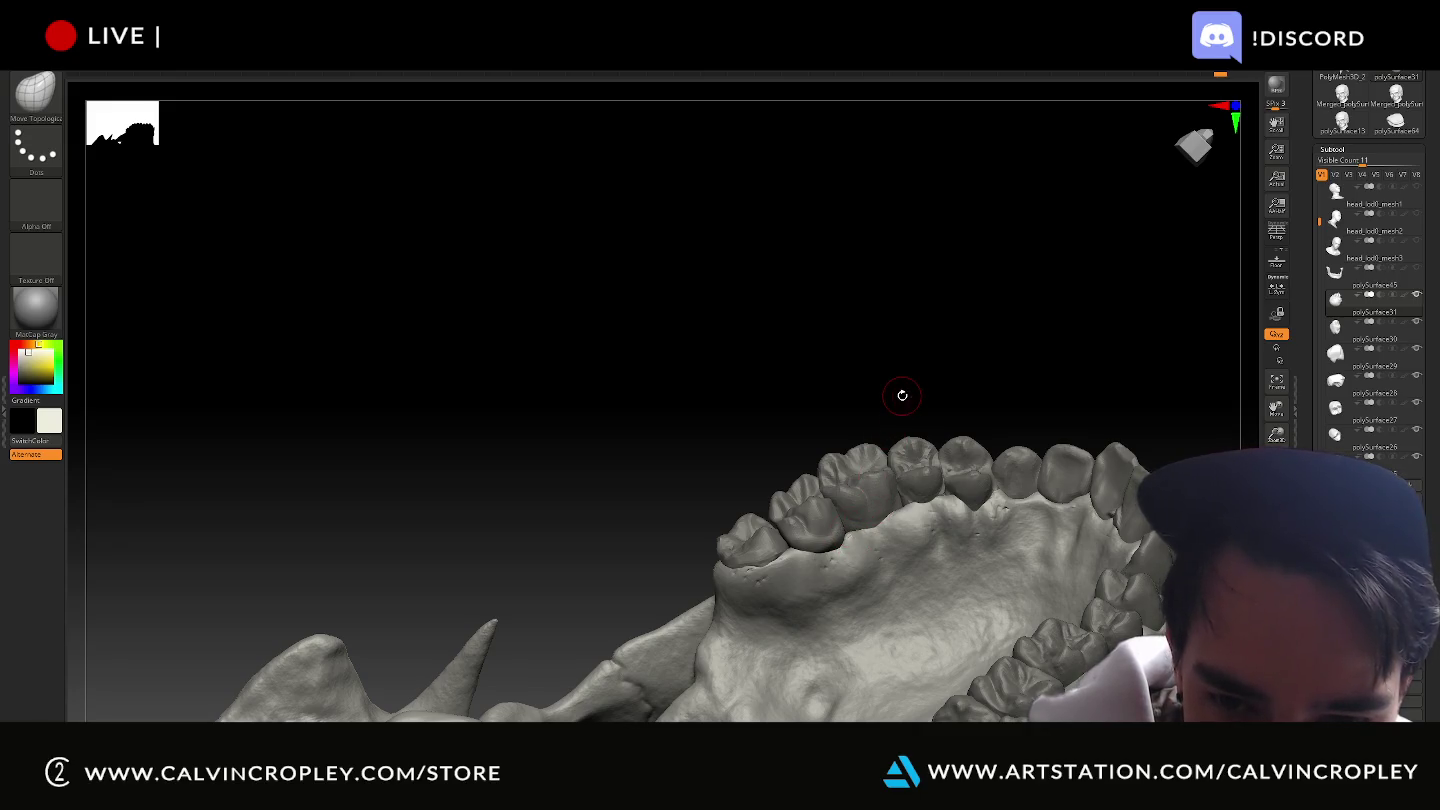
drag(902, 395, 902, 417)
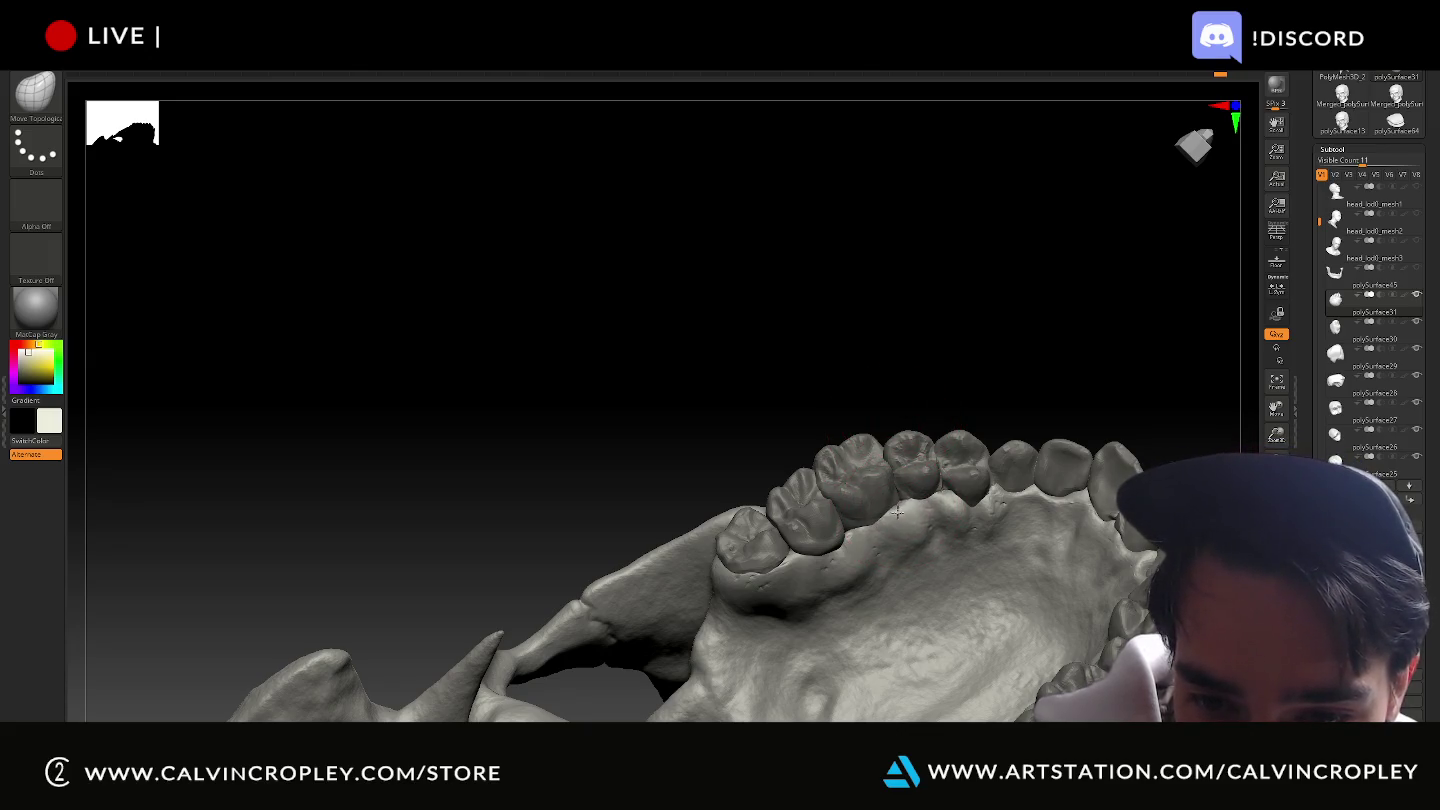
mouse_move(874, 411)
mouse_down()
mouse_move(874, 386)
mouse_move(870, 533)
mouse_up()
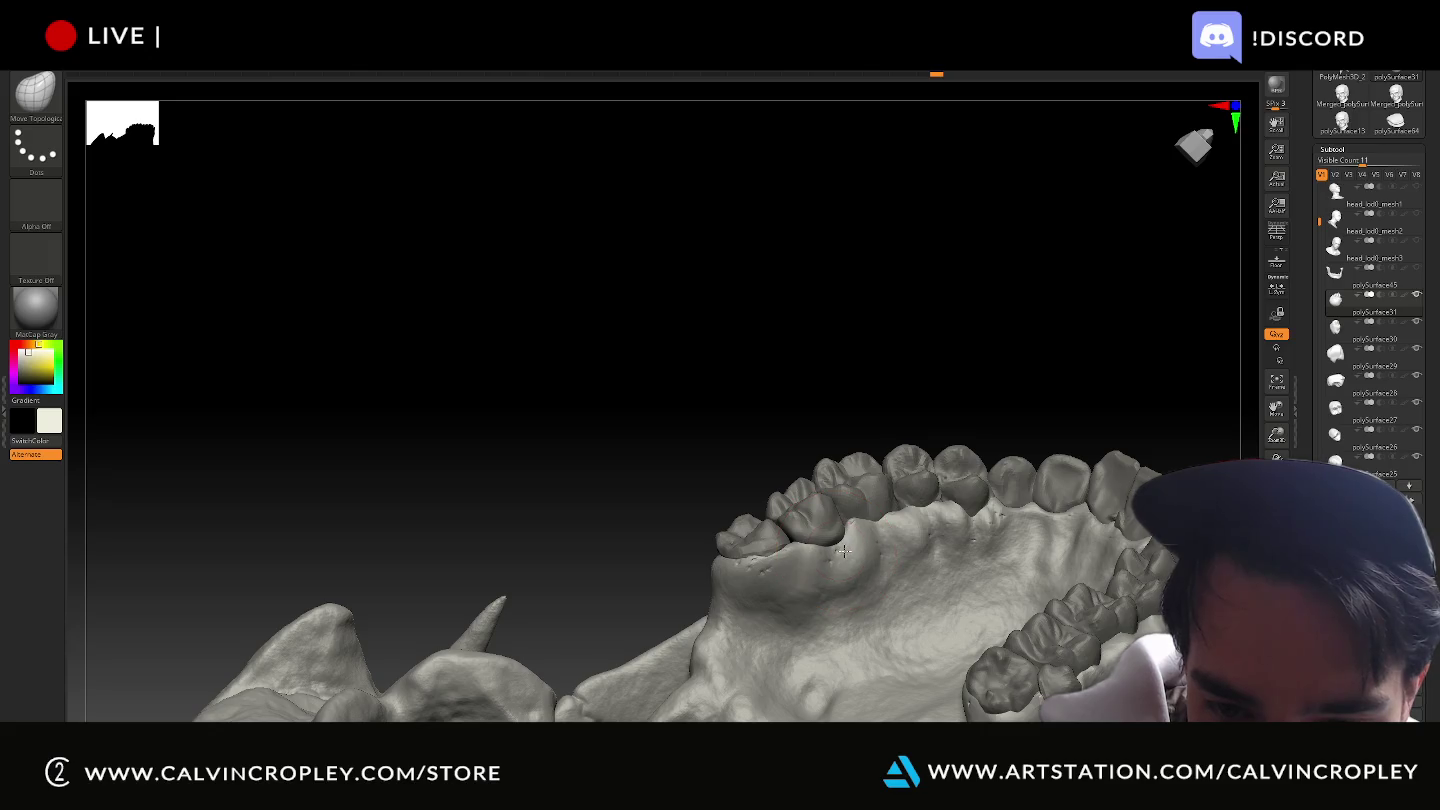
drag(855, 523, 849, 518)
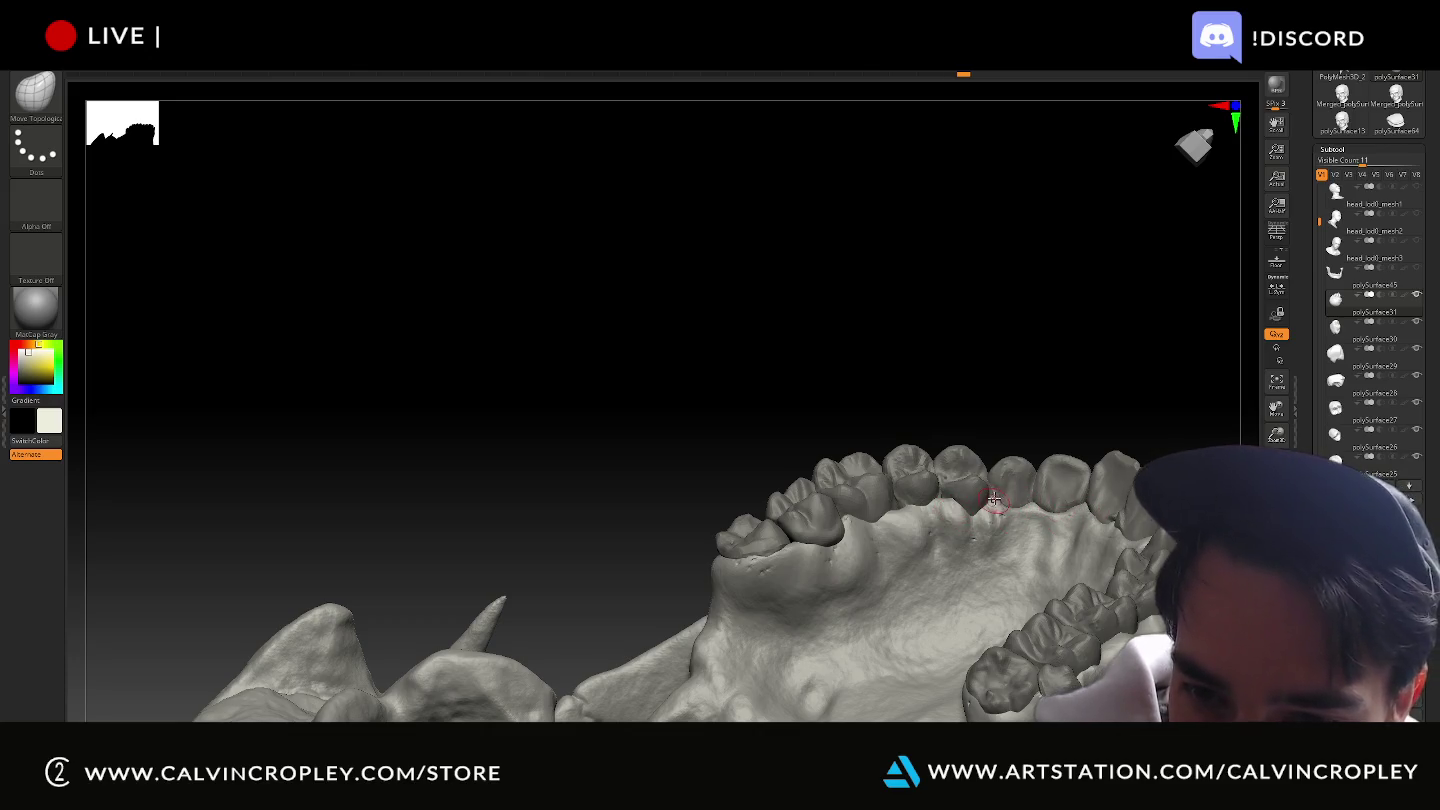
mouse_move(993, 490)
right_down()
mouse_move(1101, 455)
mouse_move(1088, 513)
right_up()
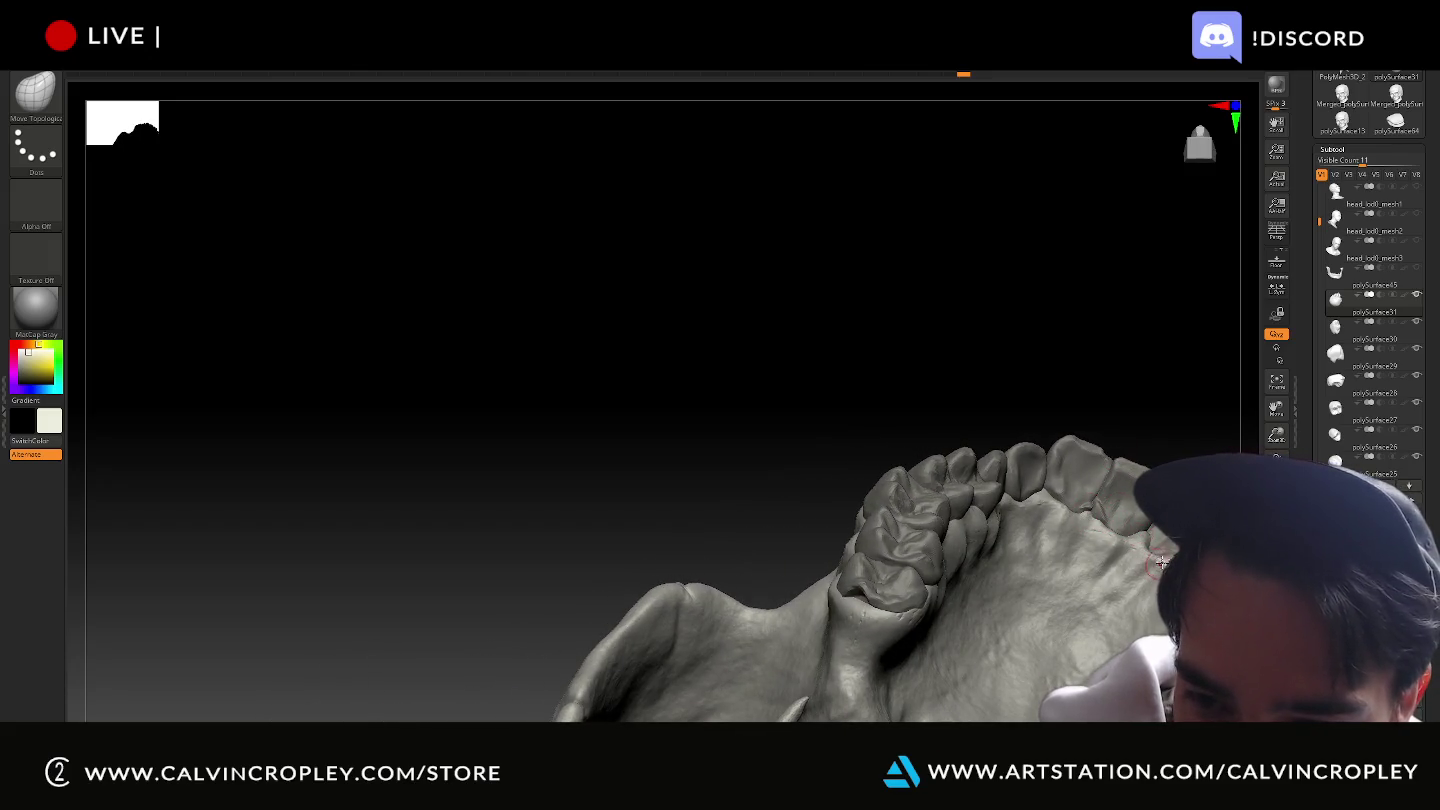
mouse_move(1183, 373)
right_down()
mouse_move(900, 325)
mouse_move(969, 374)
mouse_move(894, 453)
right_up()
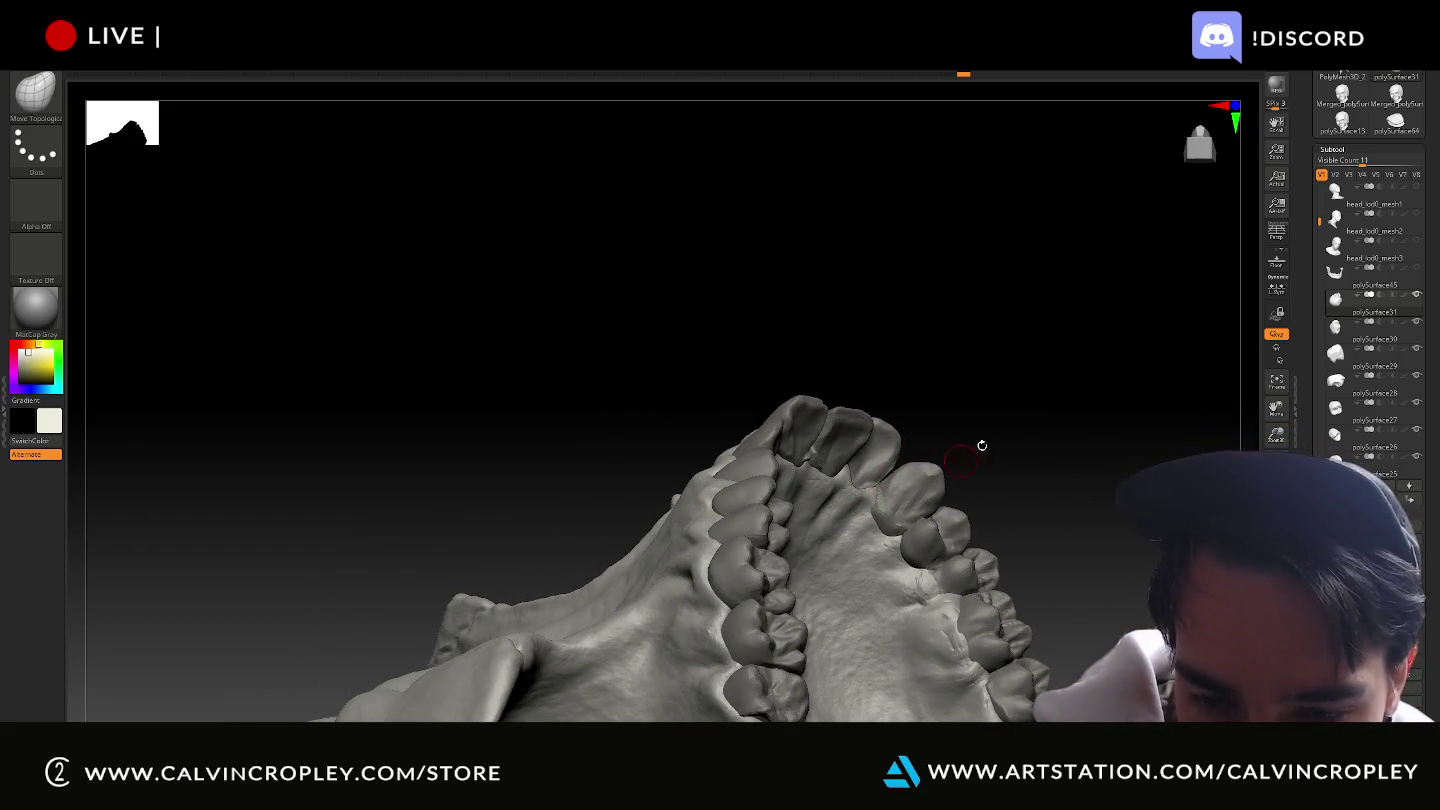
right_drag(982, 445, 933, 463)
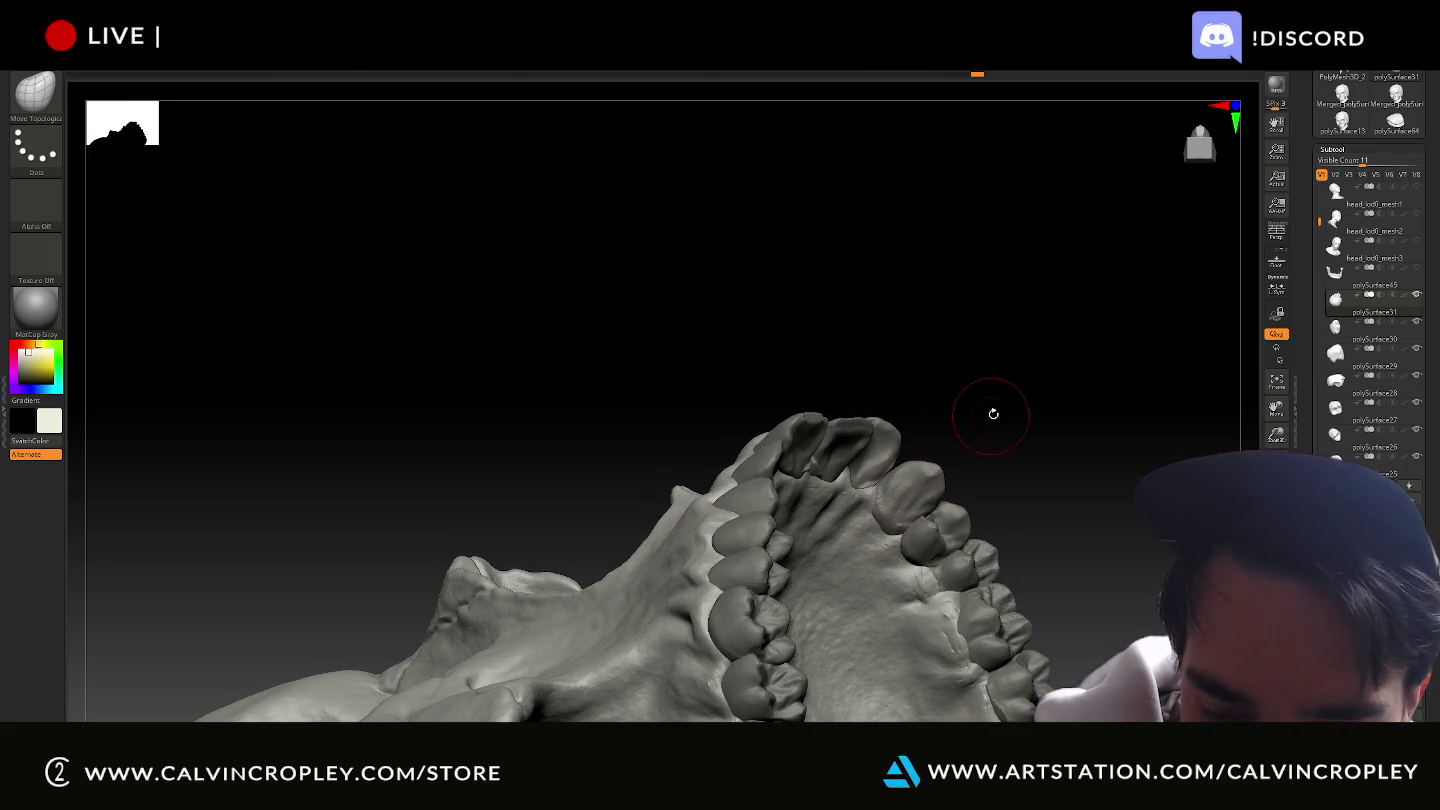
right_drag(993, 413, 964, 458)
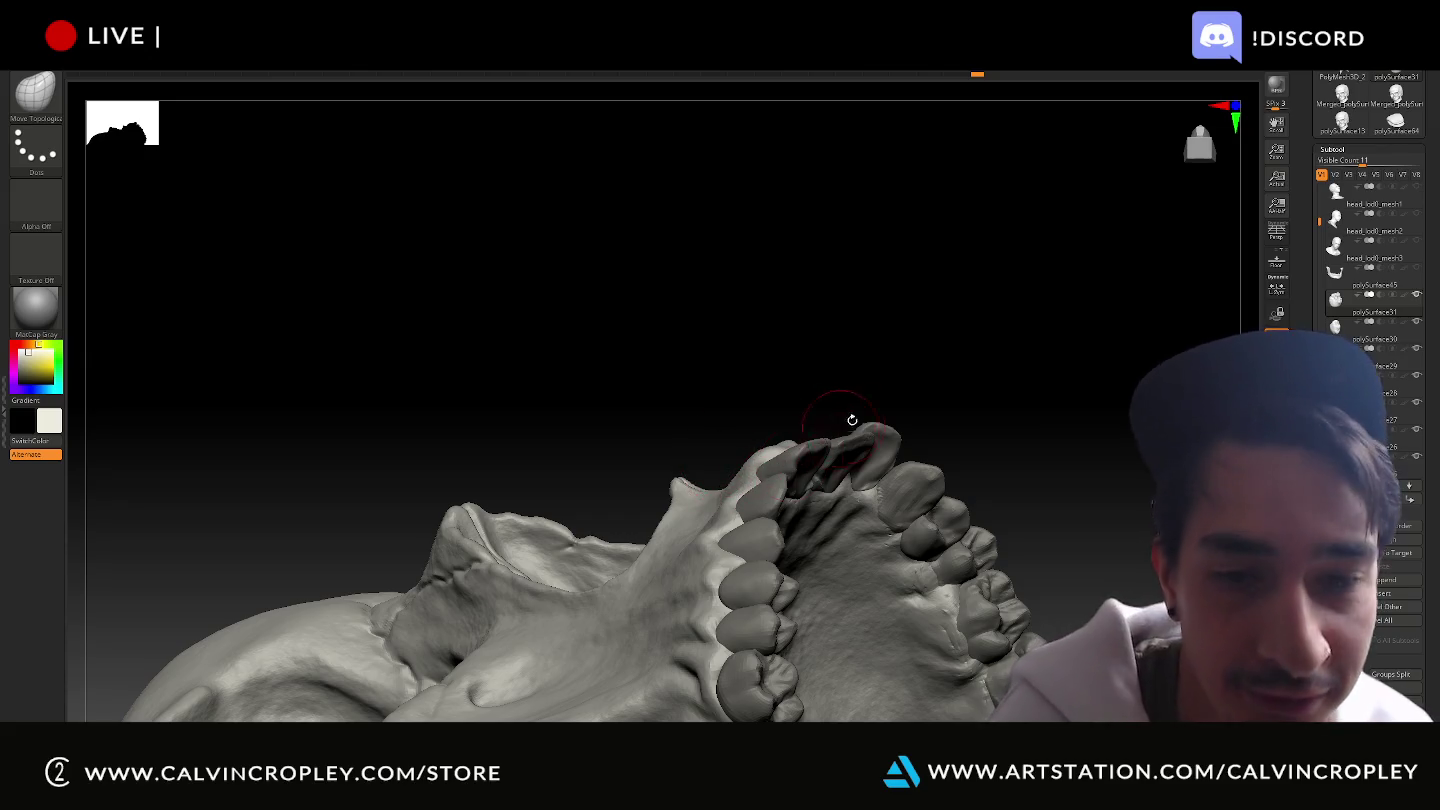
mouse_move(964, 386)
mouse_down()
mouse_move(895, 300)
mouse_move(922, 344)
mouse_move(945, 299)
mouse_move(963, 371)
mouse_move(974, 341)
mouse_move(922, 378)
mouse_move(942, 408)
mouse_move(925, 440)
mouse_move(939, 386)
mouse_move(836, 468)
mouse_up()
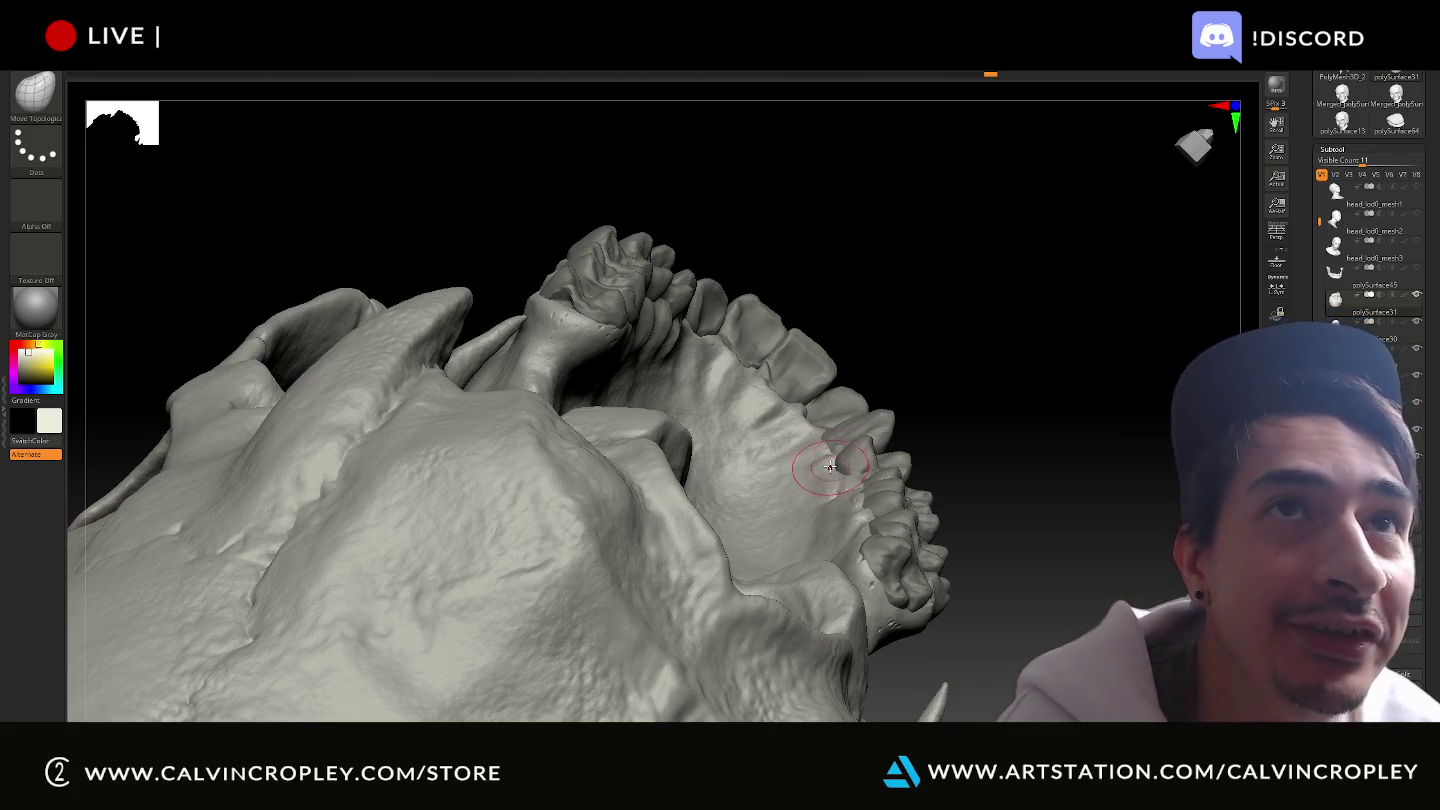
mouse_move(903, 420)
mouse_down()
mouse_move(985, 425)
mouse_move(990, 469)
mouse_move(873, 530)
mouse_up()
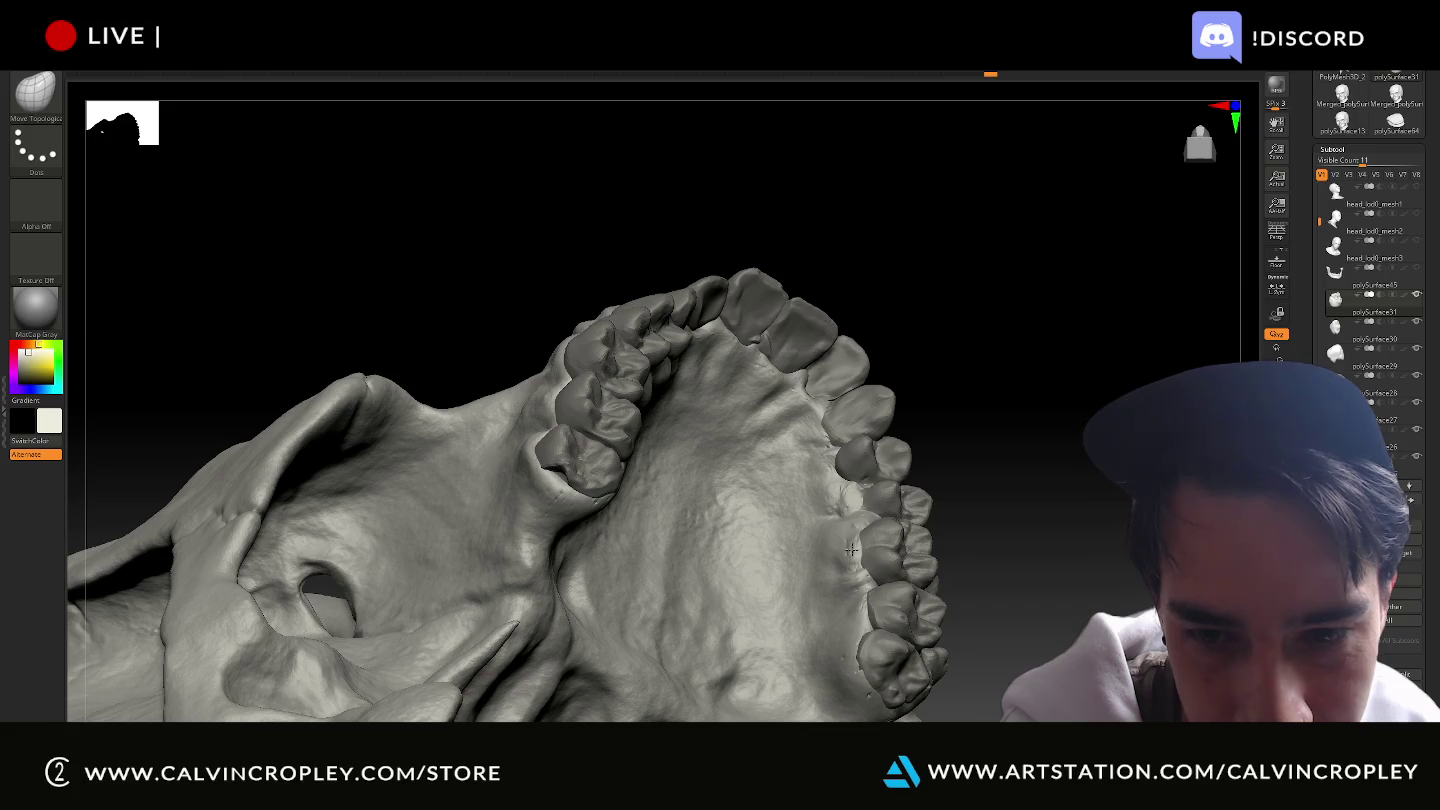
mouse_move(1038, 462)
mouse_down()
mouse_move(1012, 472)
mouse_move(1015, 434)
mouse_up()
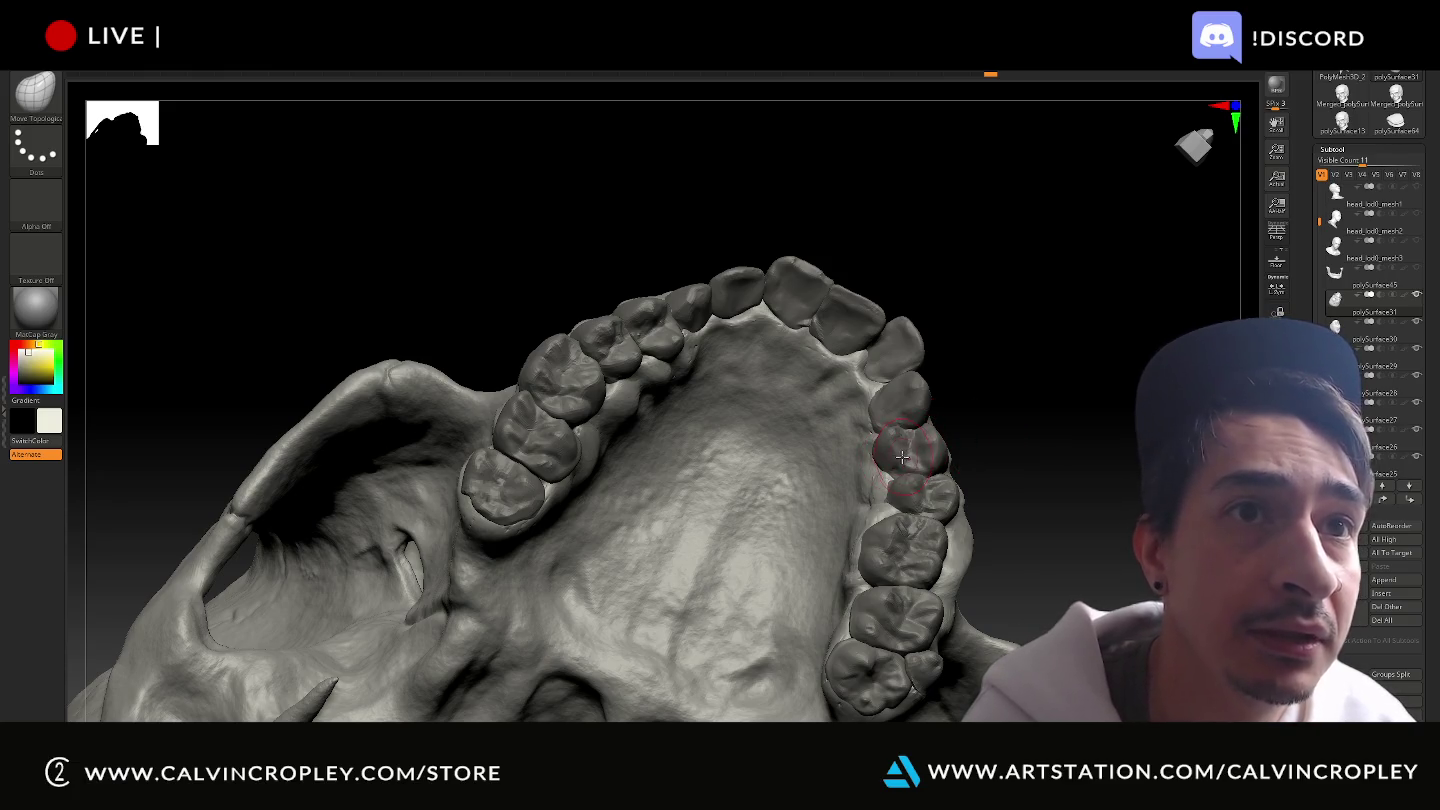
drag(1105, 372, 1095, 490)
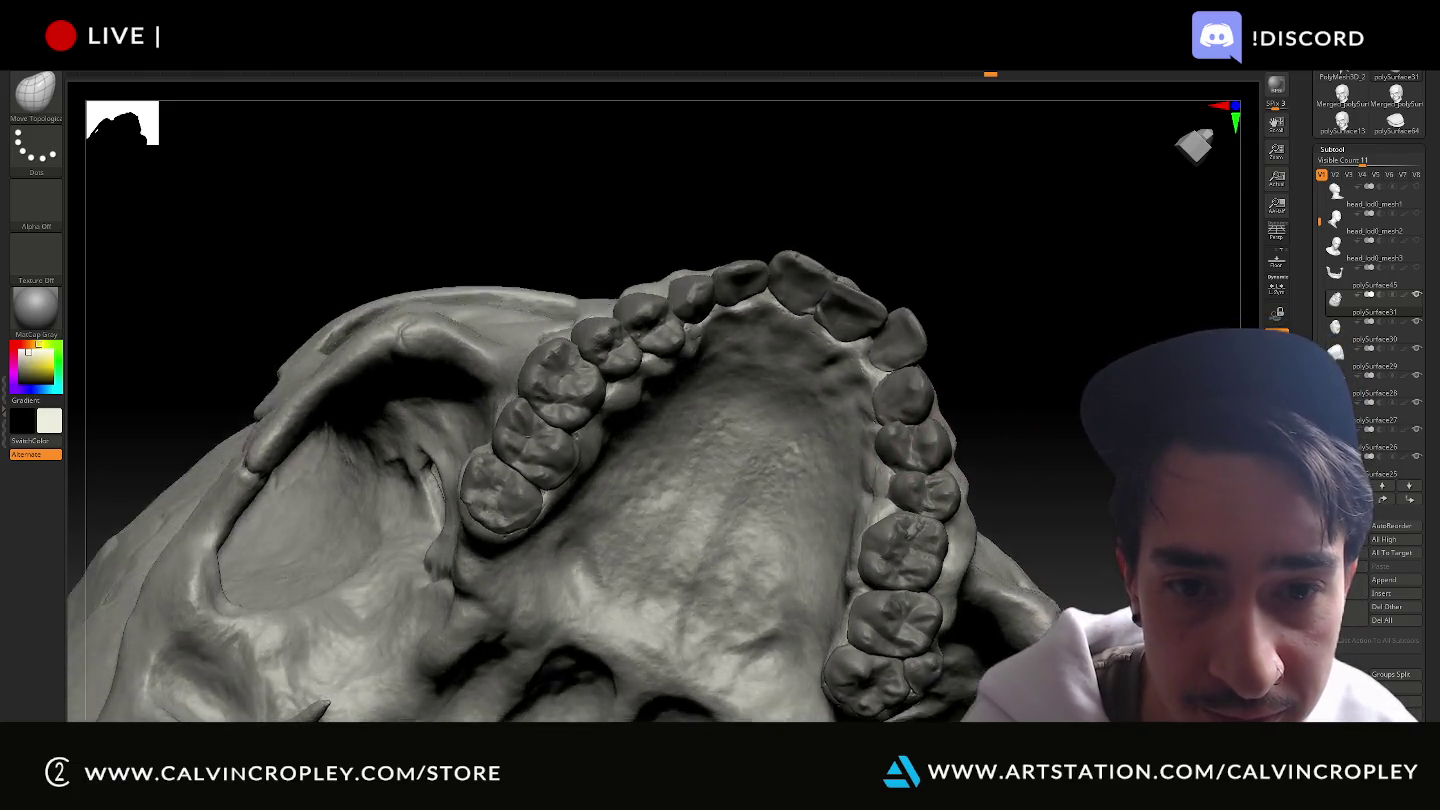
key(f)
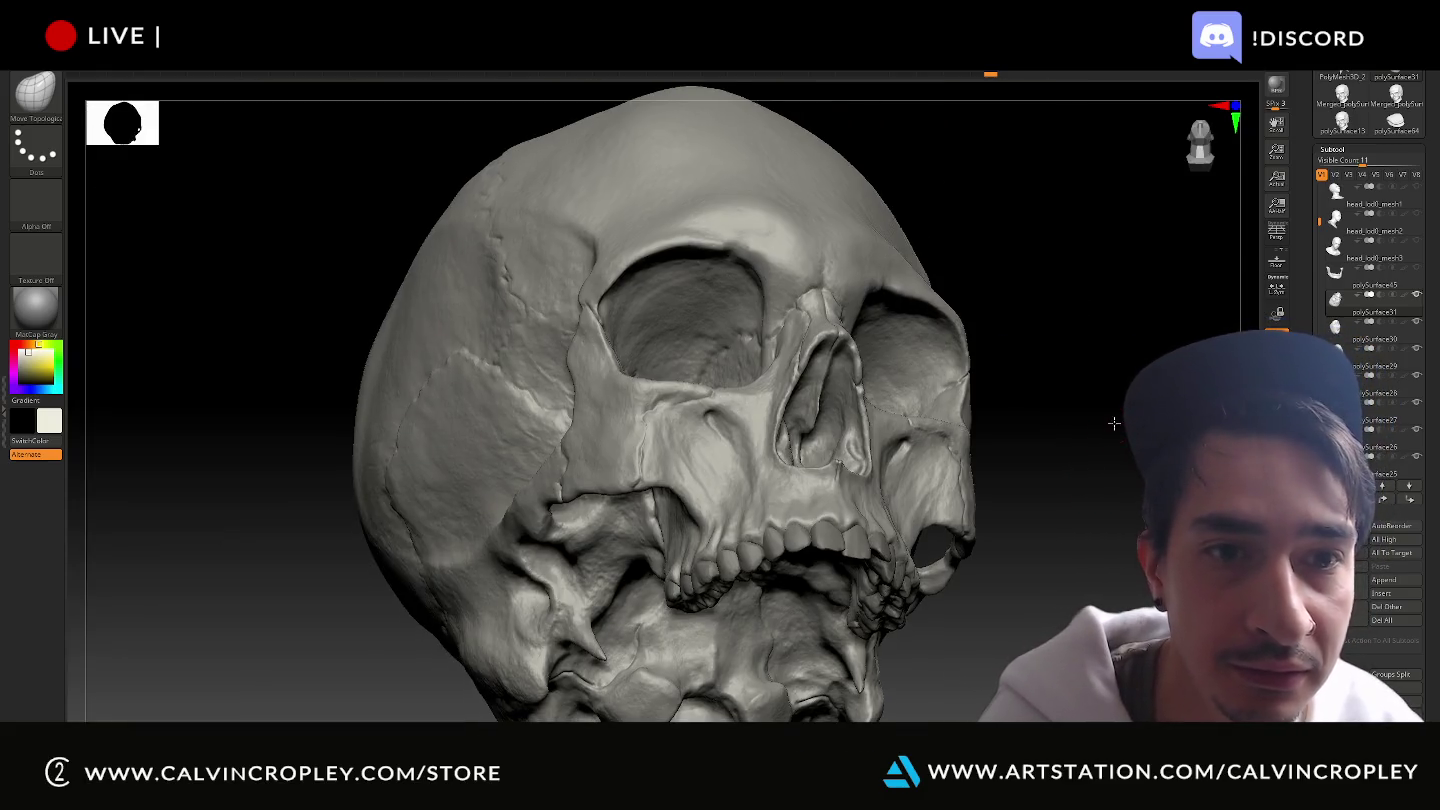
Centre the skull in view and make the skin-textured head subtool visible.
mouse_move(1101, 456)
mouse_down()
mouse_move(1096, 437)
mouse_move(1100, 715)
mouse_up()
mouse_move(1081, 500)
alt+mouse_down()
mouse_move(1051, 254)
mouse_move(1080, 233)
alt+mouse_up()
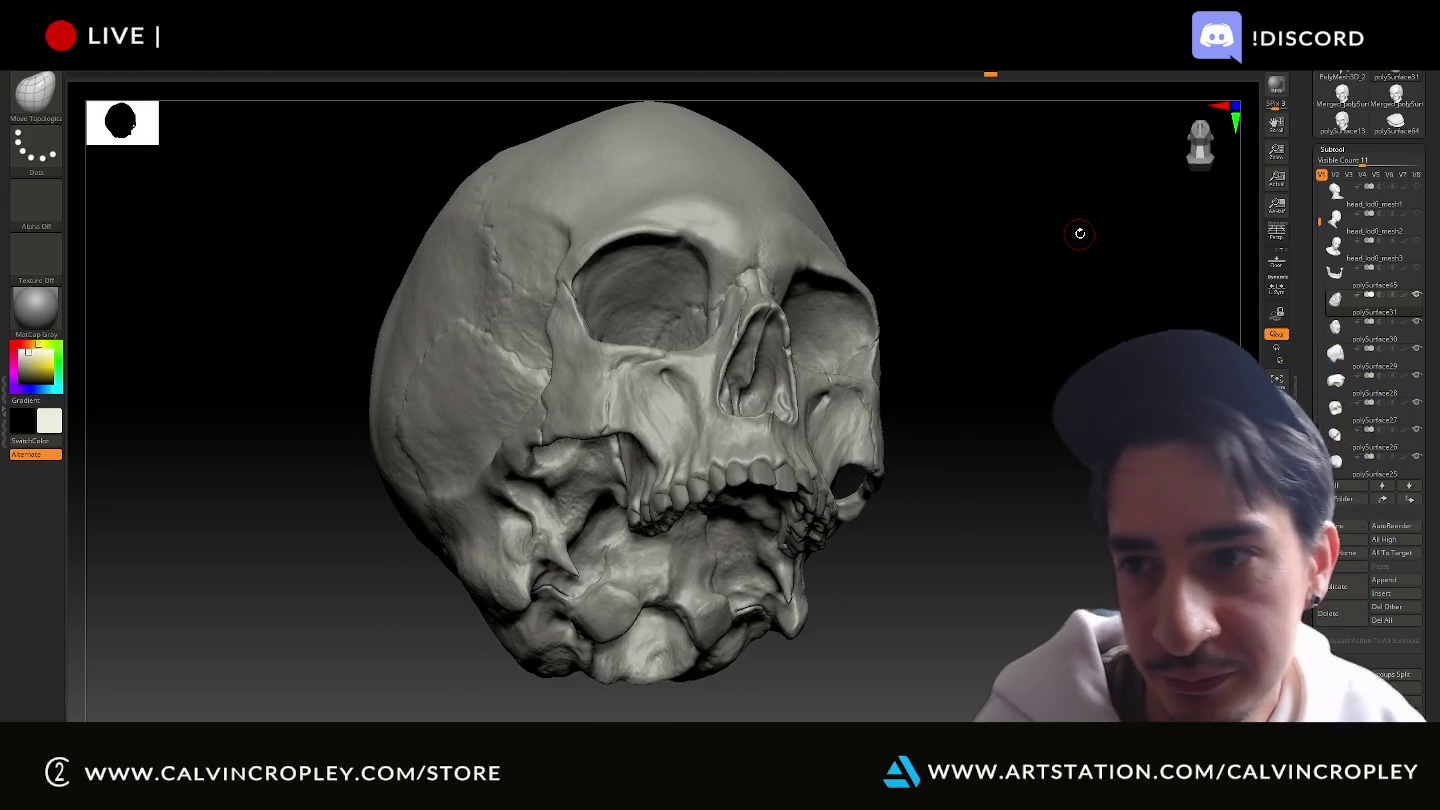
scroll(1320, 218, up, 3)
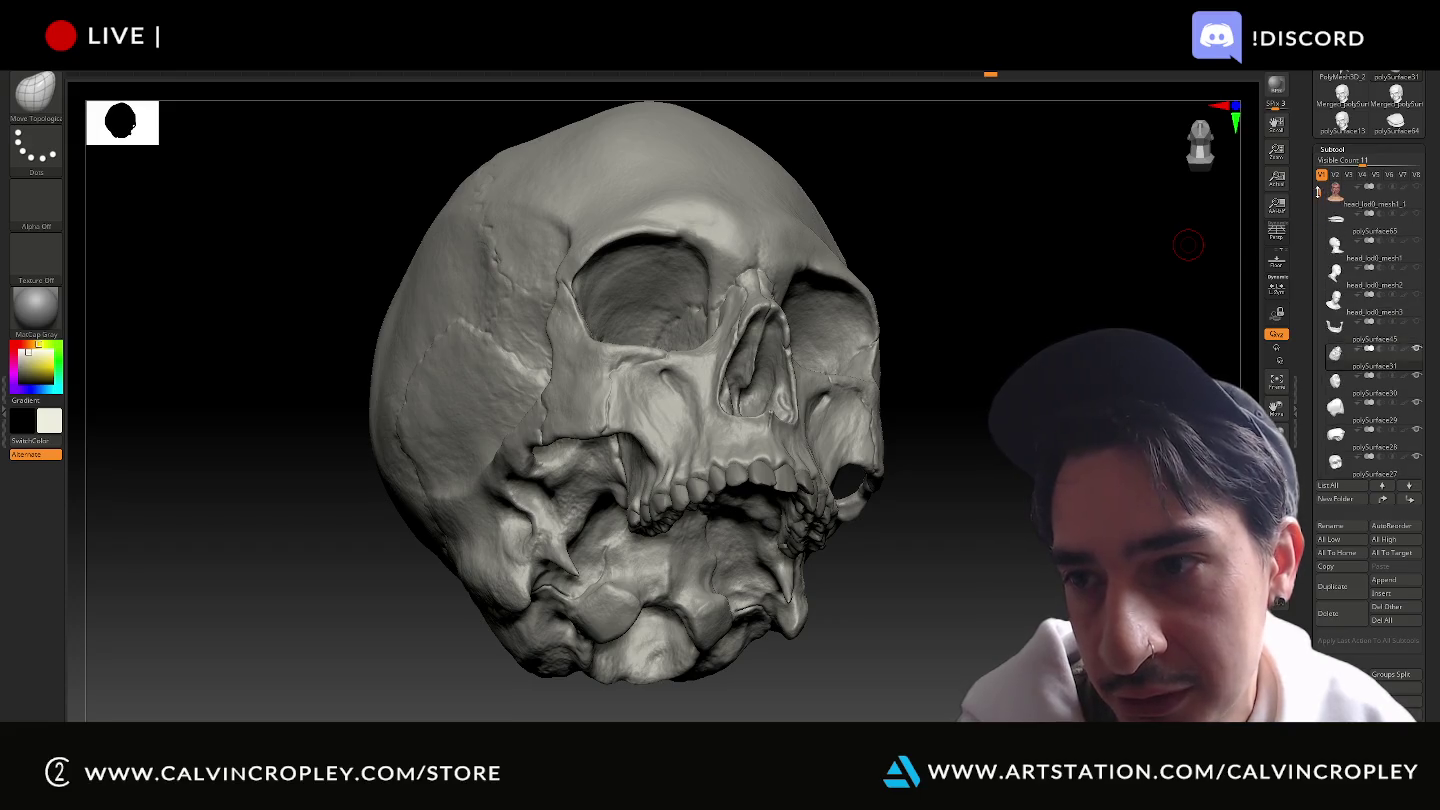
click(1416, 218)
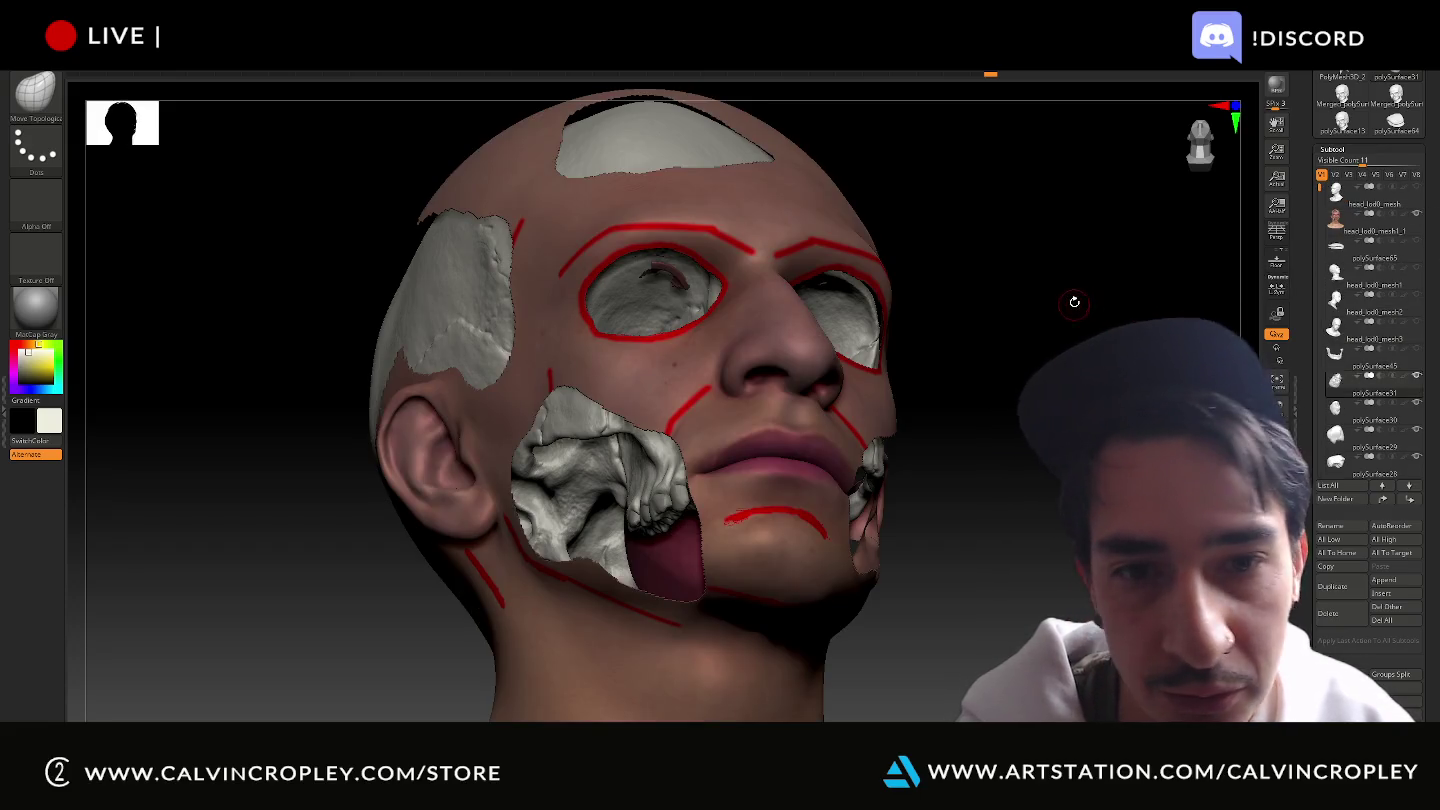
Orbit the red-lined head to check it from front, sides, rear and above.
mouse_move(1074, 301)
mouse_down()
mouse_move(1051, 318)
mouse_move(1059, 328)
mouse_move(1091, 306)
mouse_move(1022, 321)
mouse_move(1077, 334)
mouse_move(1093, 387)
mouse_move(1100, 376)
mouse_move(1057, 331)
mouse_move(1077, 328)
mouse_up()
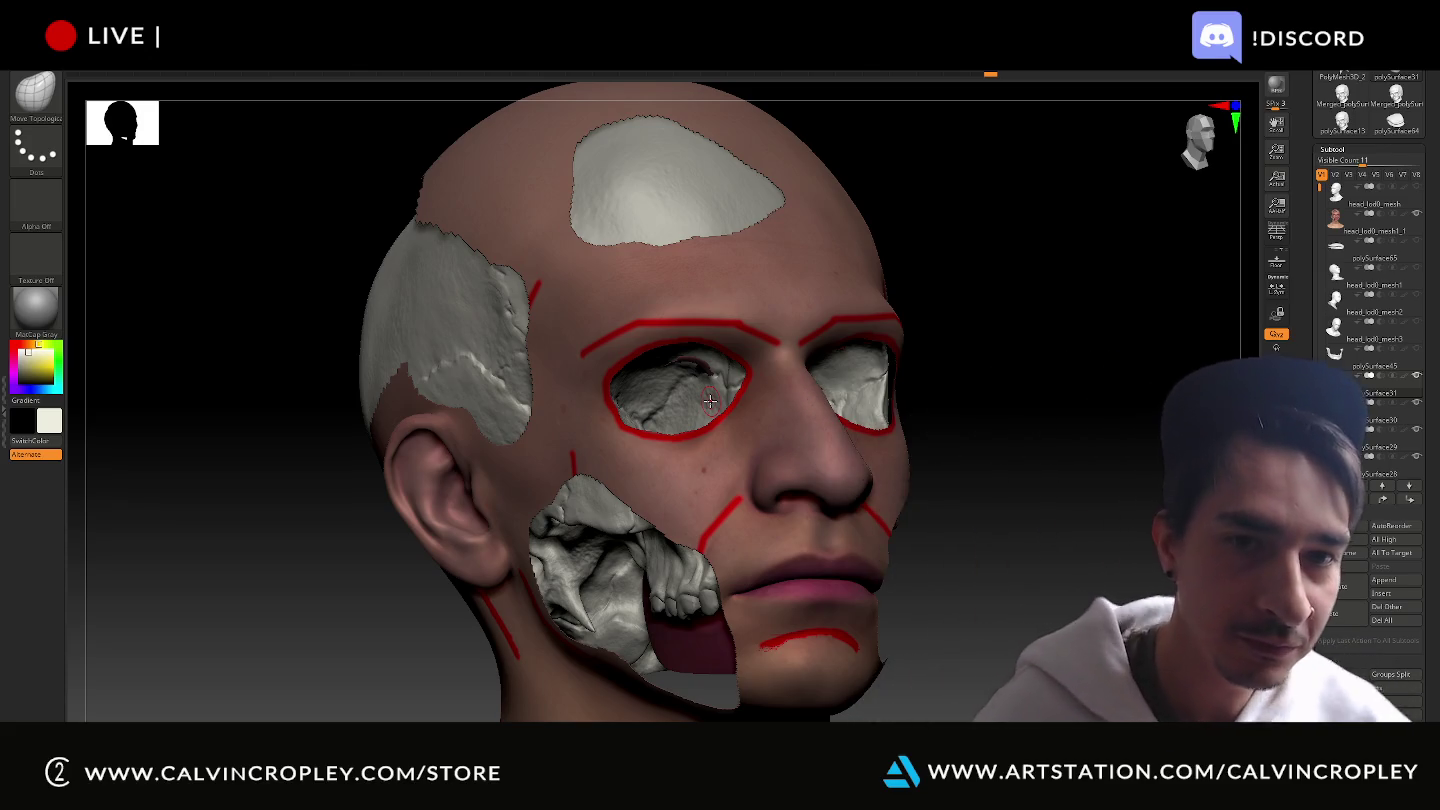
drag(929, 447, 927, 409)
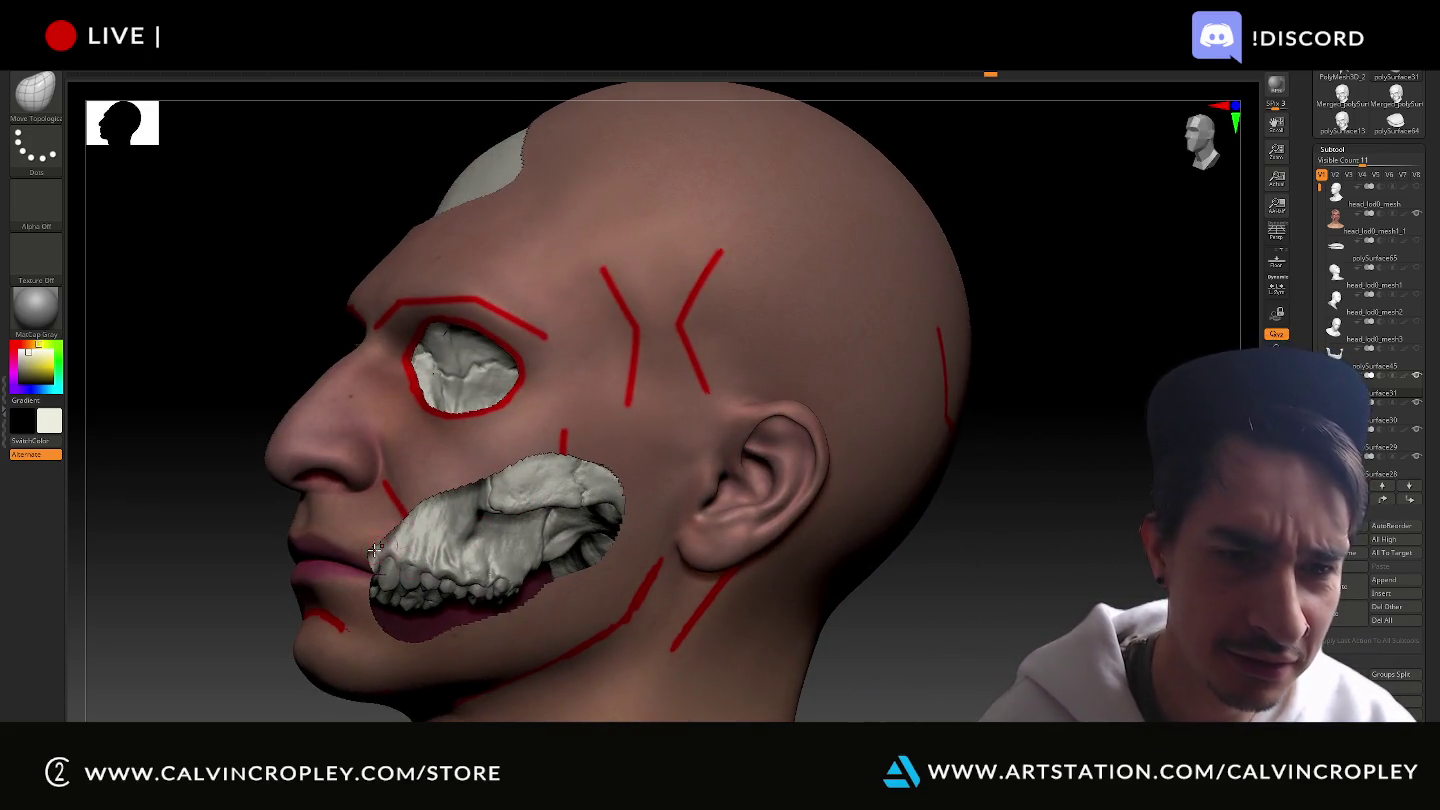
mouse_move(228, 283)
mouse_down()
mouse_move(218, 289)
mouse_move(955, 301)
mouse_move(909, 302)
mouse_move(906, 315)
mouse_move(1111, 344)
mouse_move(1093, 399)
mouse_move(1114, 396)
mouse_up()
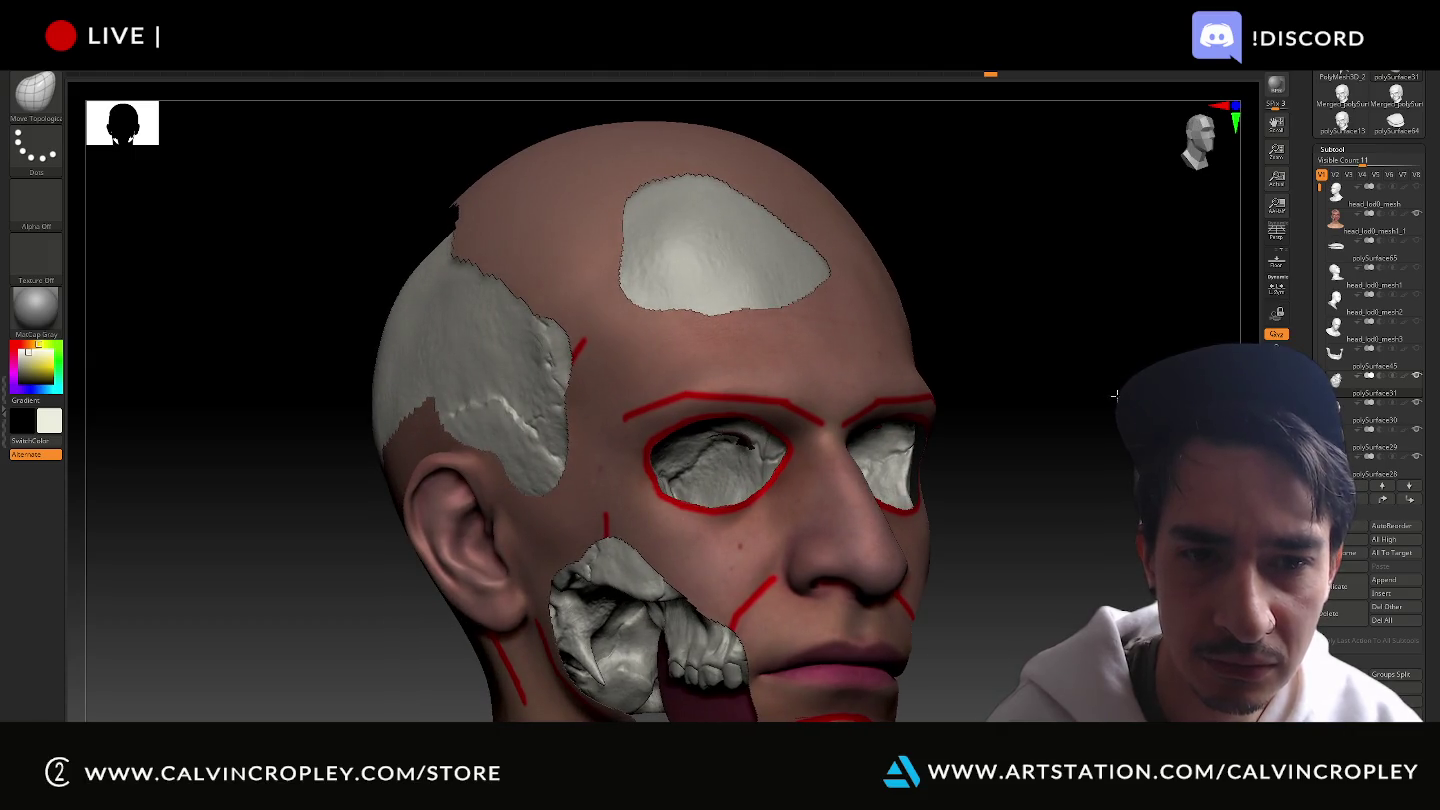
mouse_move(1038, 482)
alt+mouse_down()
mouse_move(967, 427)
mouse_move(1050, 394)
mouse_move(1101, 432)
alt+mouse_up()
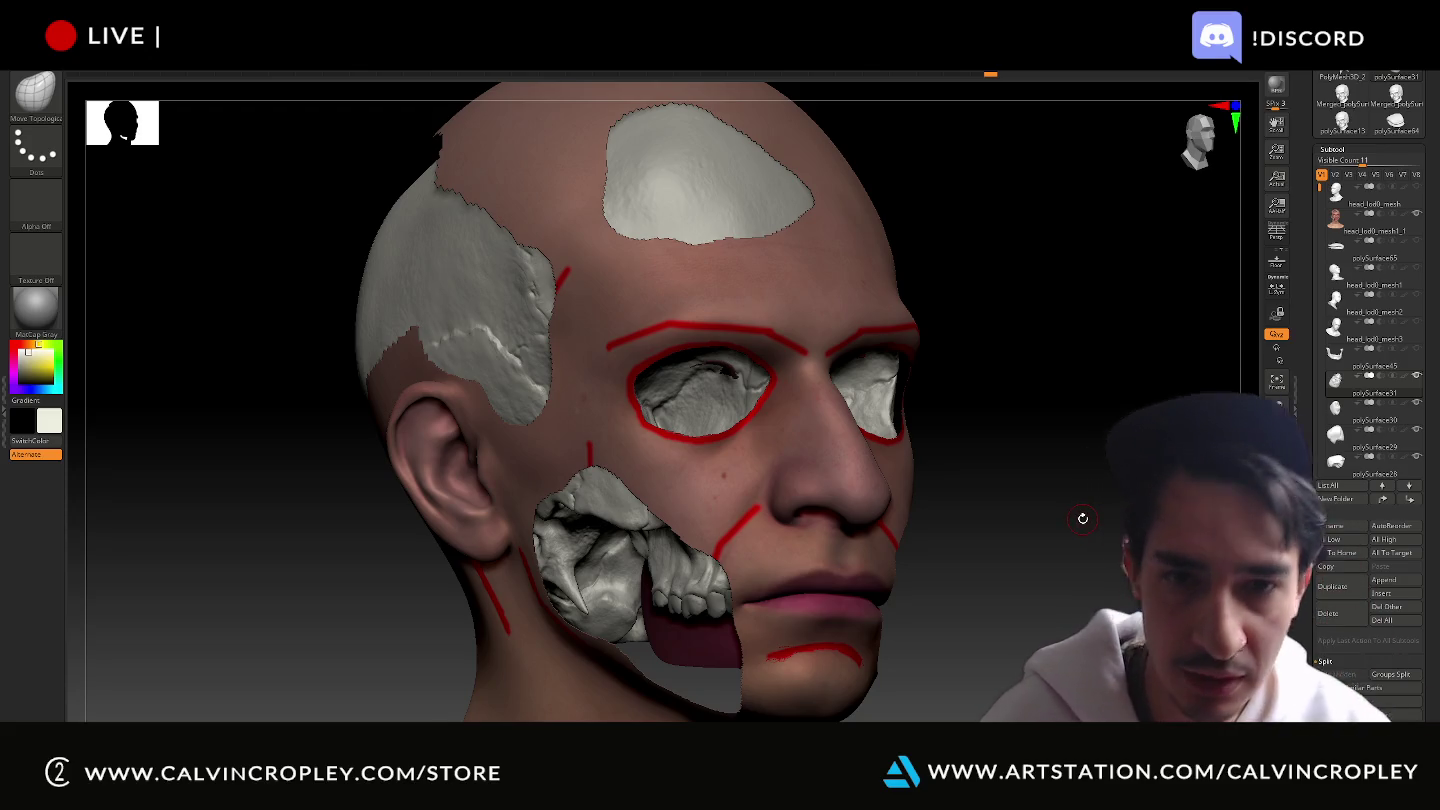
mouse_move(1070, 500)
mouse_down()
mouse_move(1056, 550)
mouse_move(1135, 472)
mouse_move(1090, 482)
mouse_move(1151, 505)
mouse_up()
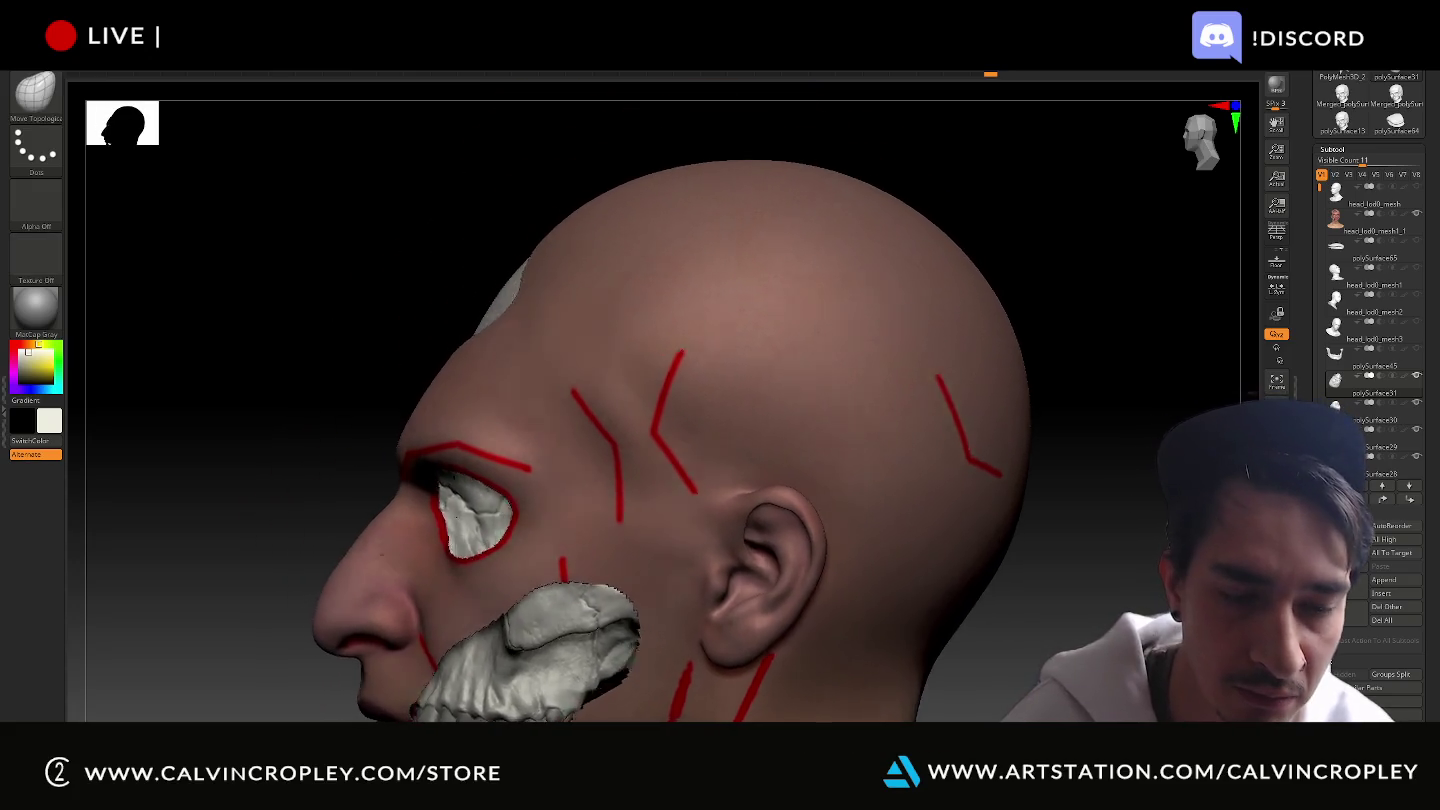
drag(1151, 505, 1122, 540)
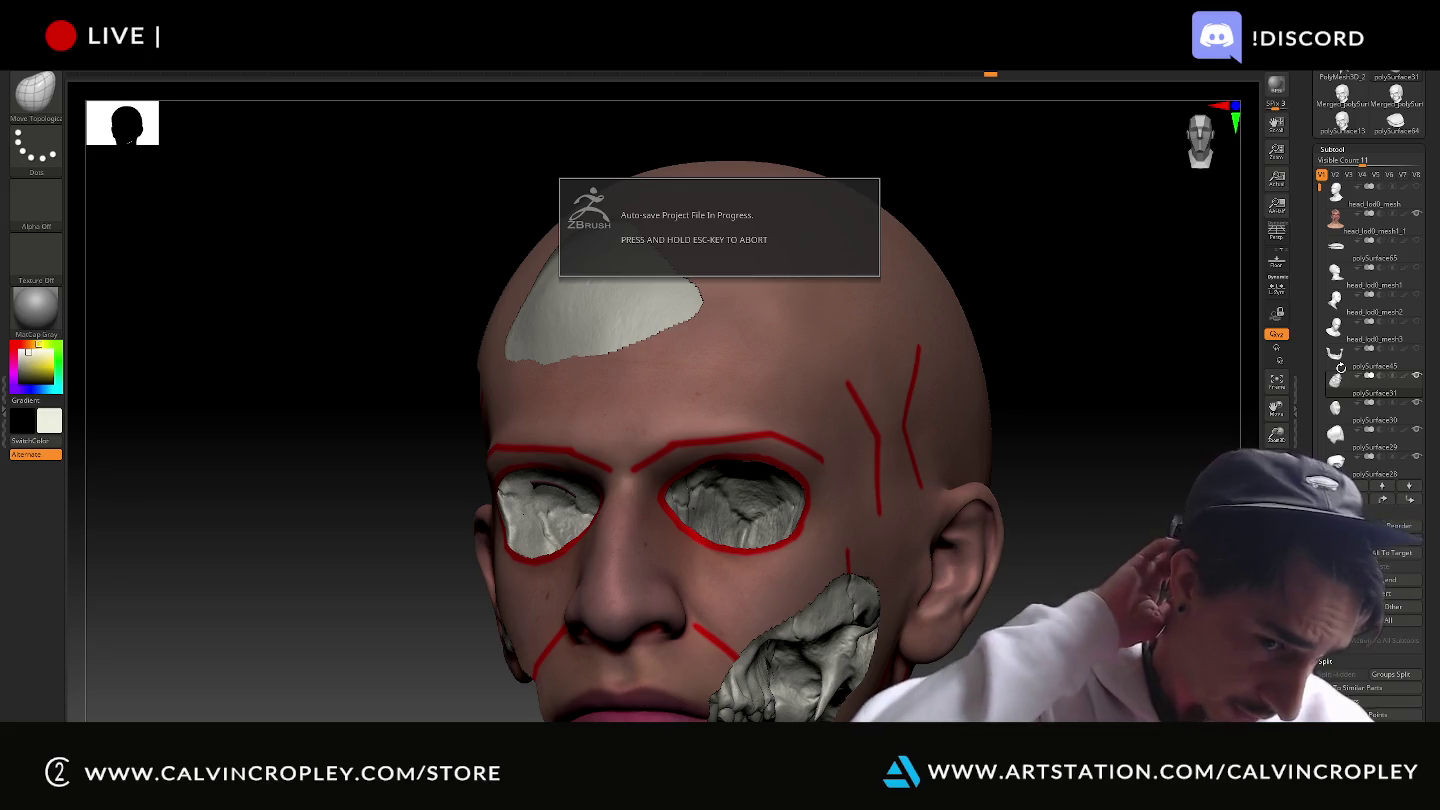
drag(1122, 540, 1122, 535)
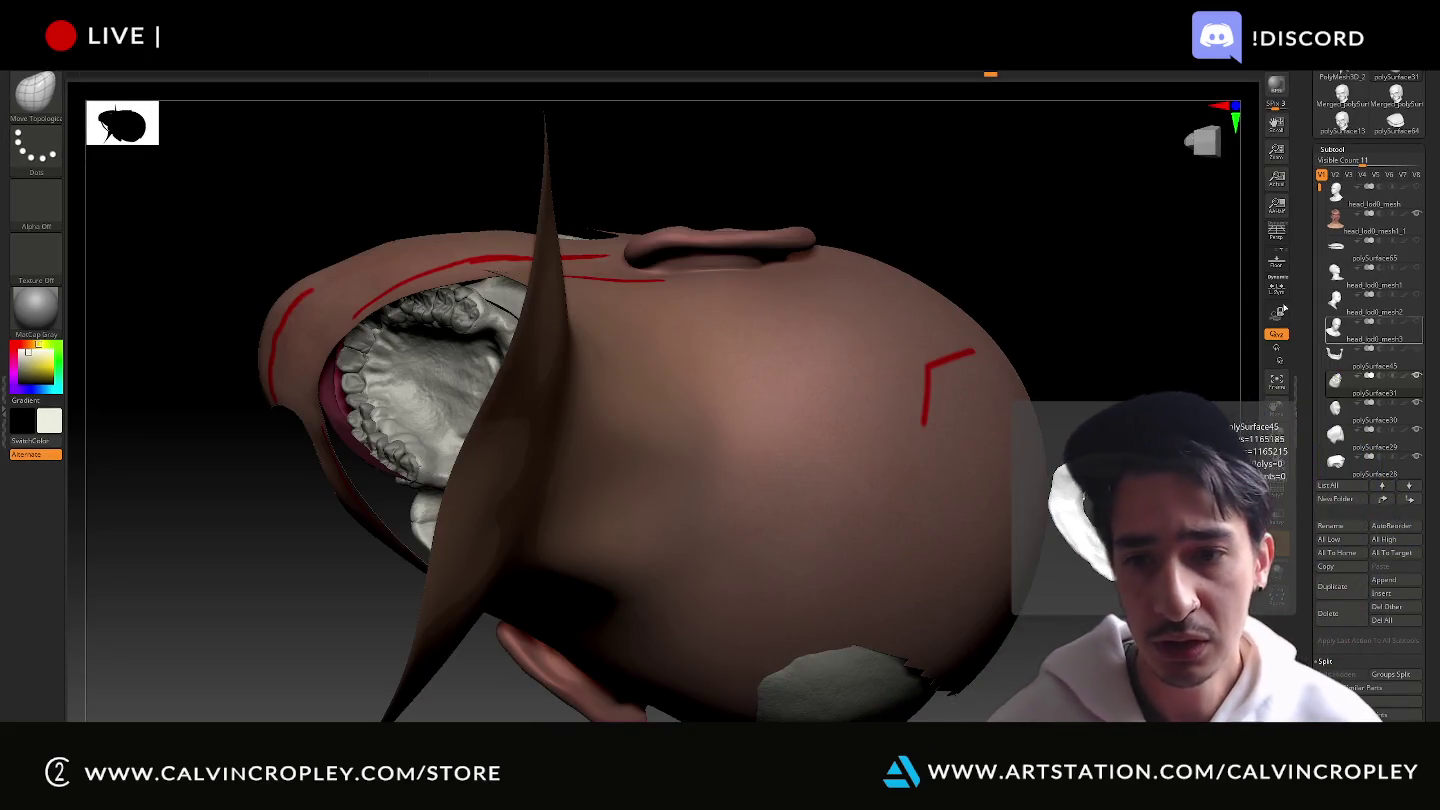
mouse_move(1061, 312)
mouse_down()
mouse_move(1117, 413)
mouse_move(1086, 454)
mouse_up()
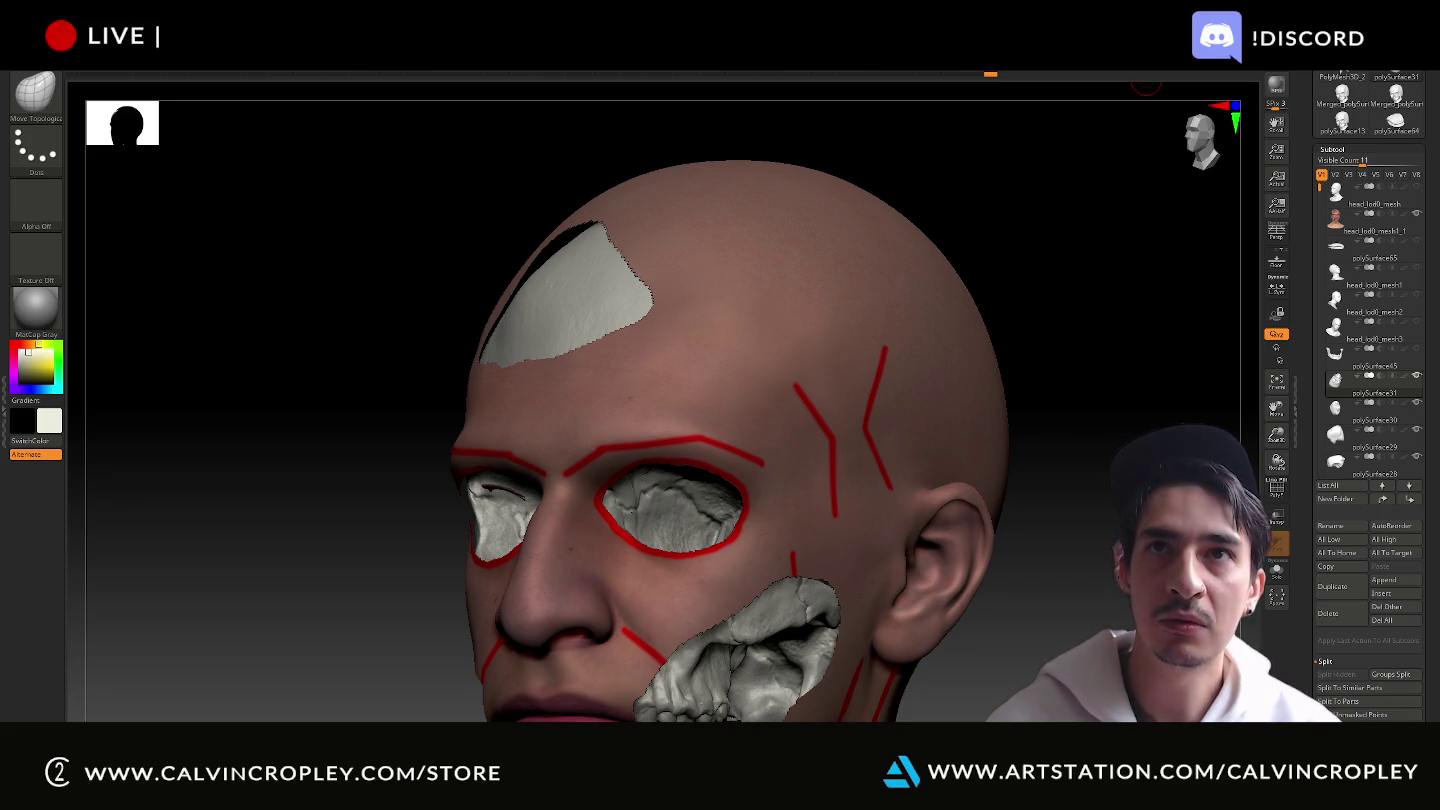
key(alt+Tab)
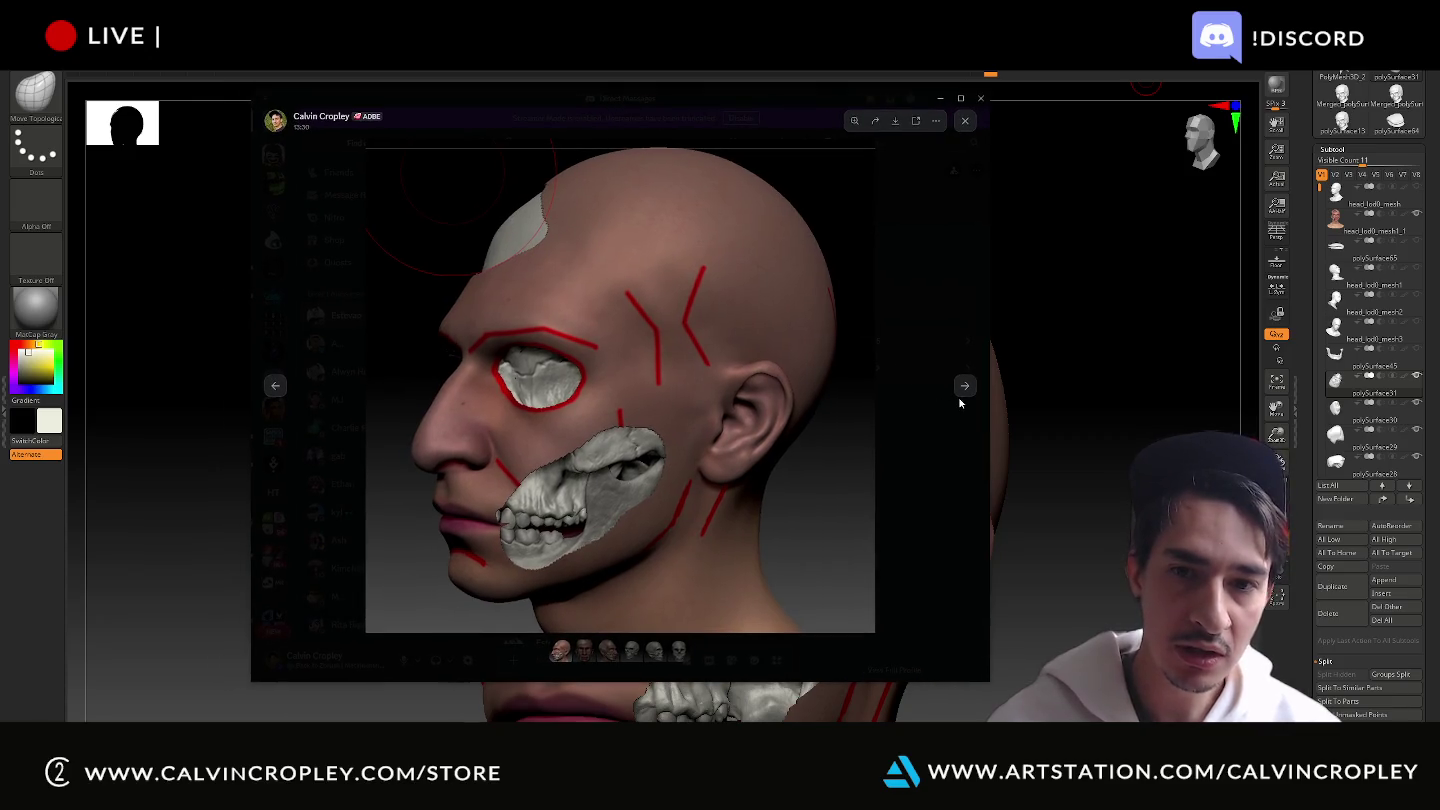
Browse the Discord references: head views, side and front skull views, and the red-line head.
click(959, 398)
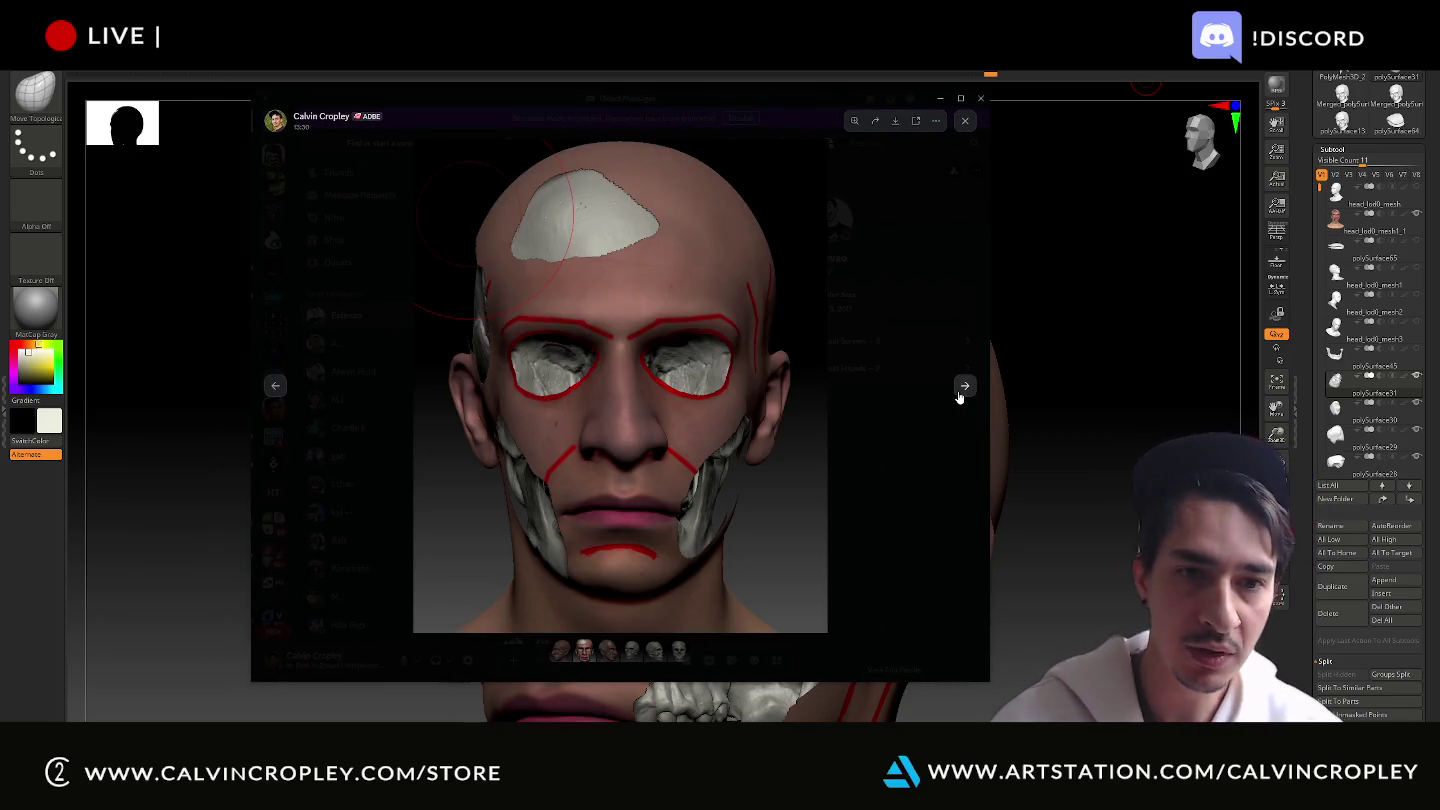
click(959, 398)
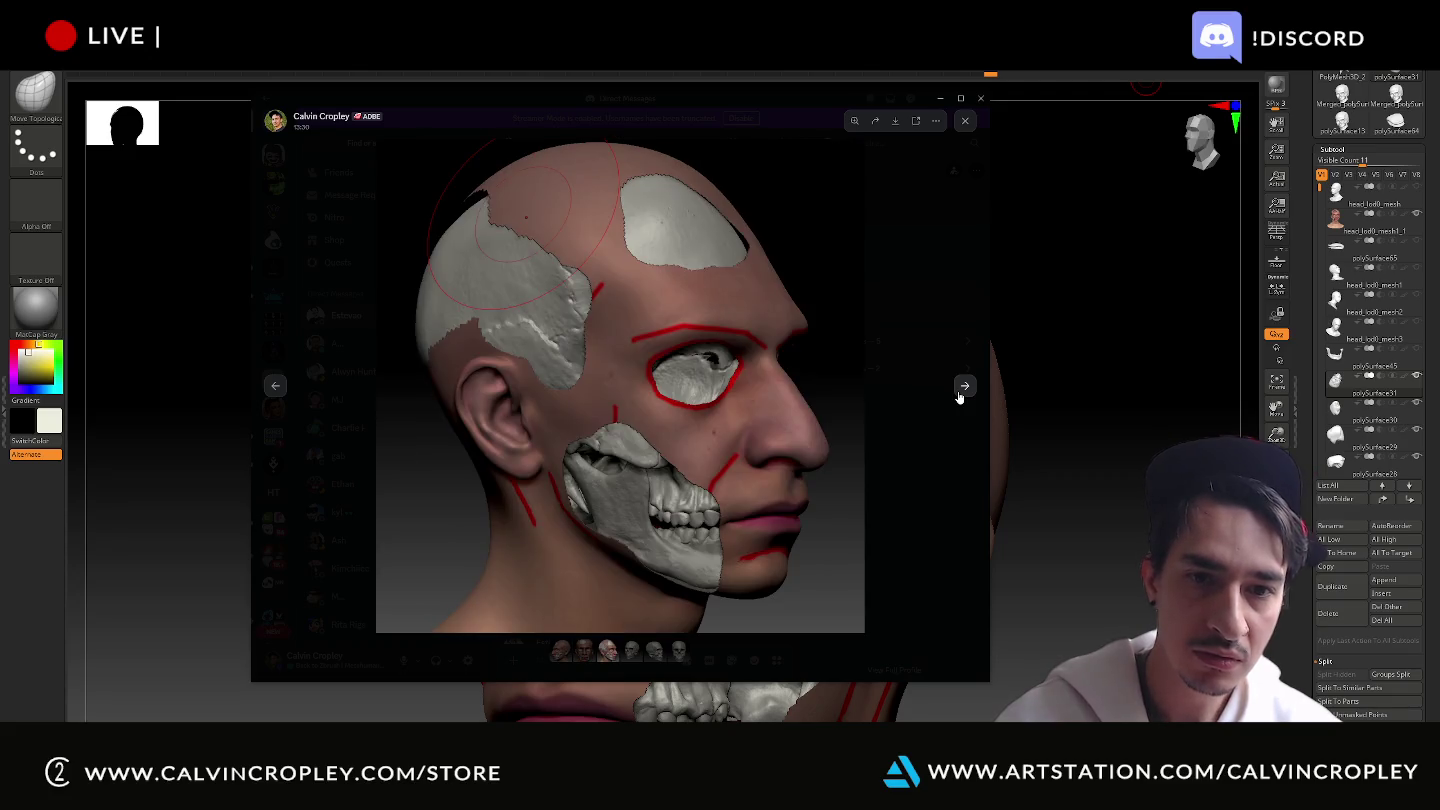
click(959, 398)
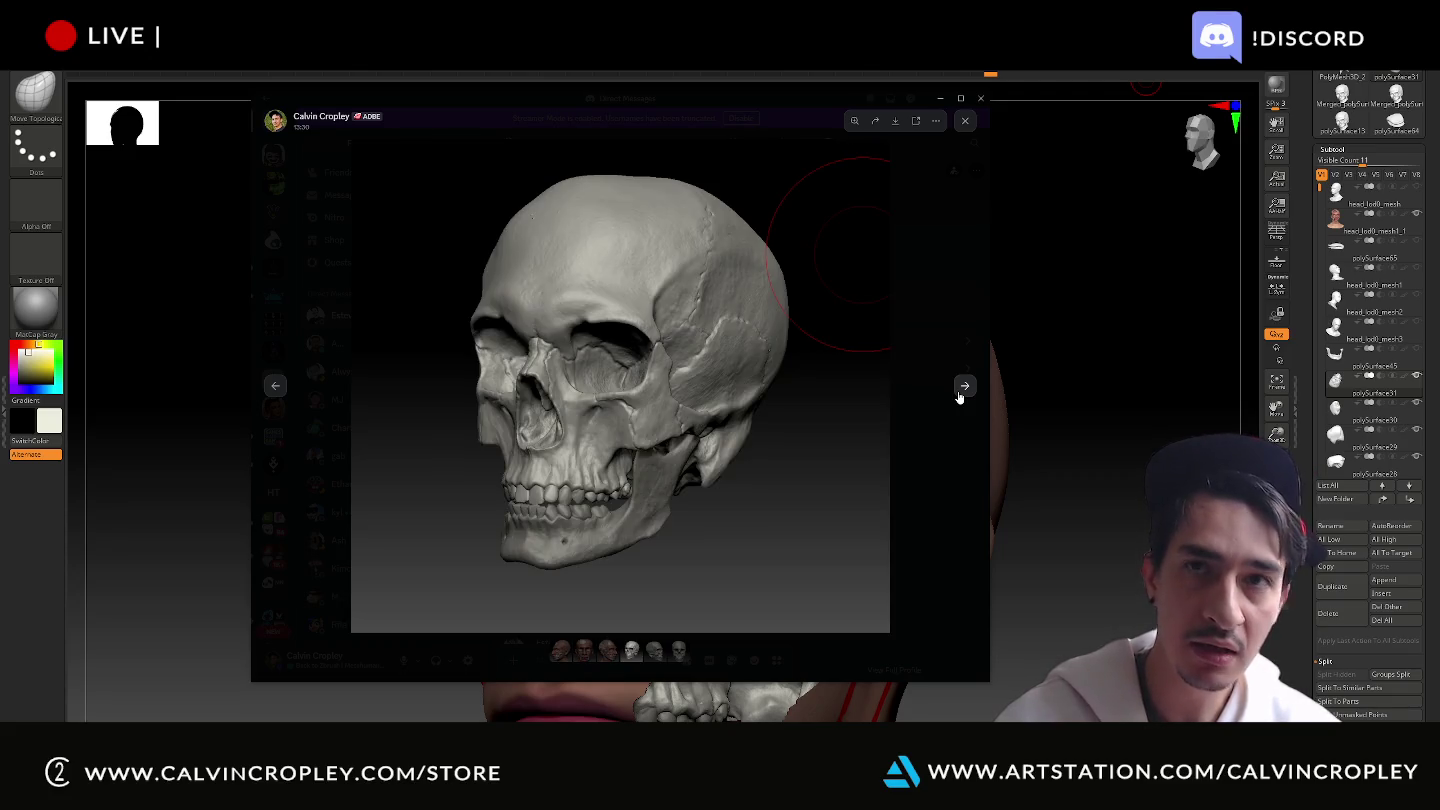
click(959, 398)
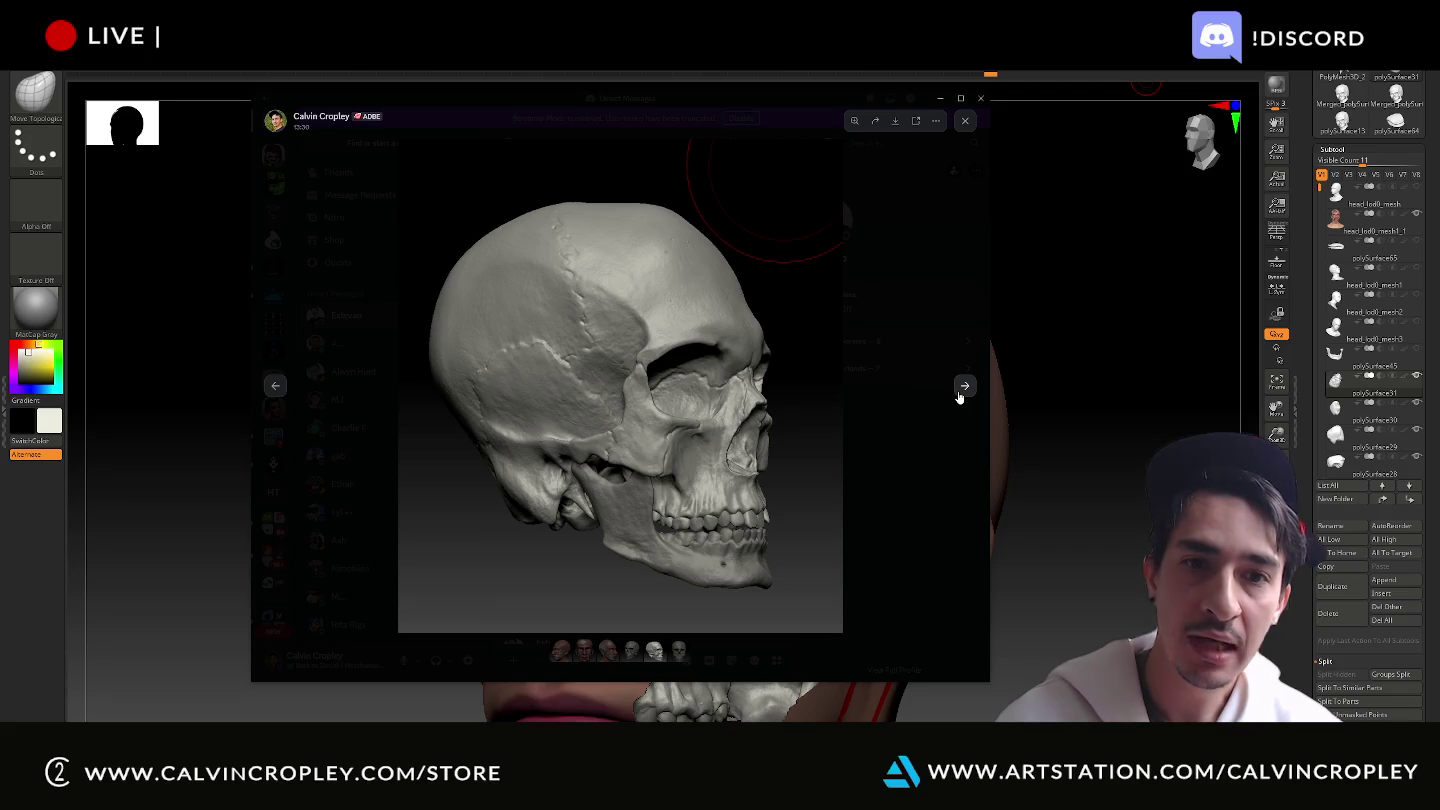
click(959, 398)
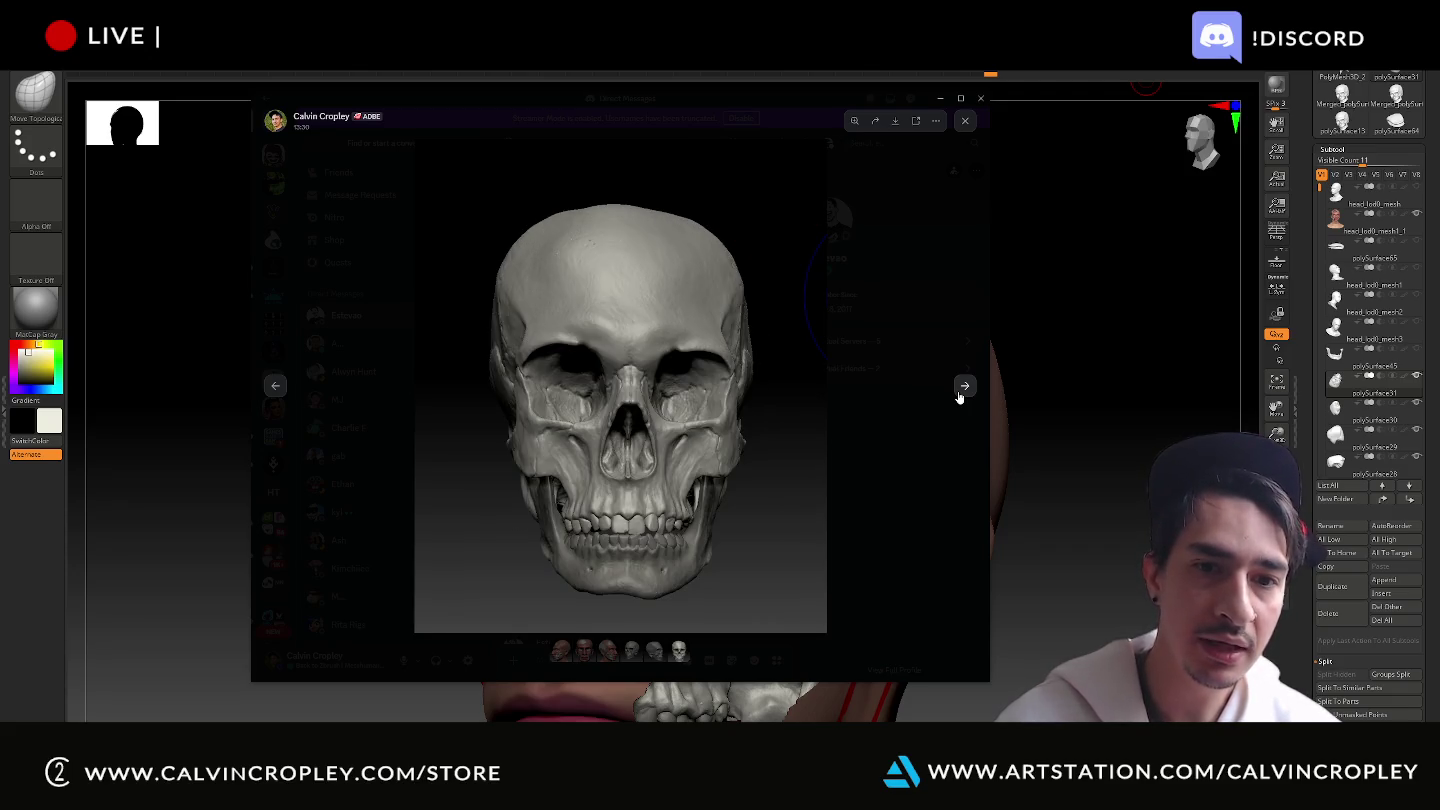
click(959, 398)
click(959, 398)
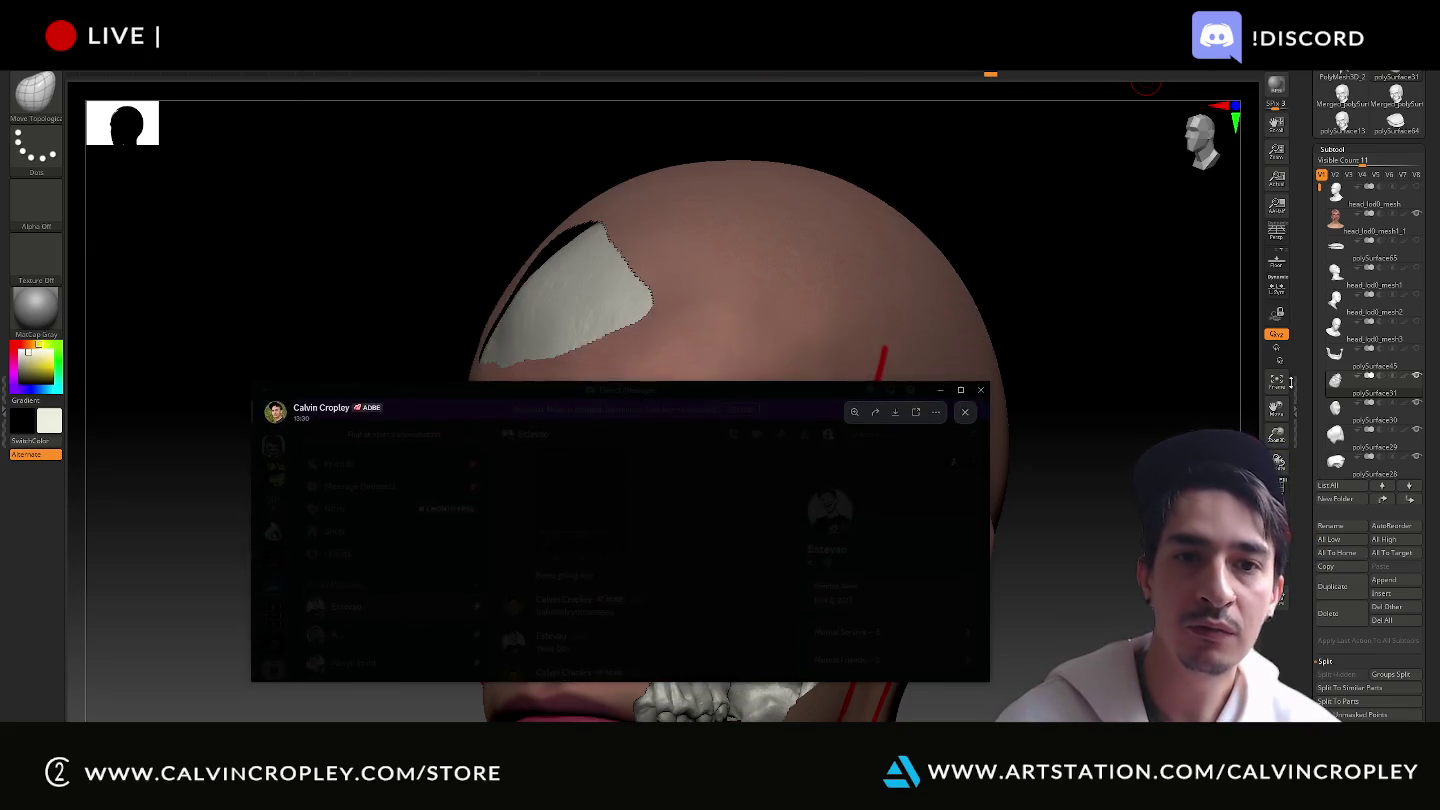
Shift the reference window right, hide Discord, then bring the three-skull reference back.
drag(728, 100, 813, 93)
key(Escape)
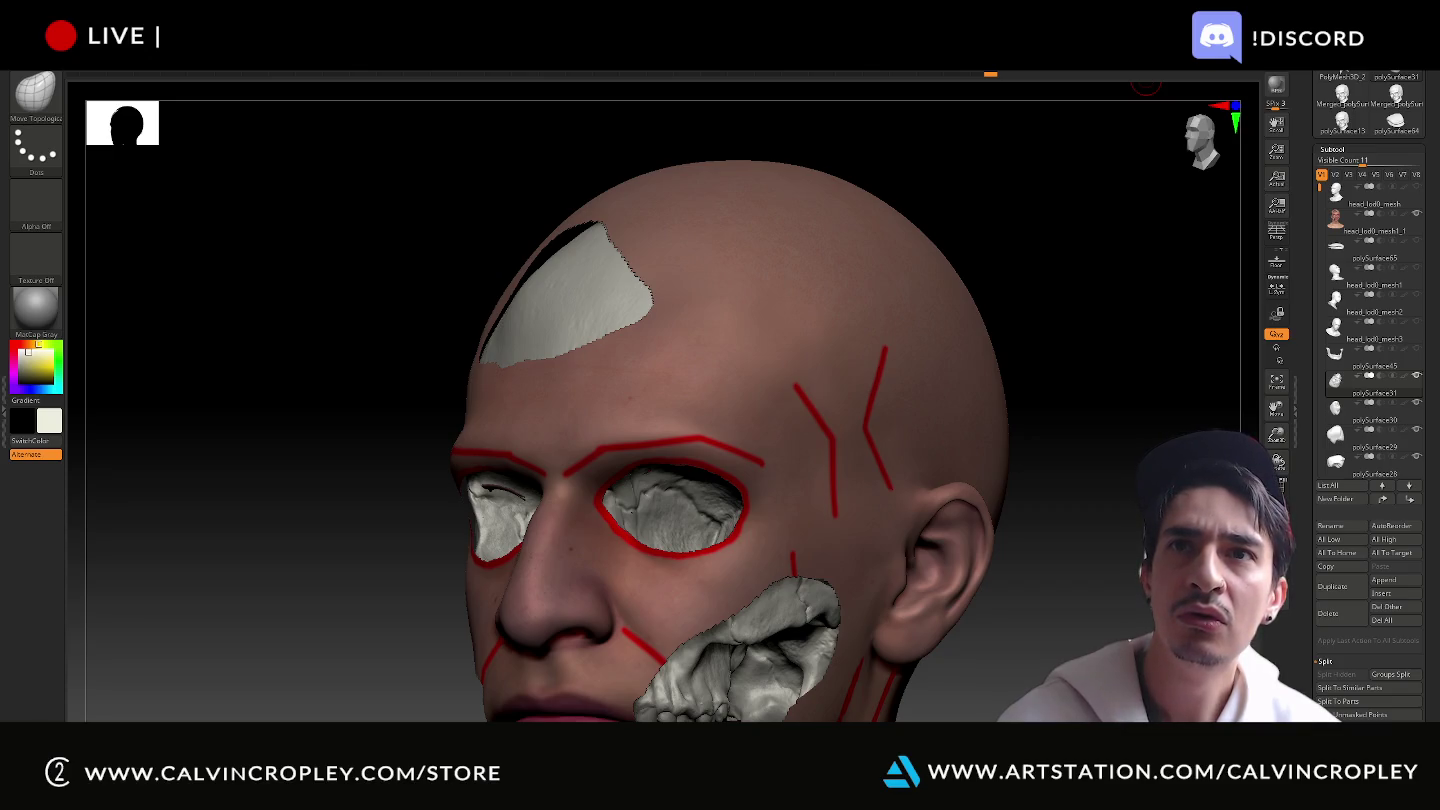
key(alt+Tab)
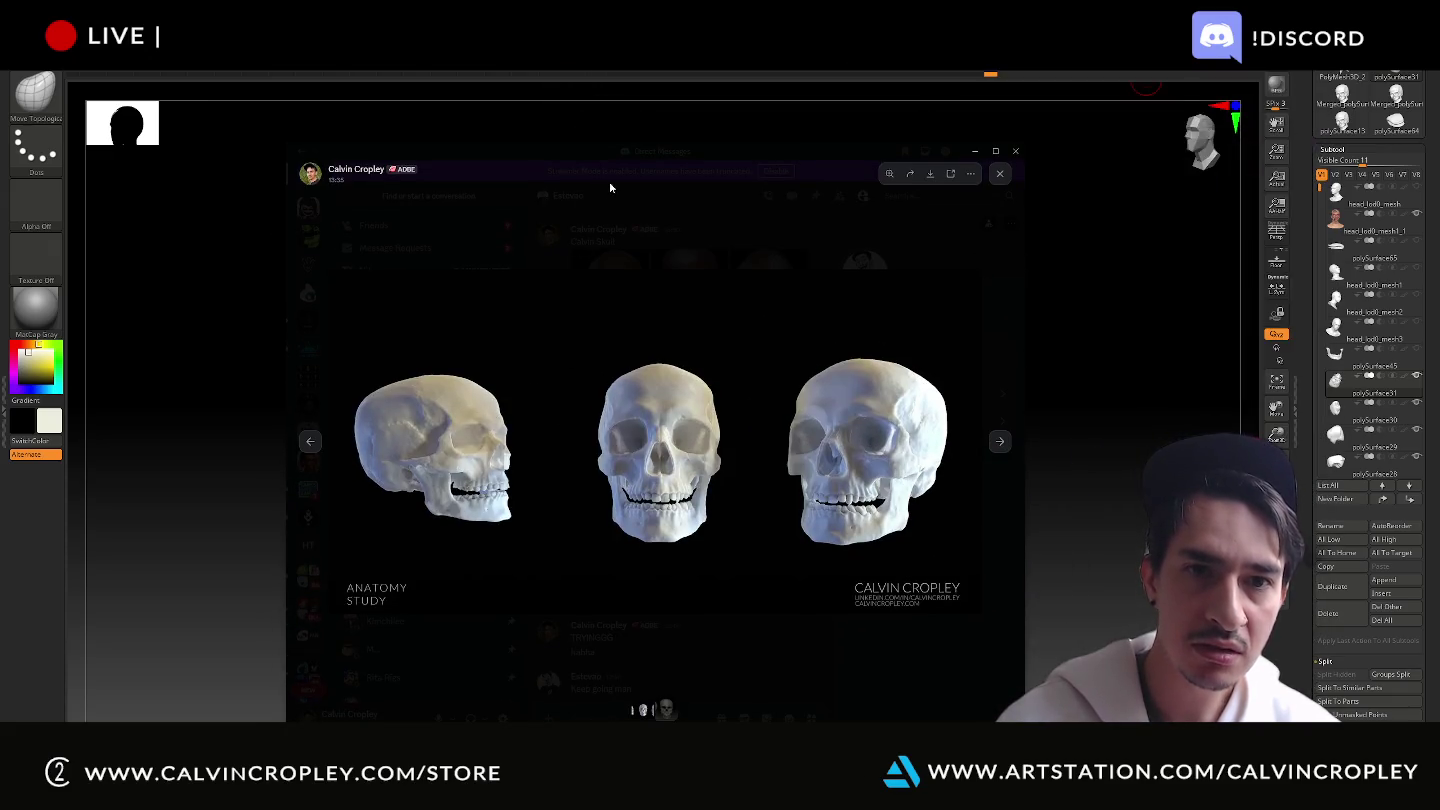
Compare the white anatomy-study skulls against the grey sculpted skull renders, then close the viewer.
click(610, 205)
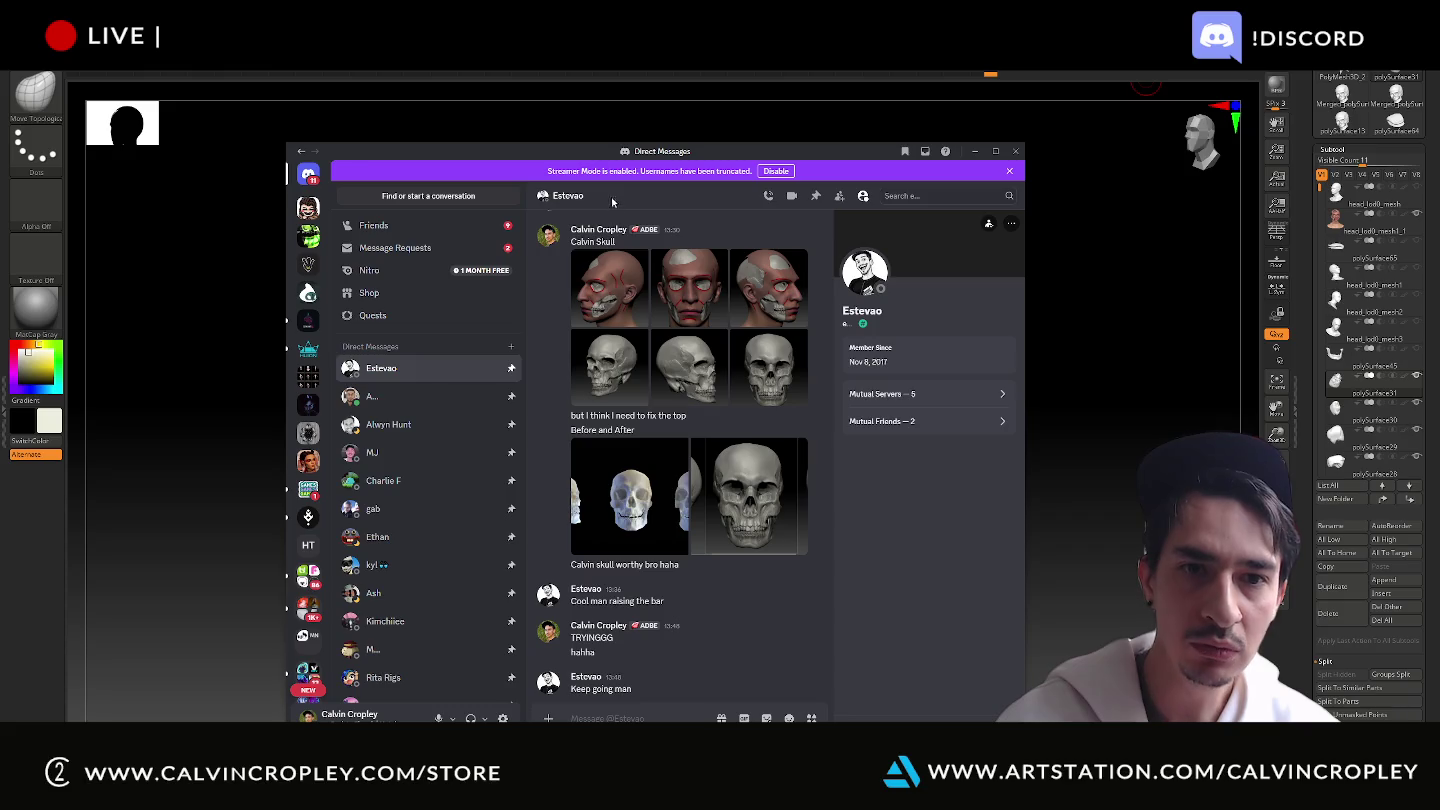
key(alt+Tab)
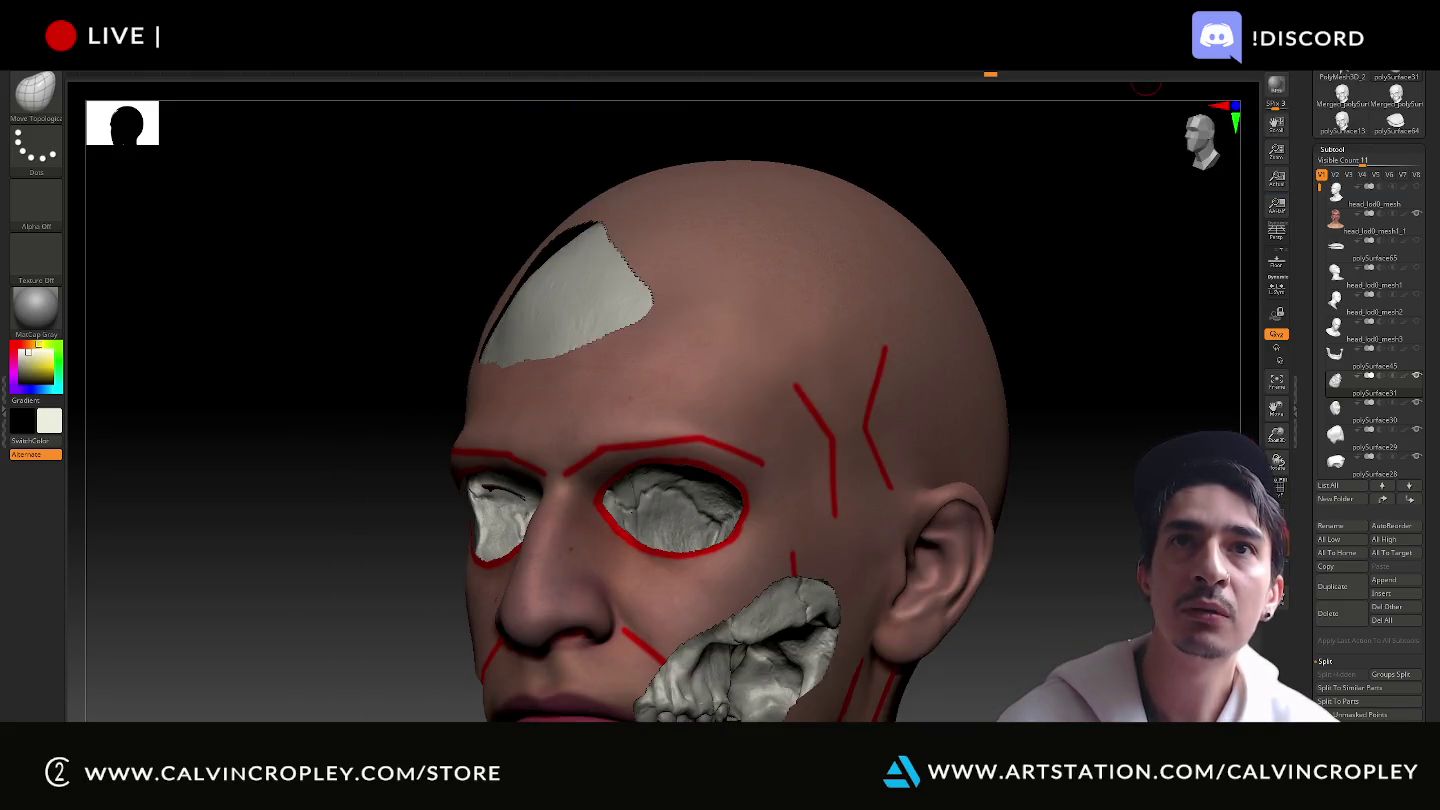
key(alt+Tab)
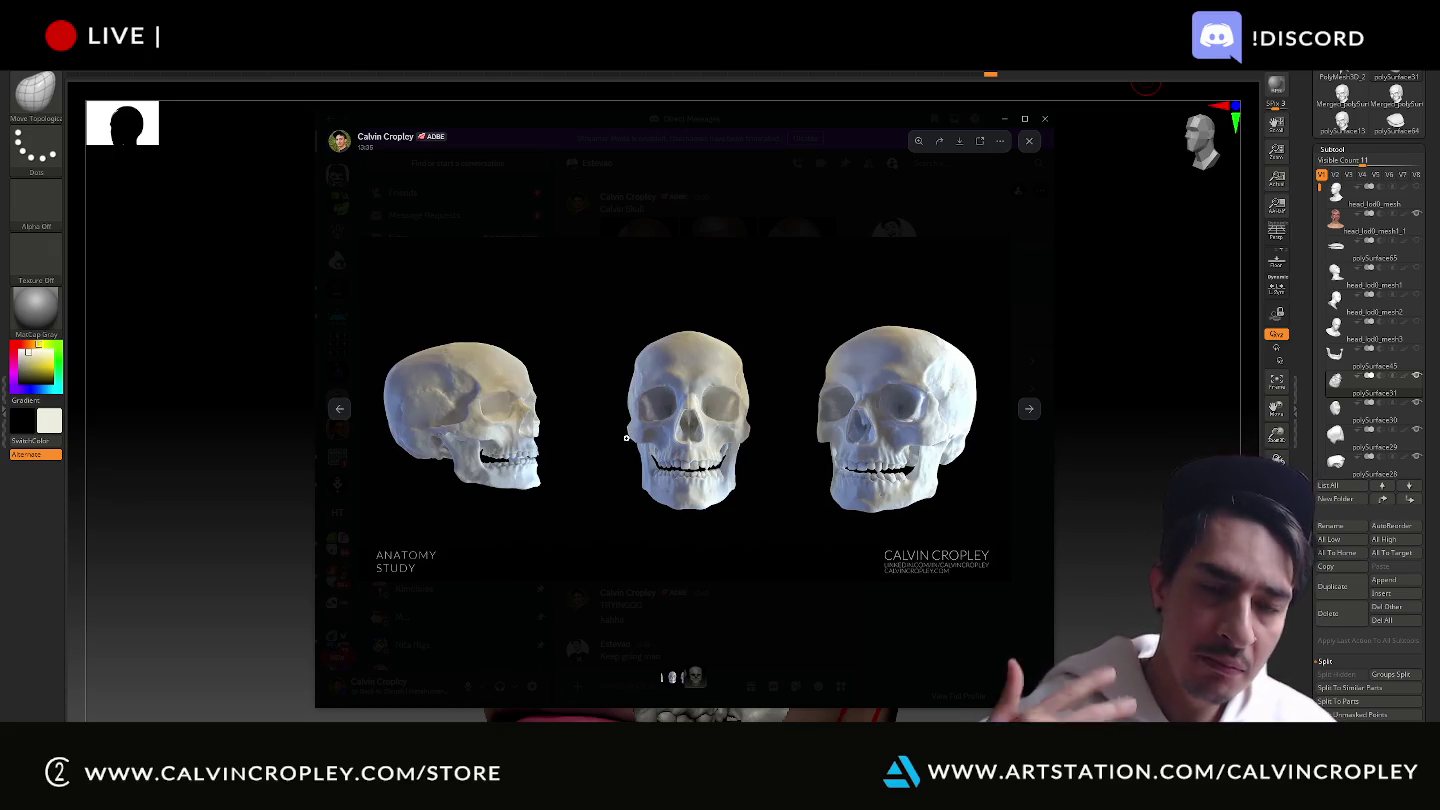
click(1025, 419)
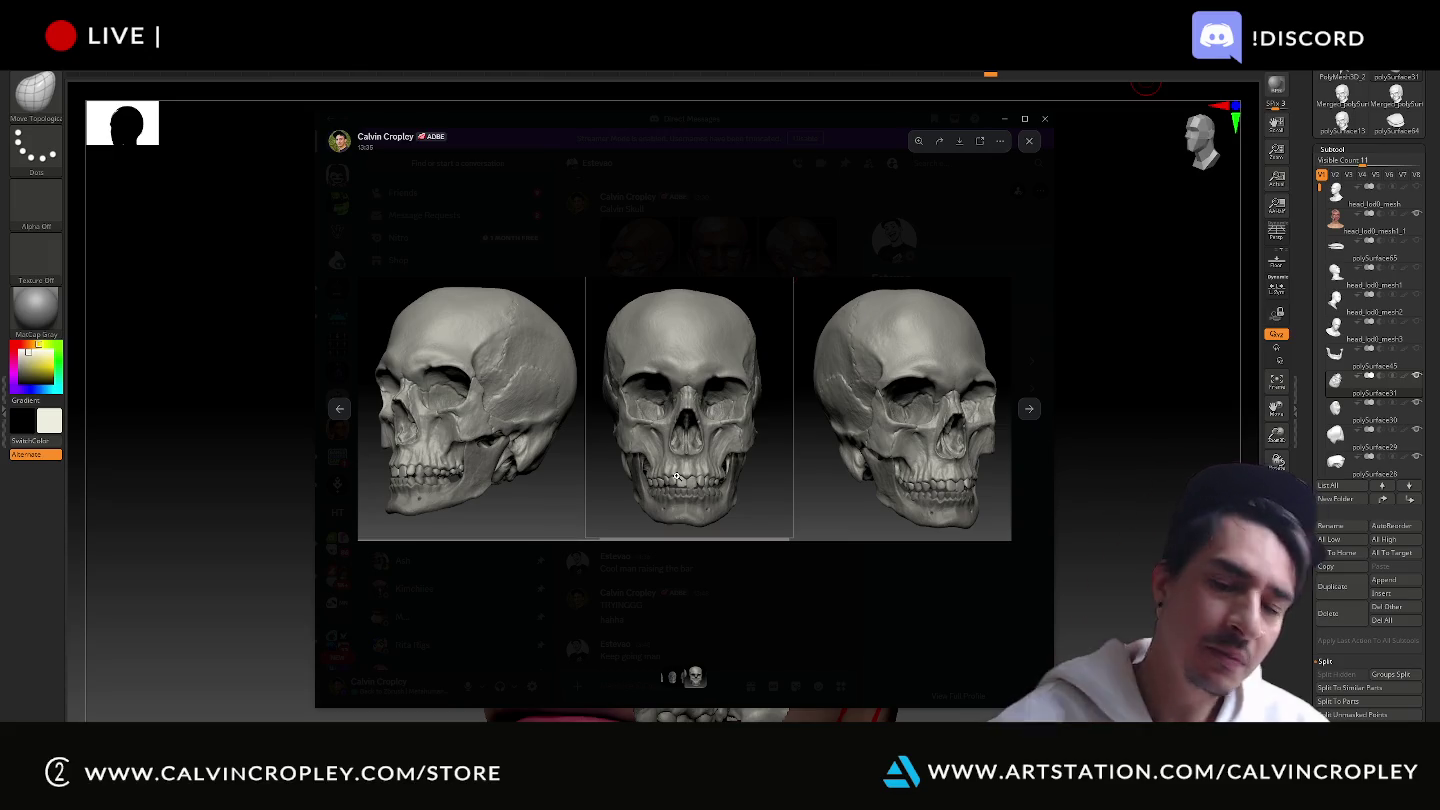
click(341, 413)
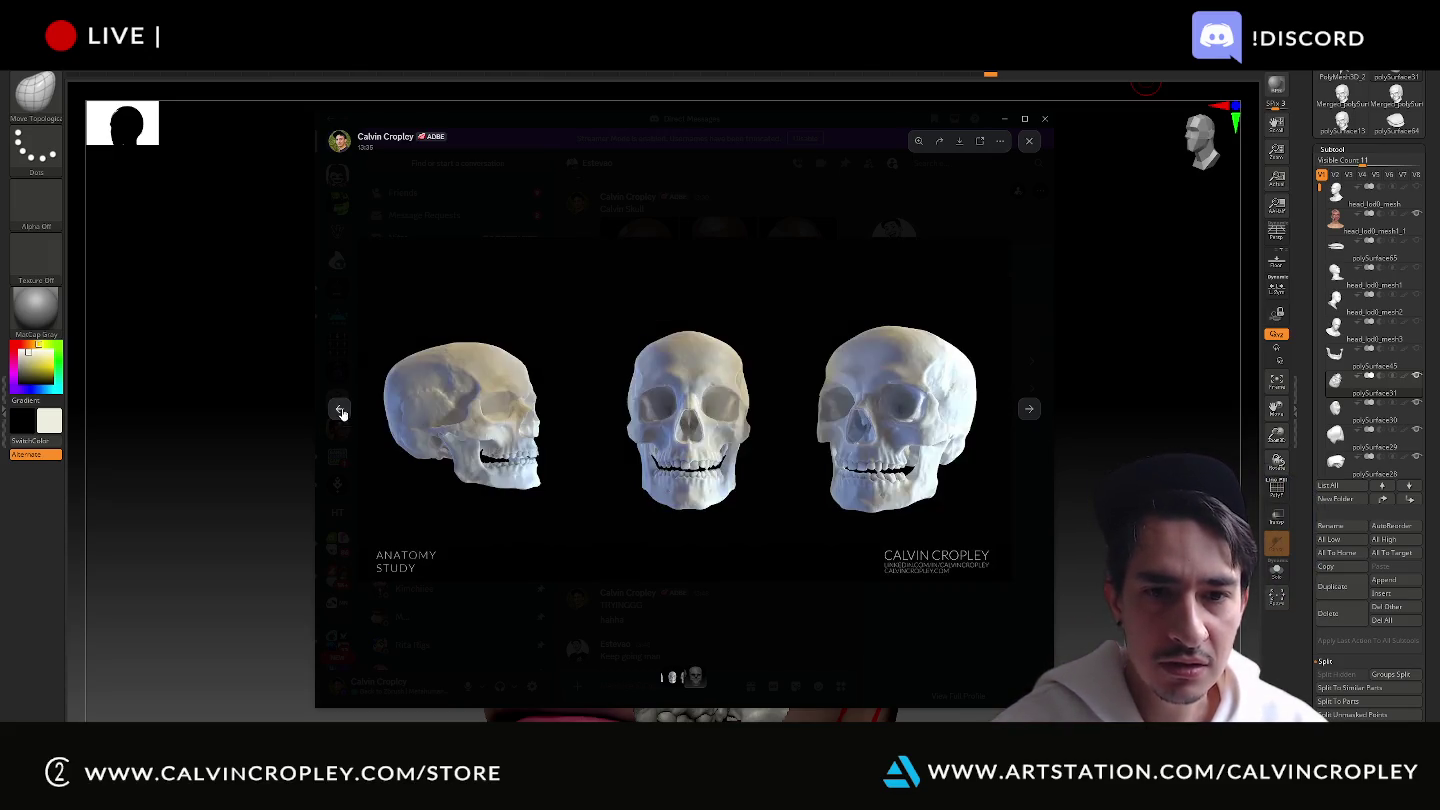
click(1030, 412)
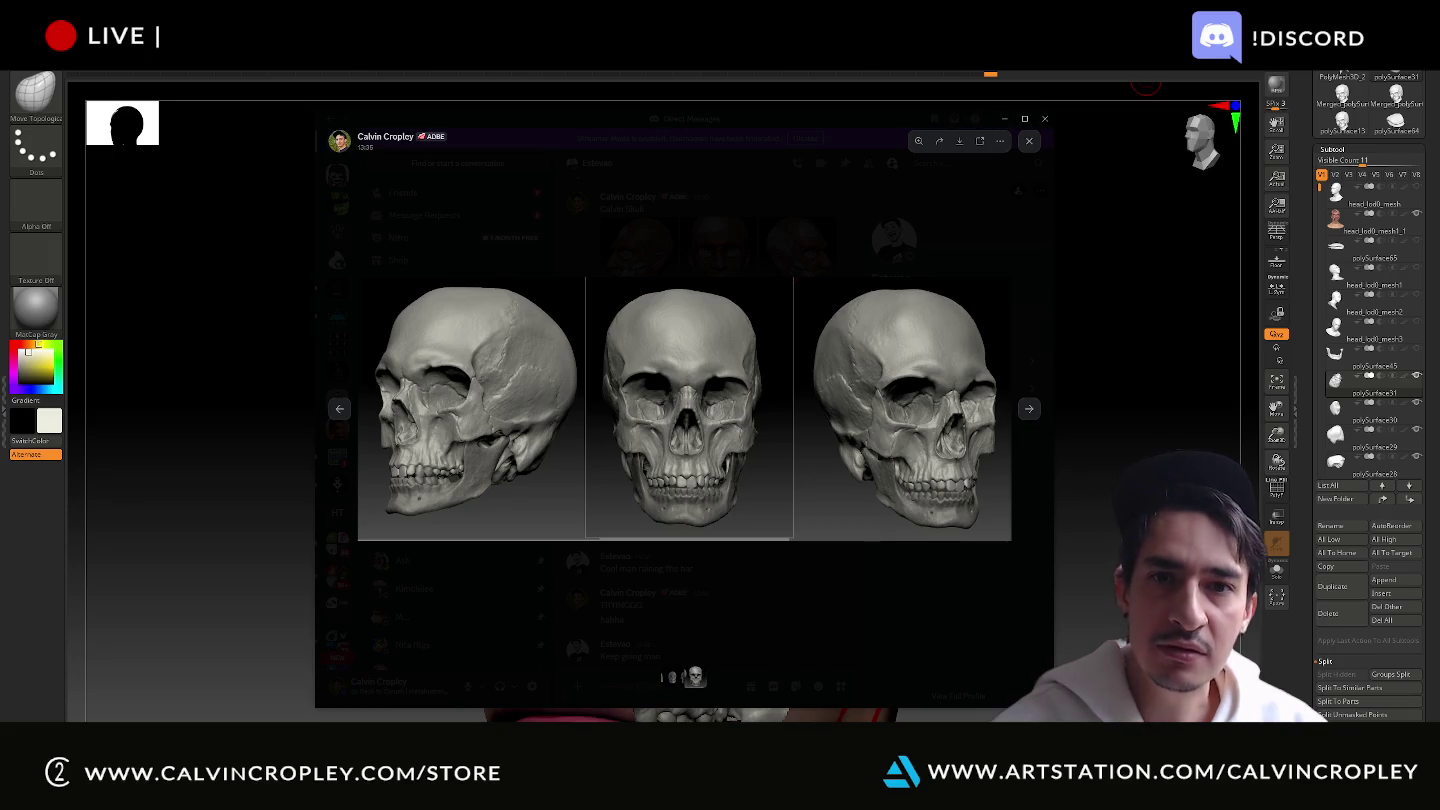
click(564, 182)
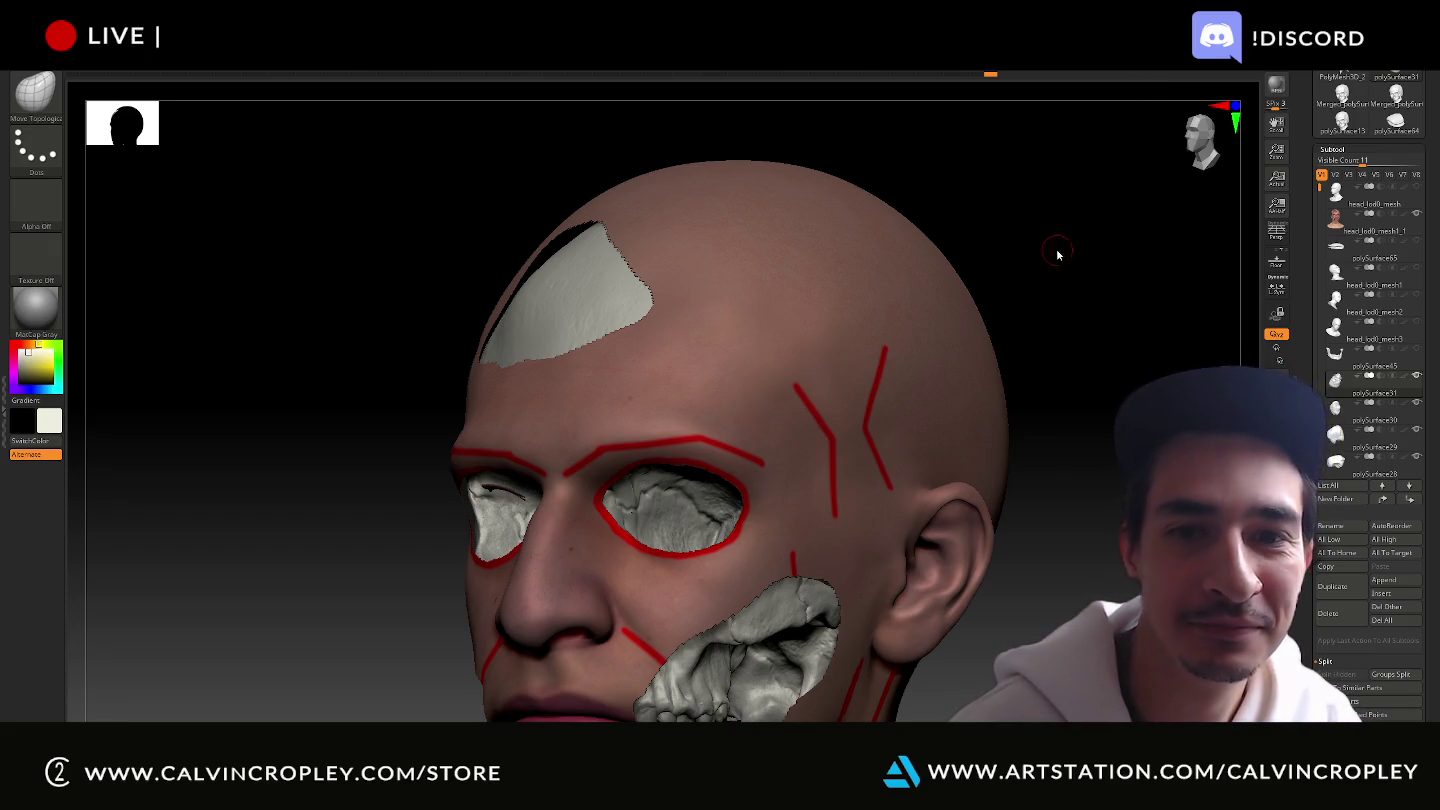
mouse_move(1035, 219)
mouse_down()
mouse_move(1052, 269)
mouse_move(1100, 280)
mouse_up()
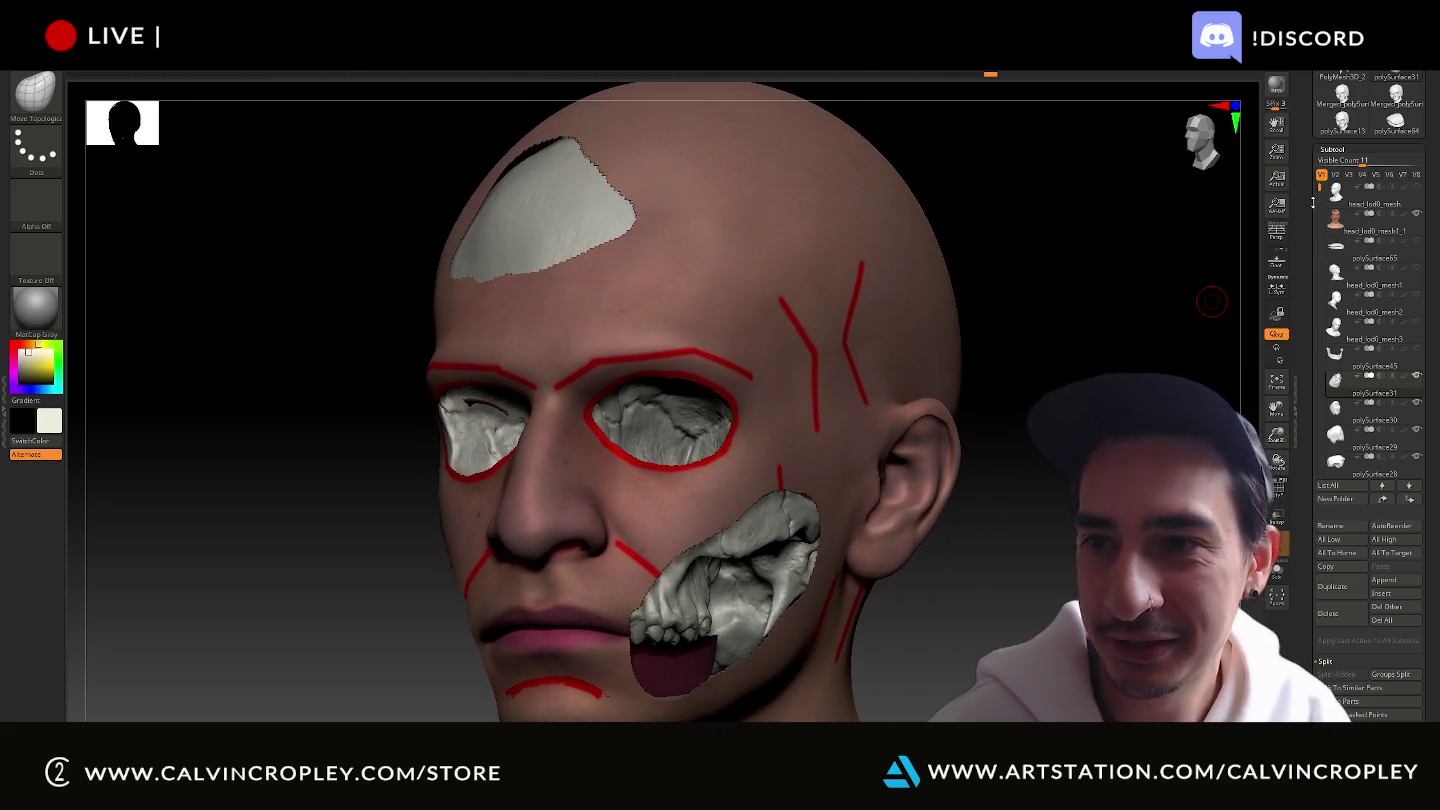
scroll(1370, 300, down, 1)
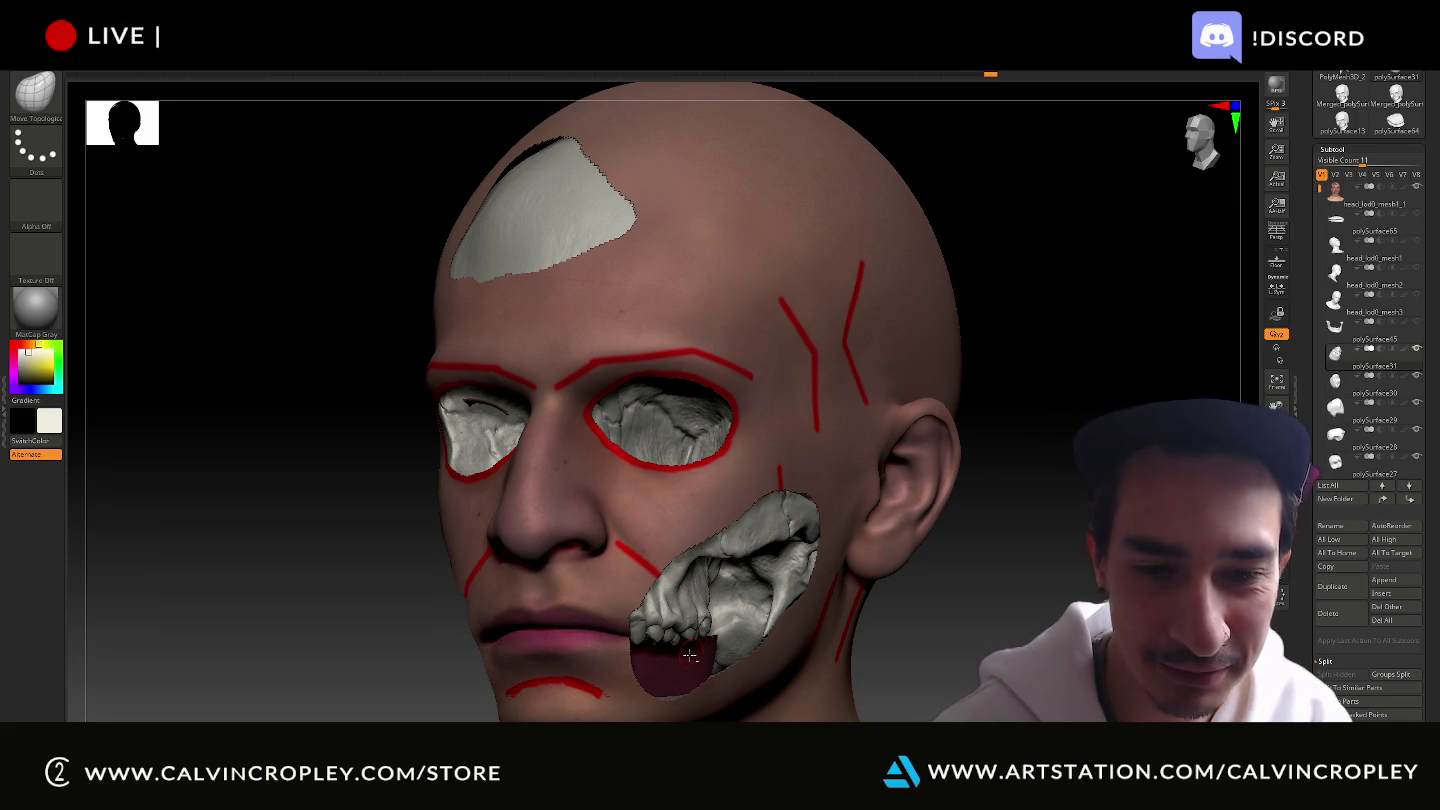
mouse_move(691, 660)
mouse_down()
mouse_move(1018, 638)
mouse_move(880, 600)
mouse_move(480, 610)
mouse_up()
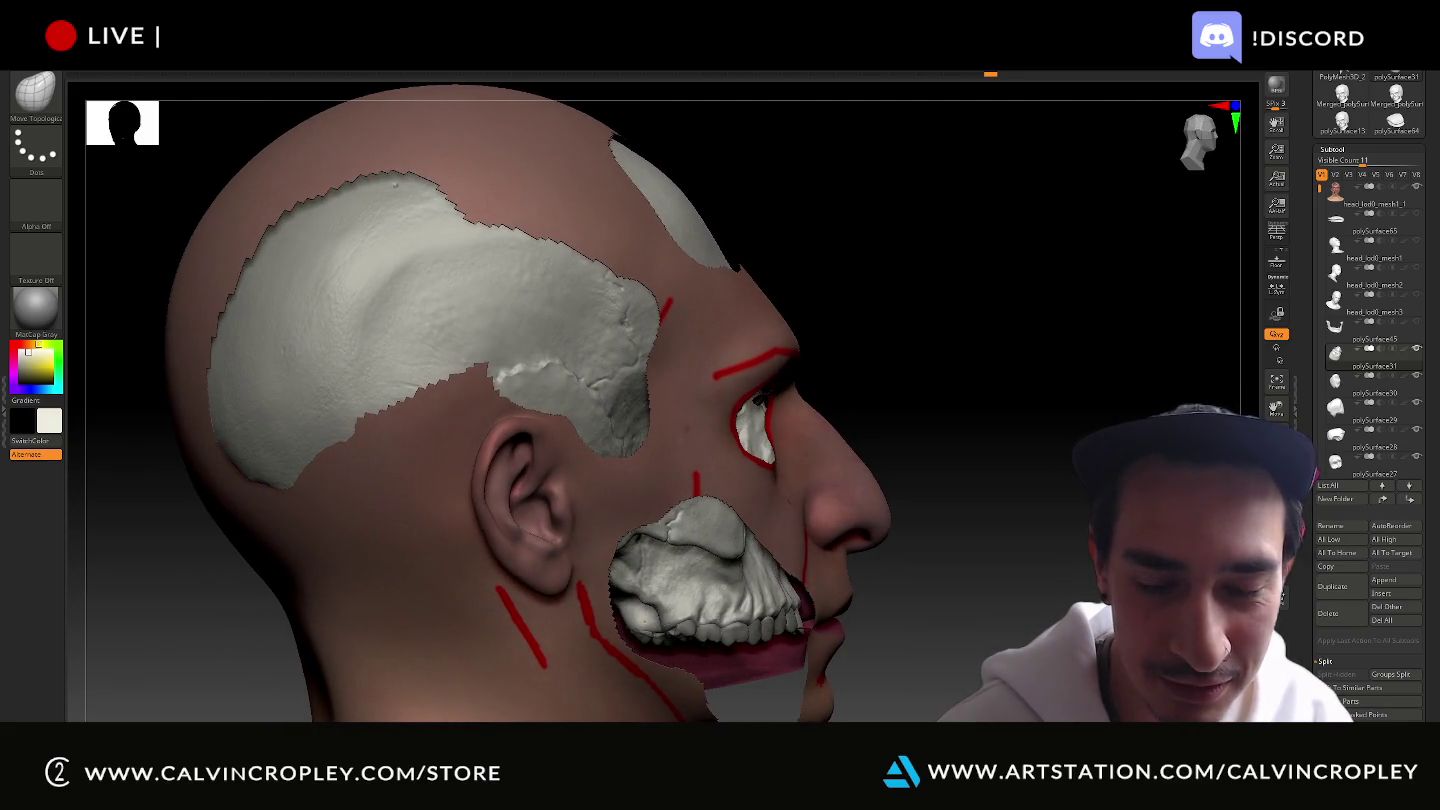
drag(850, 606, 895, 606)
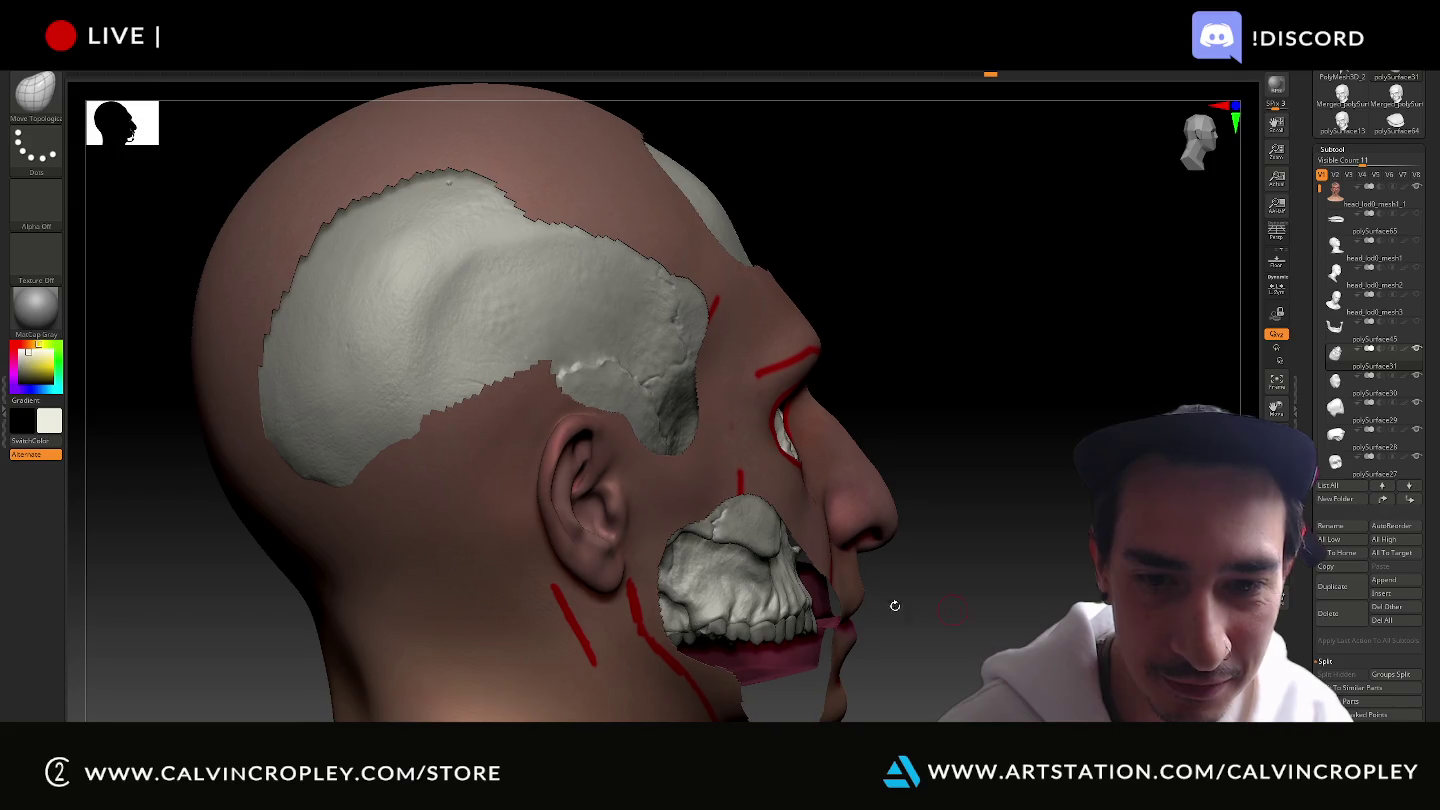
drag(986, 597, 882, 604)
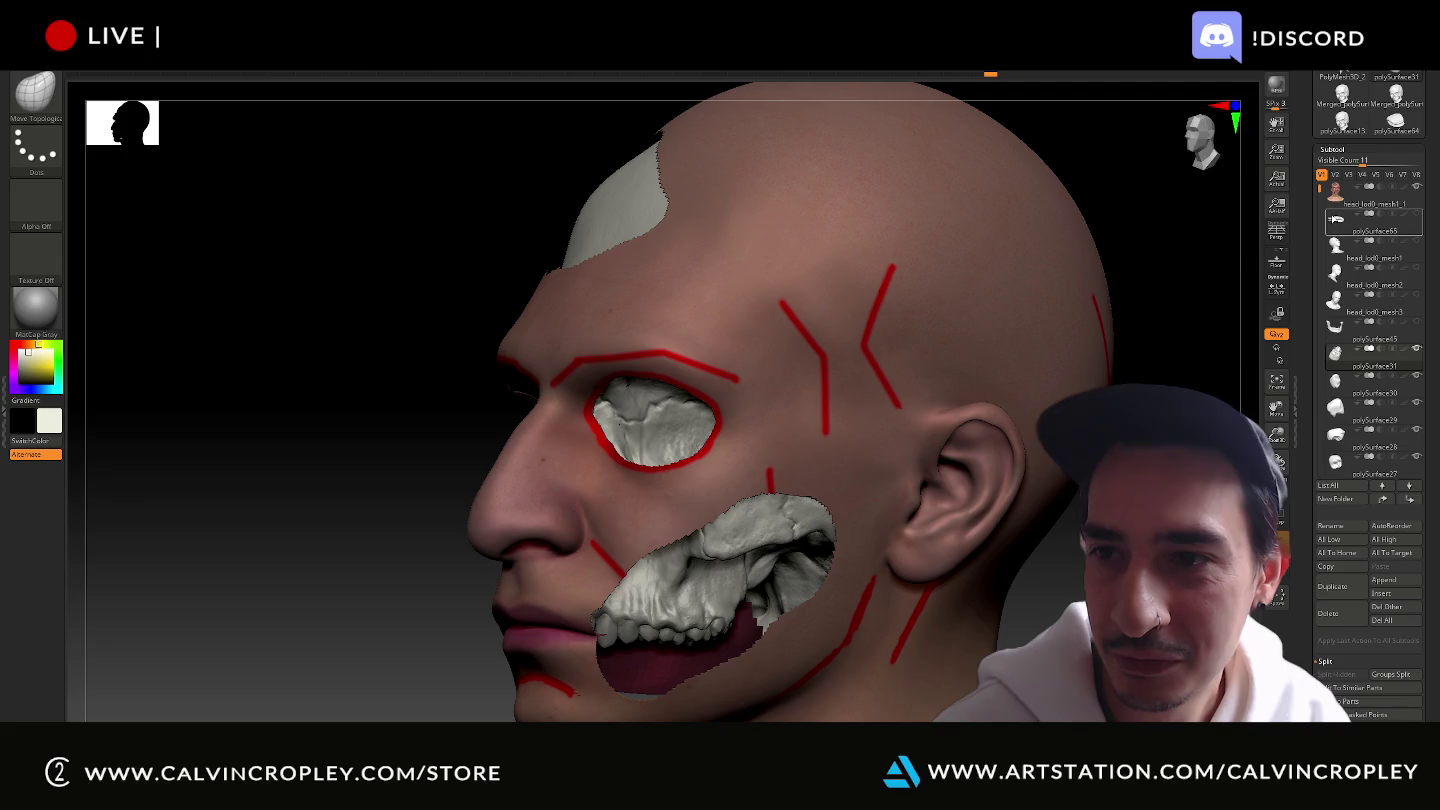
mouse_move(1178, 530)
alt+mouse_down()
mouse_move(1080, 544)
mouse_move(1073, 523)
alt+mouse_up()
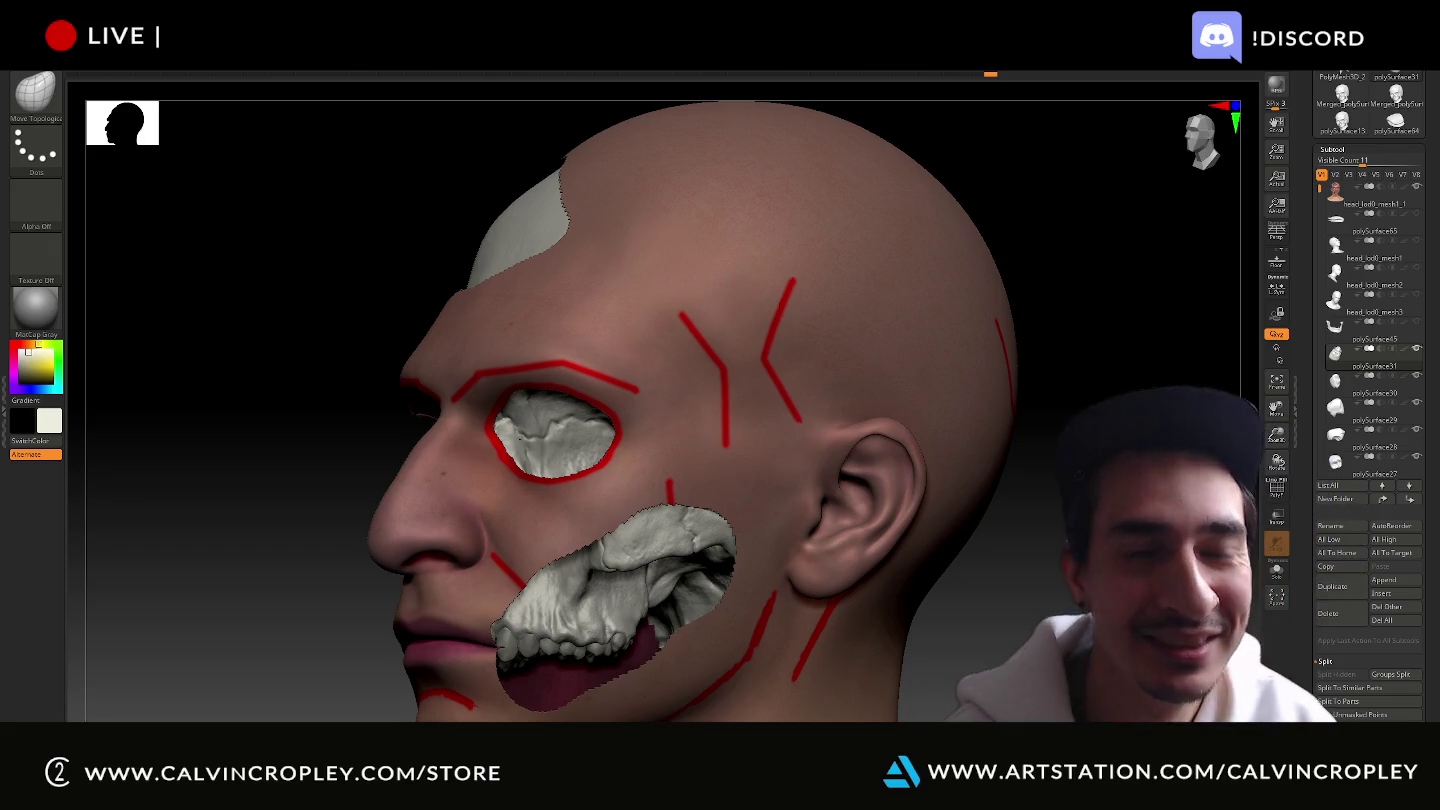
mouse_move(1077, 588)
mouse_down()
mouse_move(1066, 537)
mouse_move(1319, 332)
mouse_up()
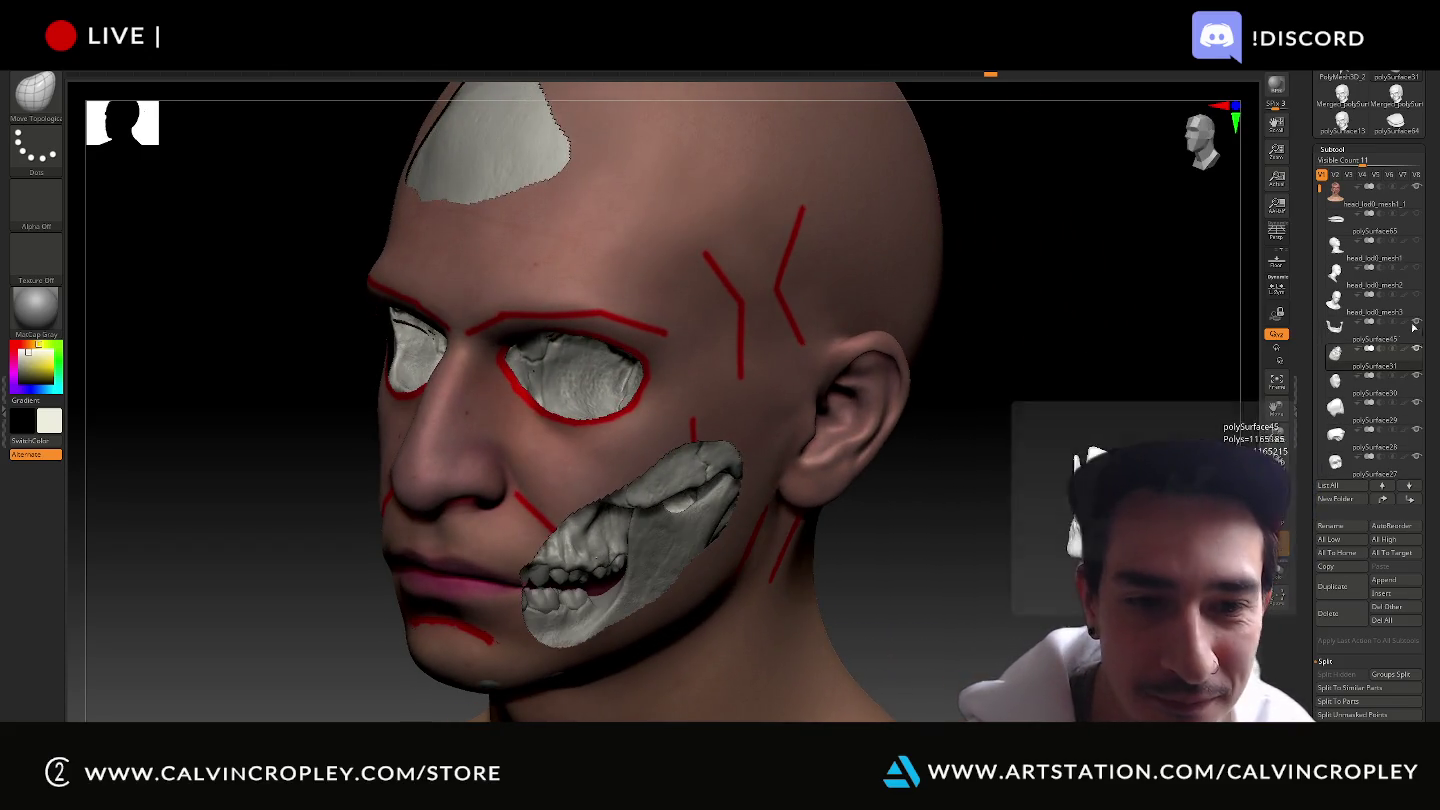
mouse_move(1051, 459)
mouse_down()
mouse_move(999, 447)
mouse_move(1086, 425)
mouse_move(1072, 437)
mouse_move(1110, 450)
mouse_move(1099, 417)
mouse_up()
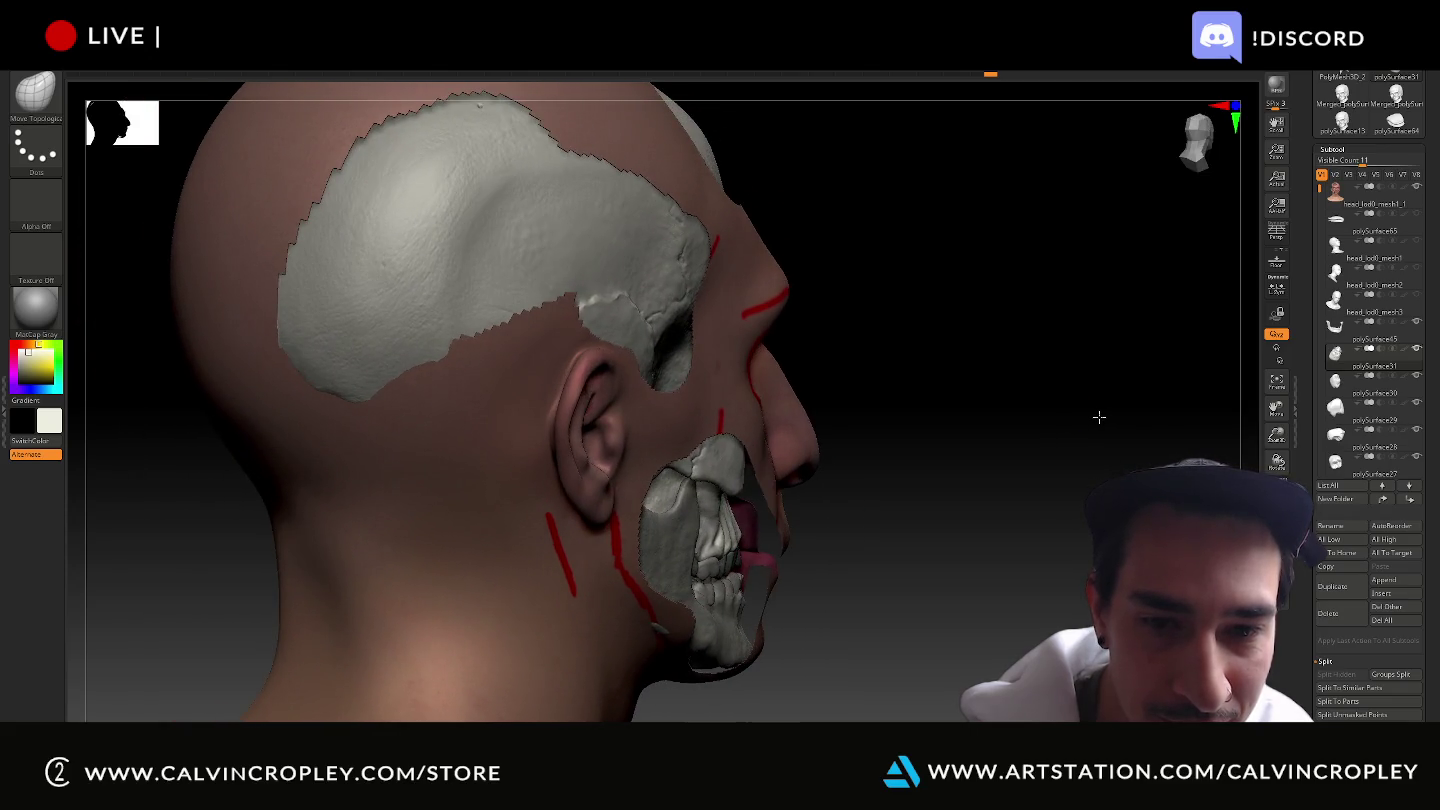
drag(1099, 417, 1093, 415)
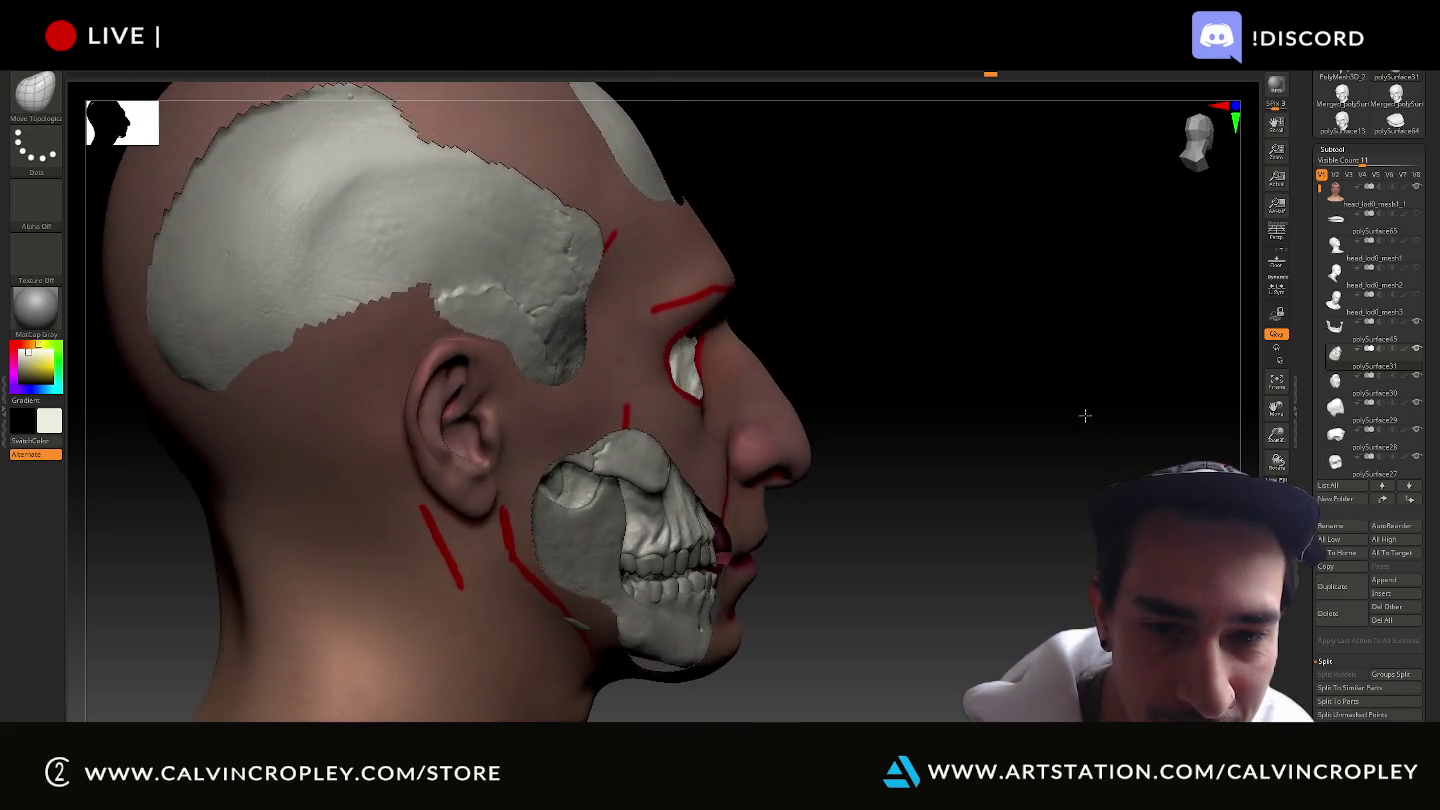
mouse_move(1093, 415)
mouse_down()
mouse_move(1092, 451)
mouse_move(1098, 428)
mouse_move(1113, 452)
mouse_move(1060, 344)
mouse_move(910, 582)
mouse_move(906, 619)
mouse_move(910, 604)
mouse_up()
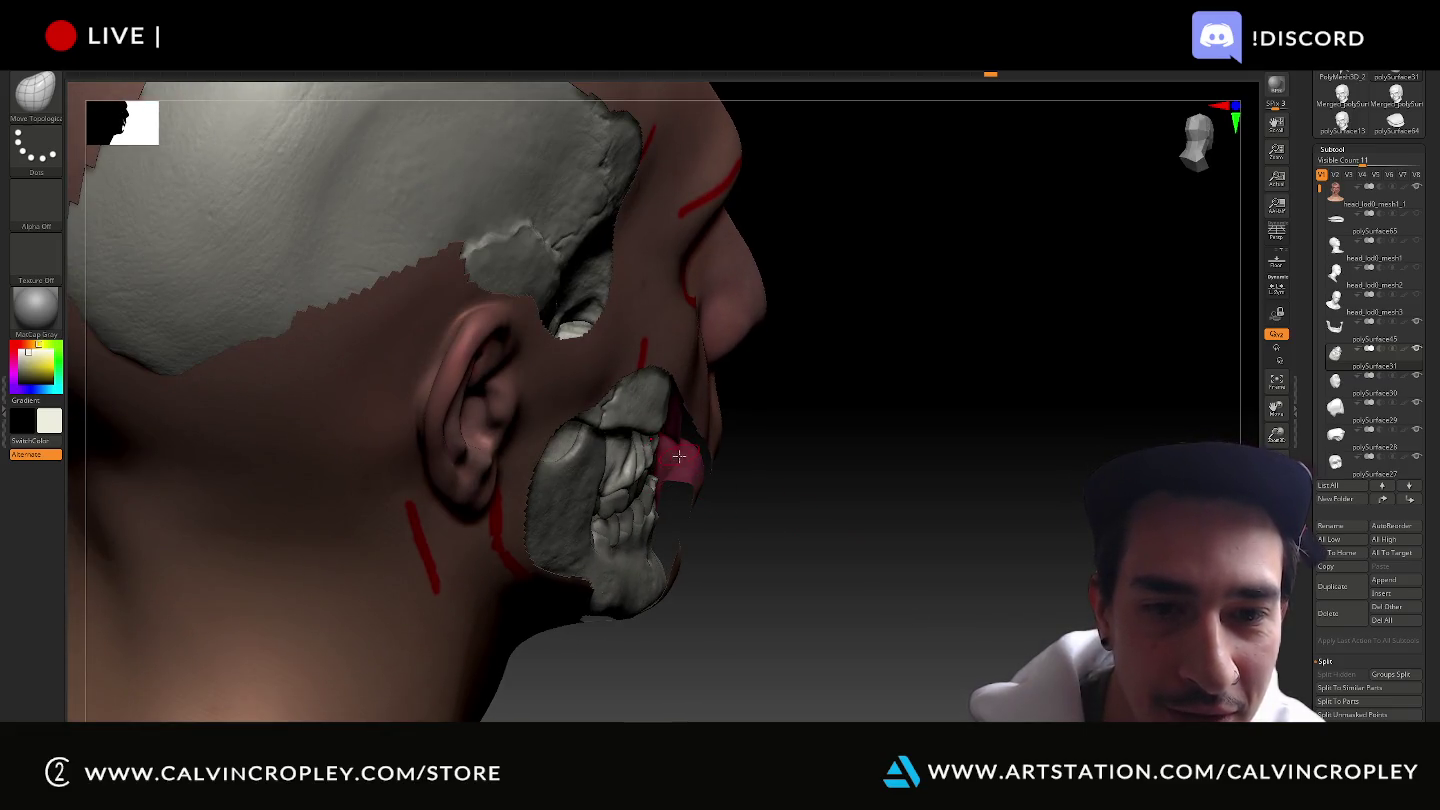
mouse_move(819, 507)
mouse_down()
mouse_move(804, 489)
mouse_move(817, 467)
mouse_move(688, 398)
mouse_up()
mouse_move(795, 446)
mouse_down()
mouse_move(871, 456)
mouse_move(935, 521)
mouse_move(856, 507)
mouse_move(845, 503)
mouse_move(1000, 520)
mouse_move(960, 480)
mouse_move(669, 320)
mouse_up()
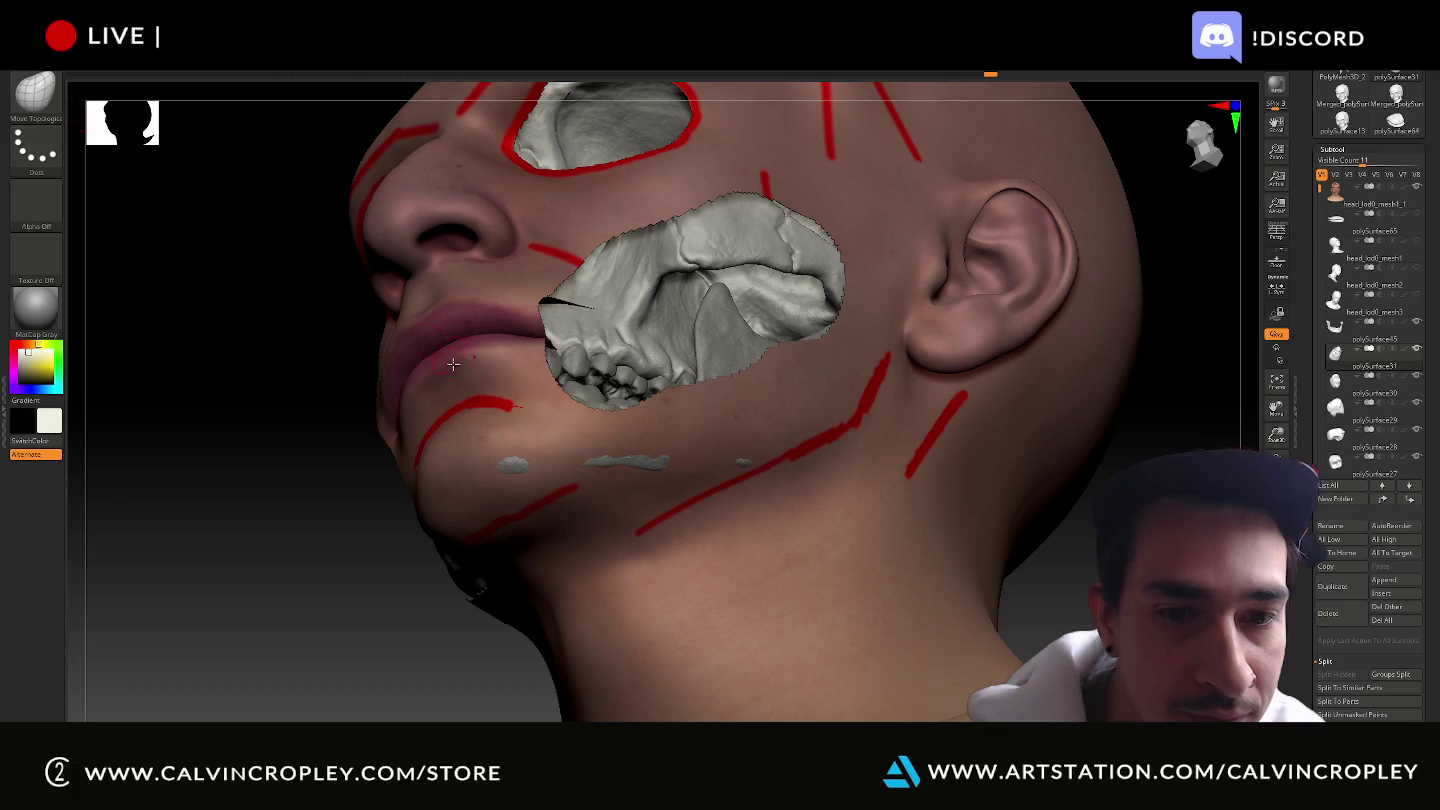
drag(310, 670, 584, 527)
Enlarge the brush, select head_lod0_mesh3, and orbit around the jaw and neck cutaway.
key(bracketright)
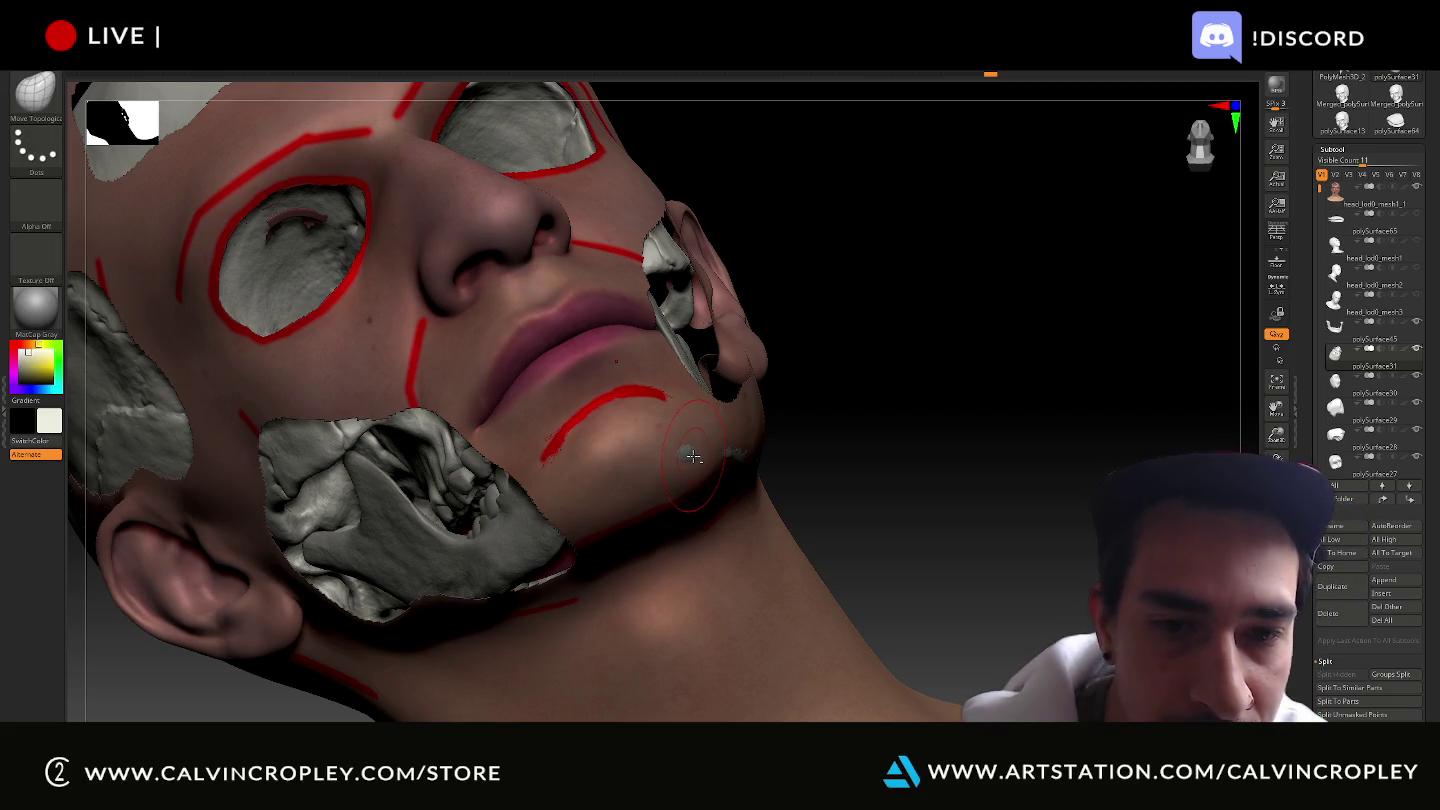
alt+click(689, 455)
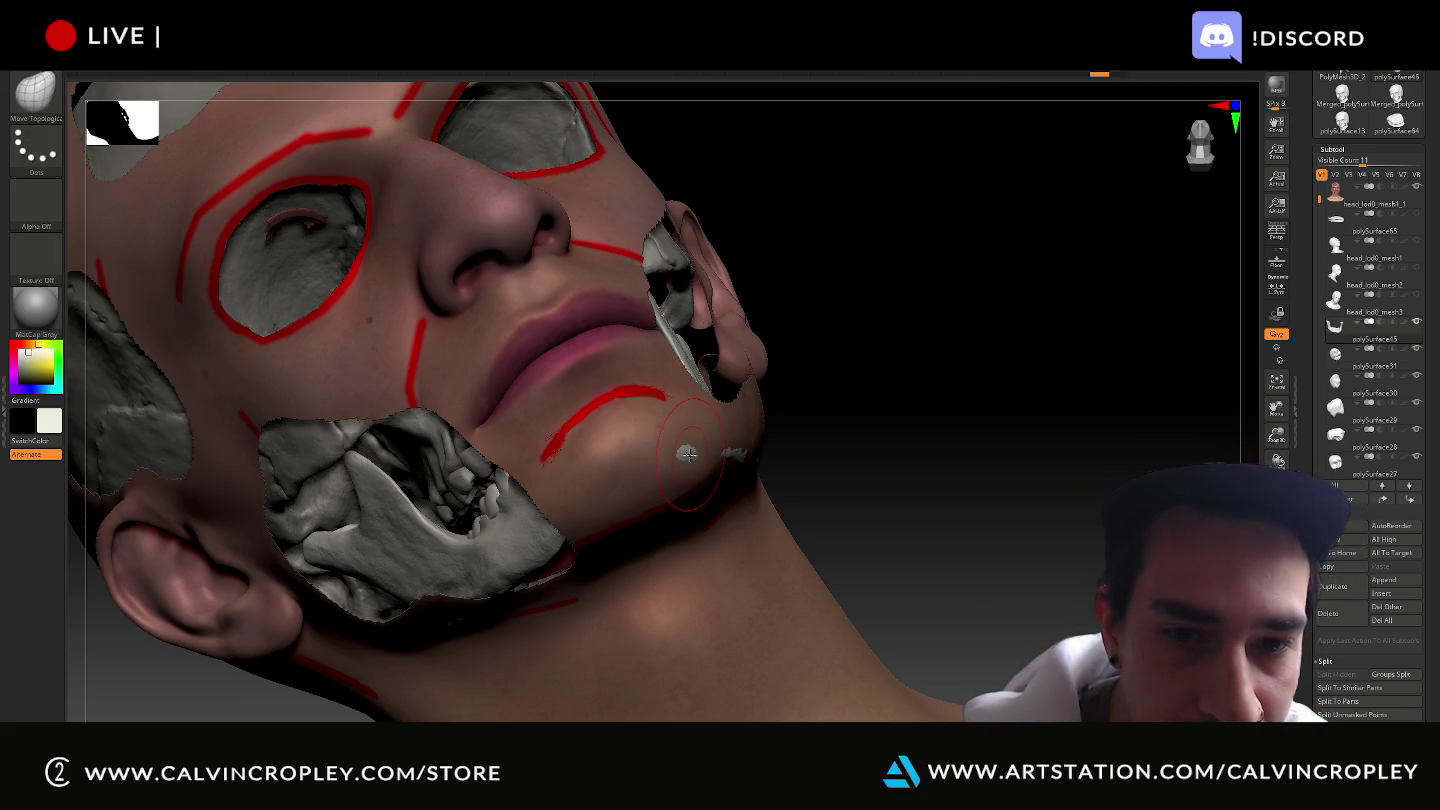
drag(1000, 469, 927, 443)
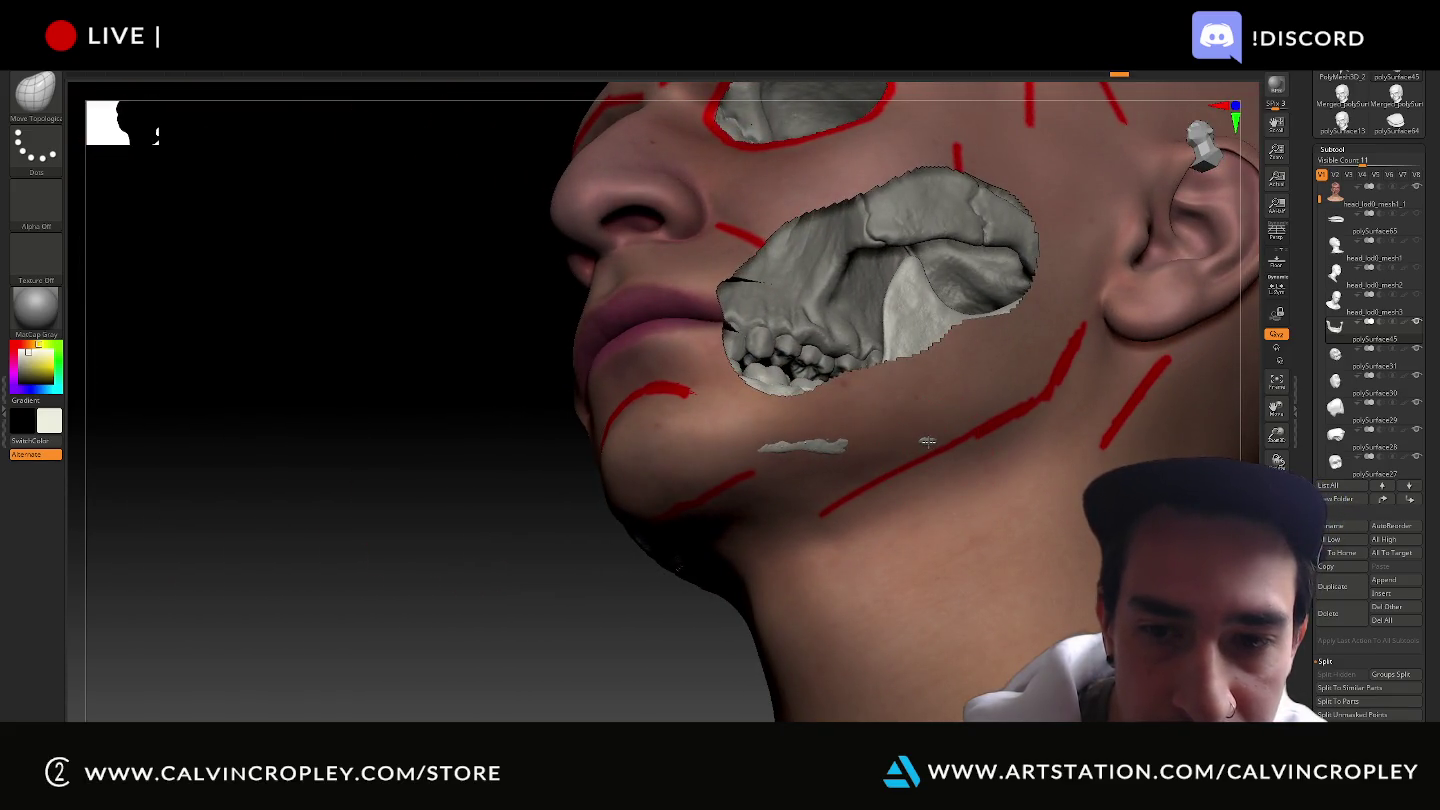
drag(547, 674, 830, 476)
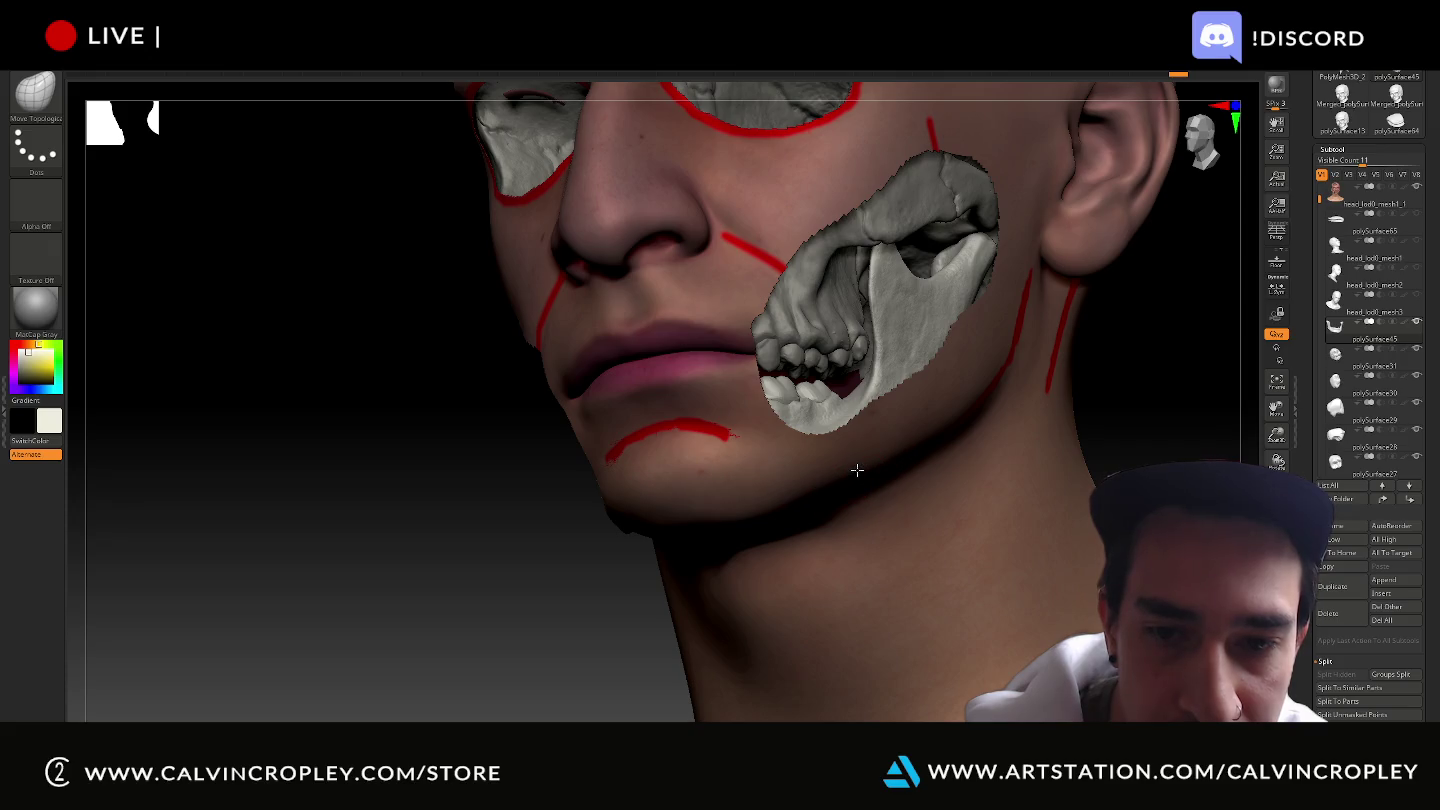
drag(407, 590, 491, 565)
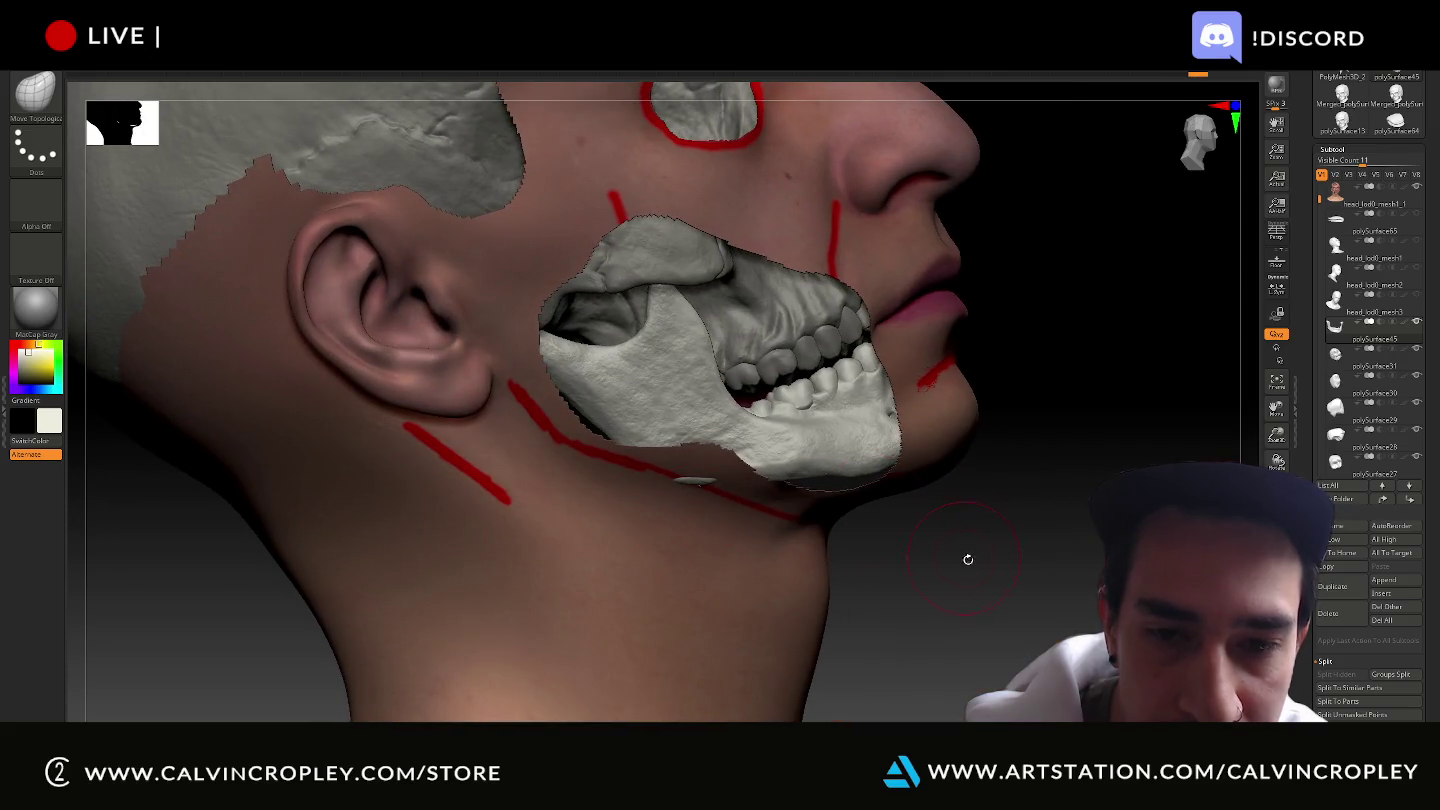
drag(968, 559, 795, 494)
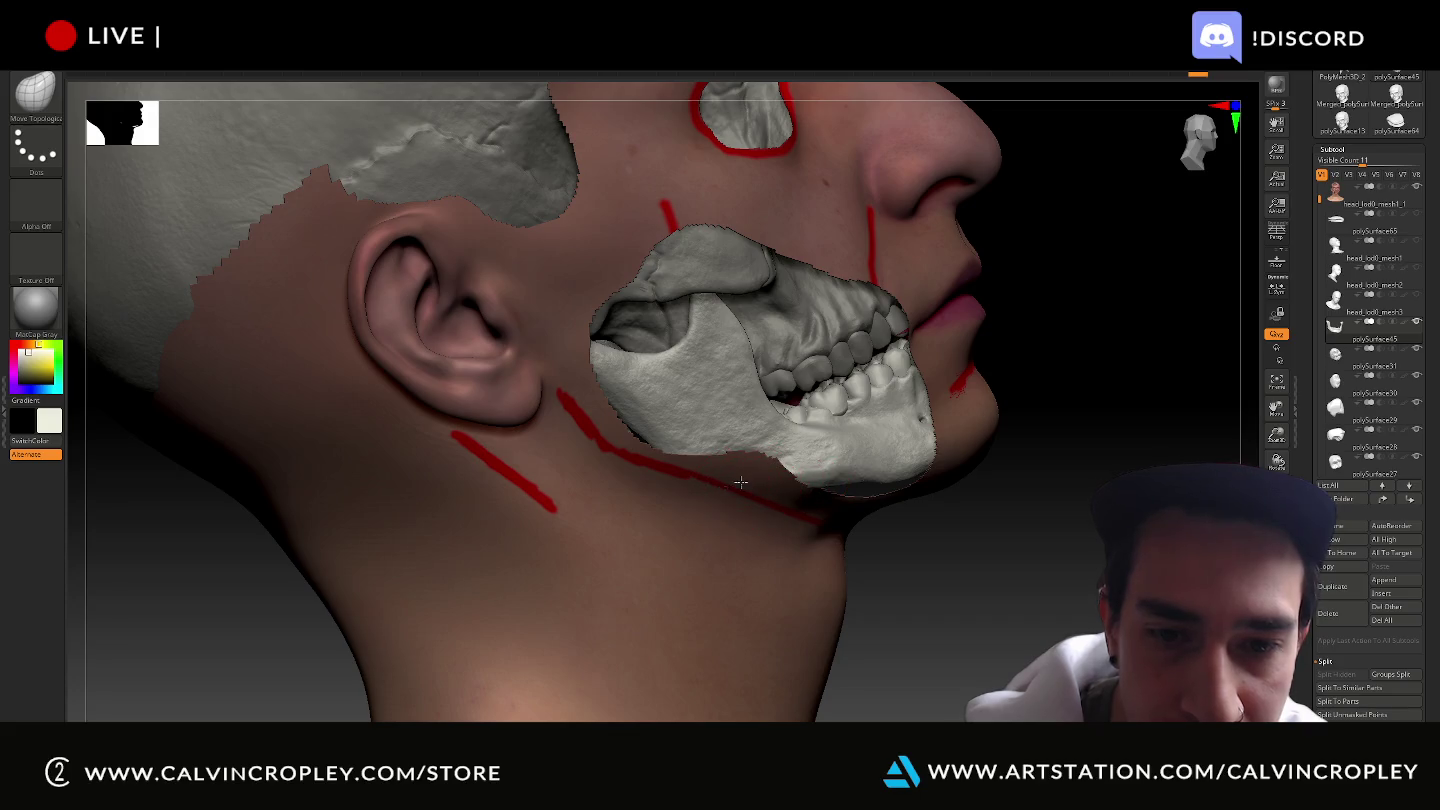
mouse_move(920, 508)
mouse_down()
mouse_move(845, 617)
mouse_move(604, 373)
mouse_move(842, 362)
mouse_up()
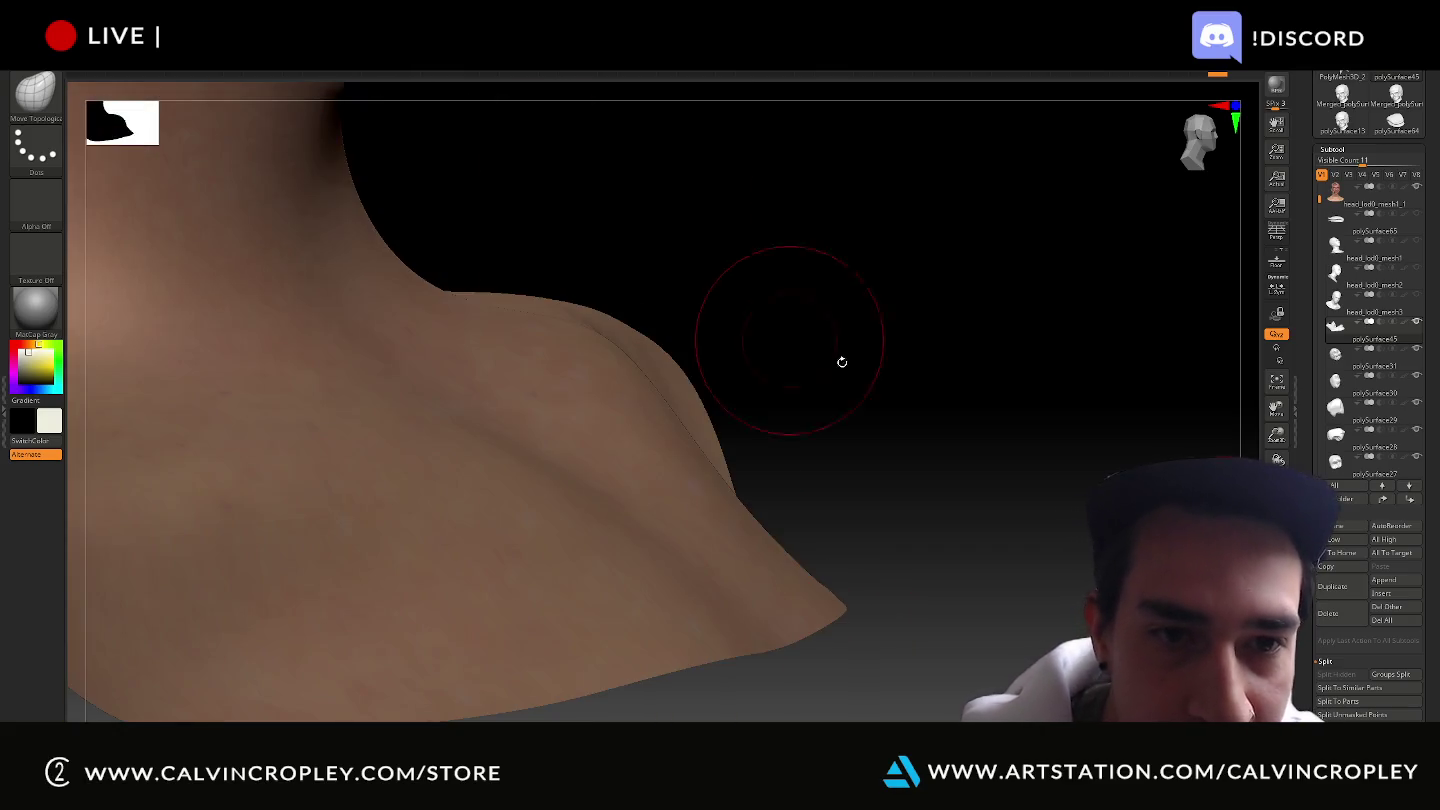
mouse_move(791, 267)
mouse_down()
mouse_move(1061, 605)
mouse_move(1110, 560)
mouse_move(1030, 640)
mouse_up()
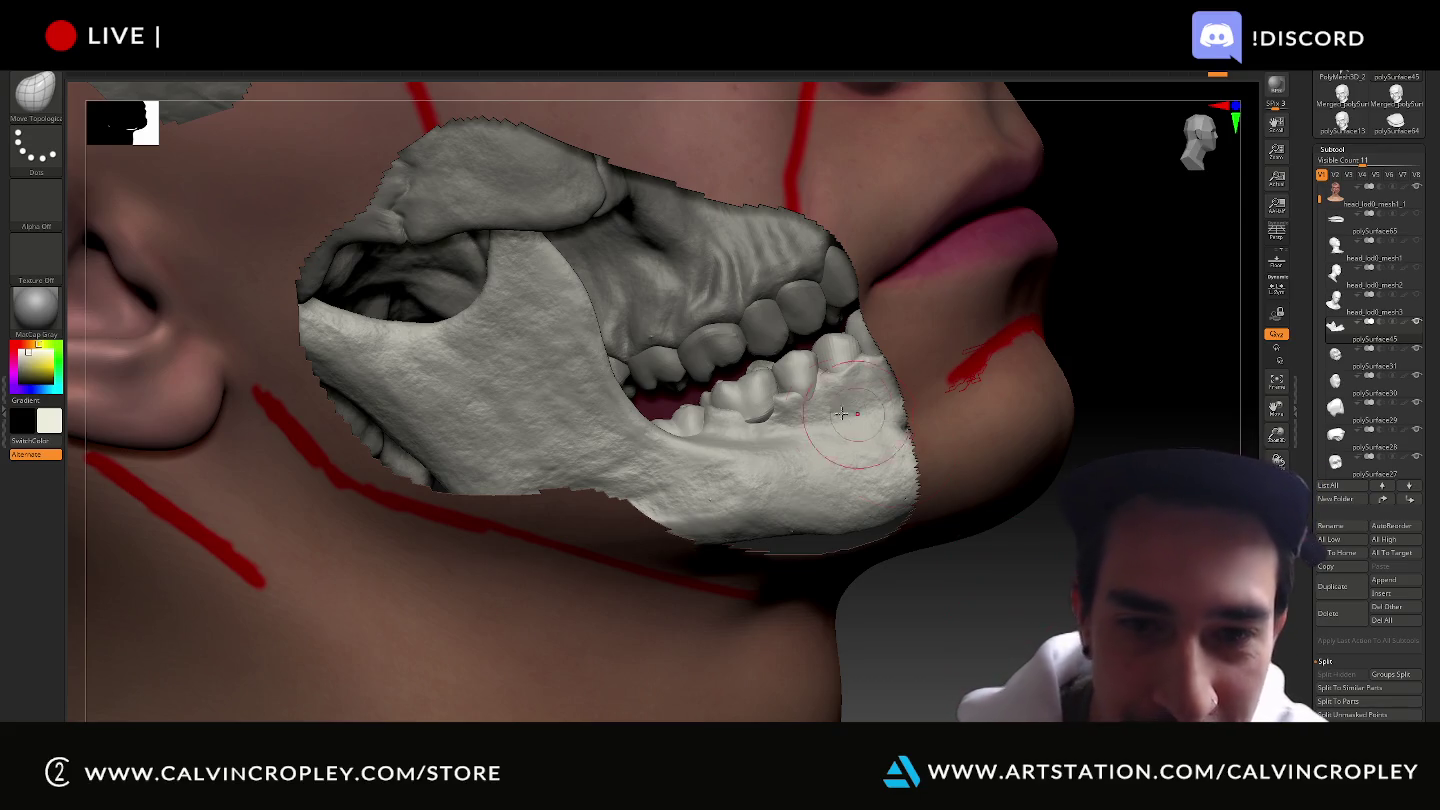
drag(1007, 616, 1090, 650)
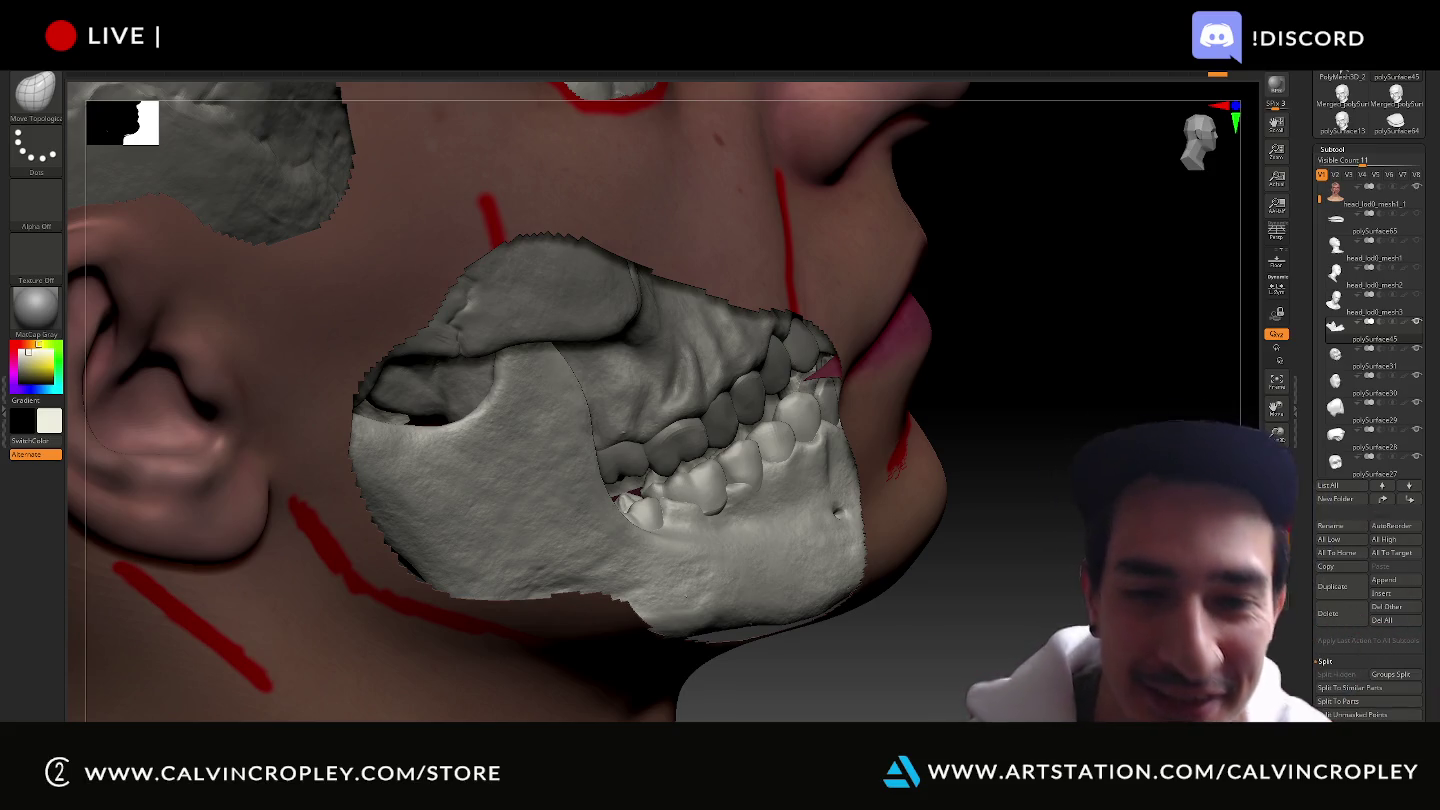
drag(985, 692, 775, 482)
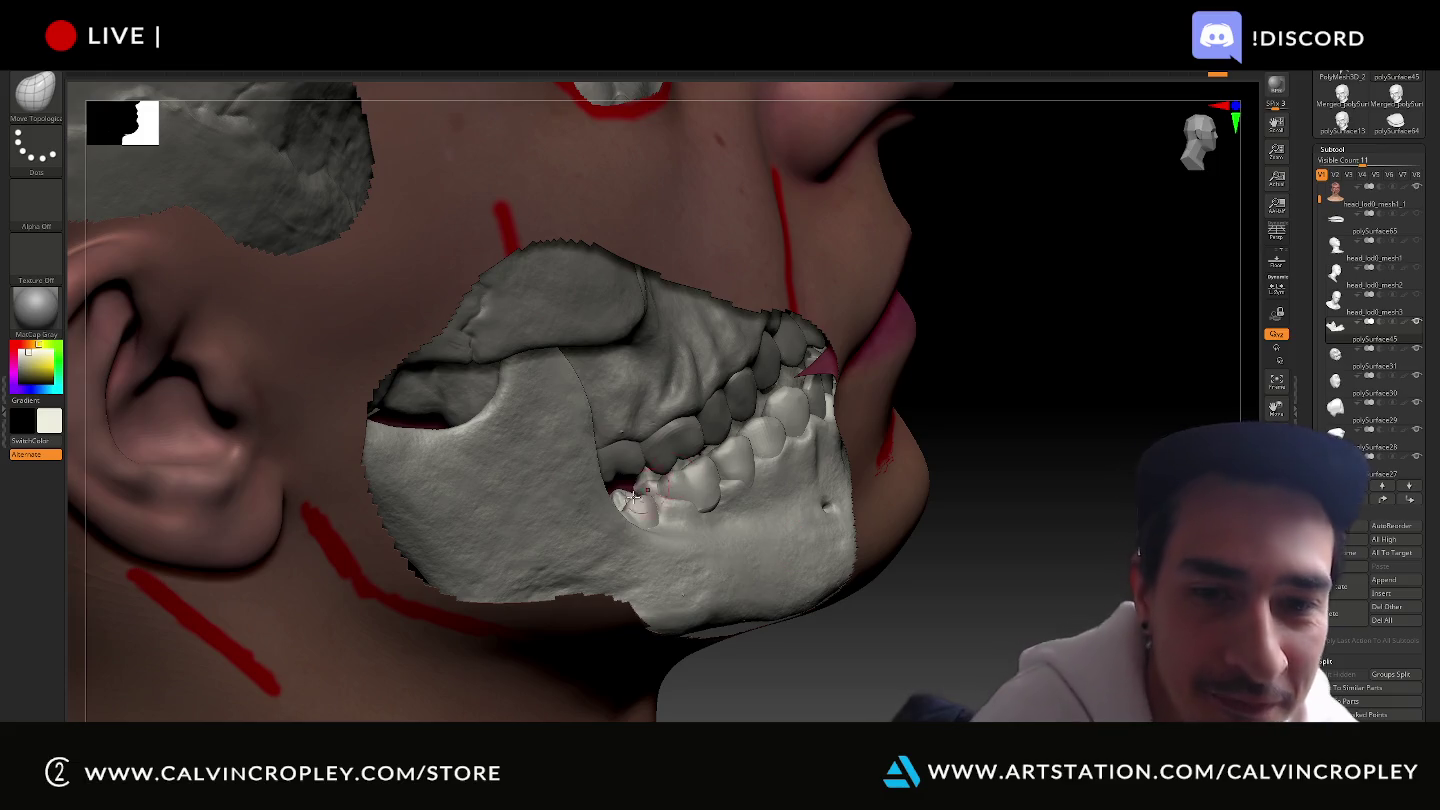
drag(835, 613, 718, 500)
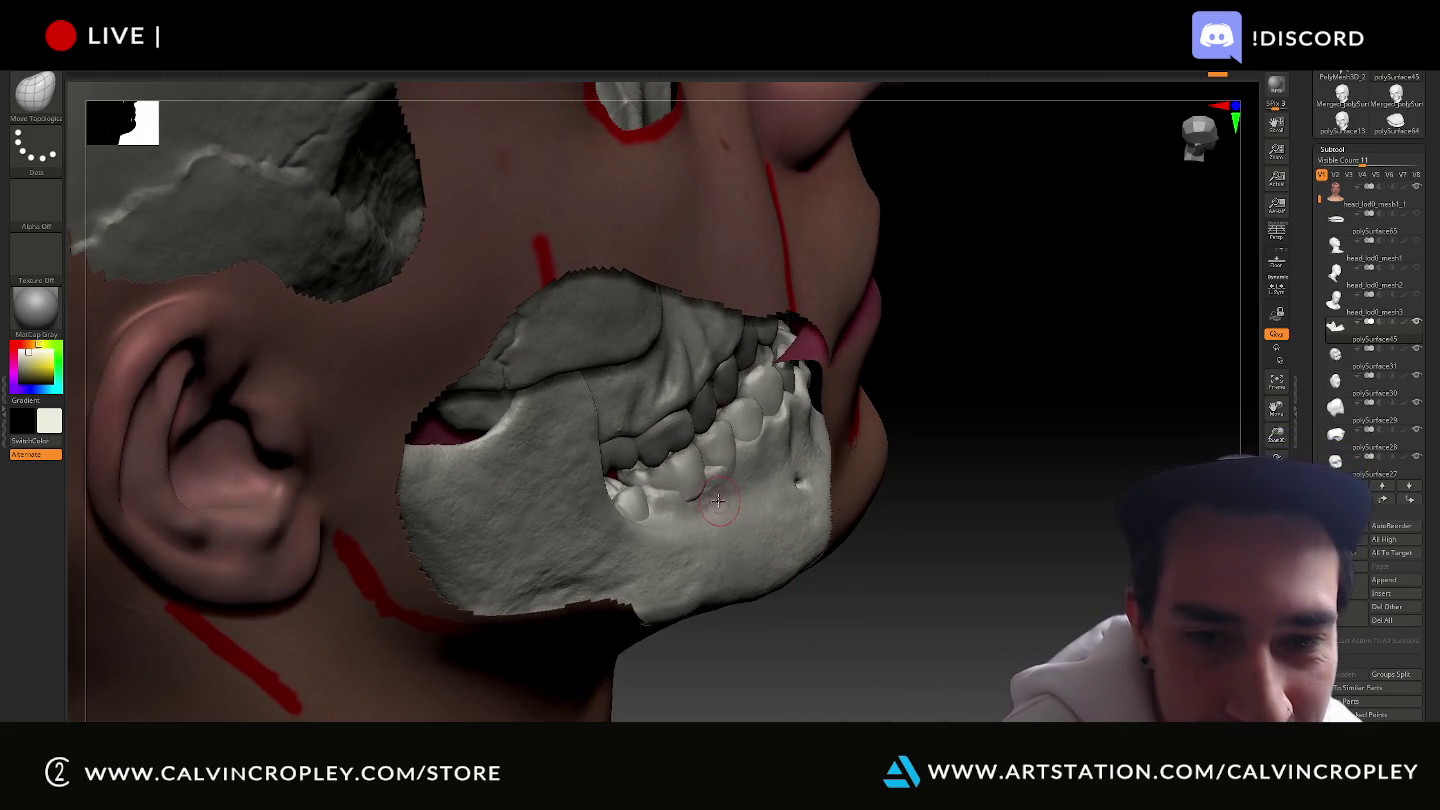
drag(783, 617, 771, 582)
mouse_move(922, 423)
mouse_down()
mouse_move(993, 579)
mouse_move(1016, 575)
mouse_move(925, 447)
mouse_move(970, 480)
mouse_move(684, 484)
mouse_up()
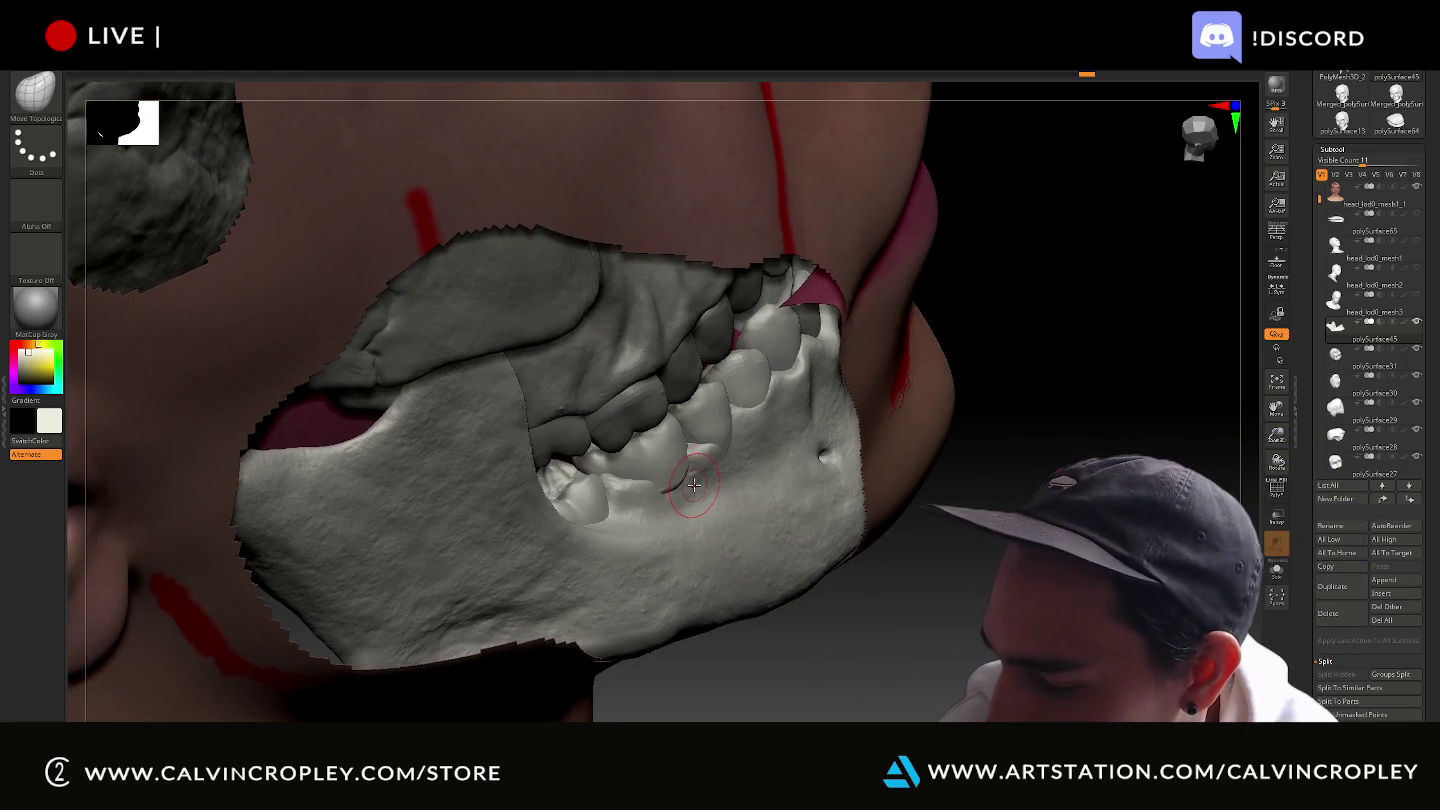
drag(816, 681, 704, 484)
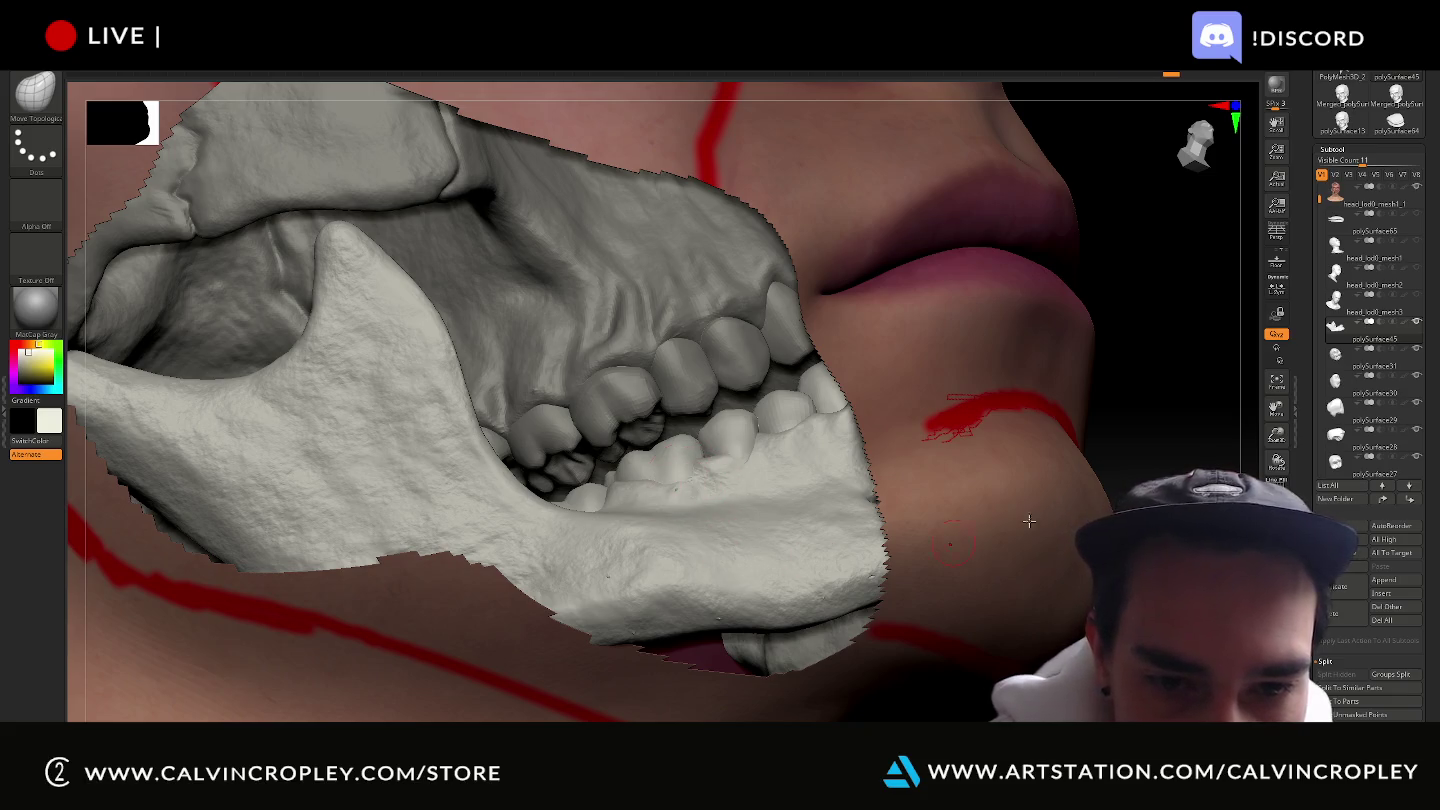
mouse_move(1029, 521)
mouse_down()
mouse_move(1208, 465)
mouse_move(740, 447)
mouse_up()
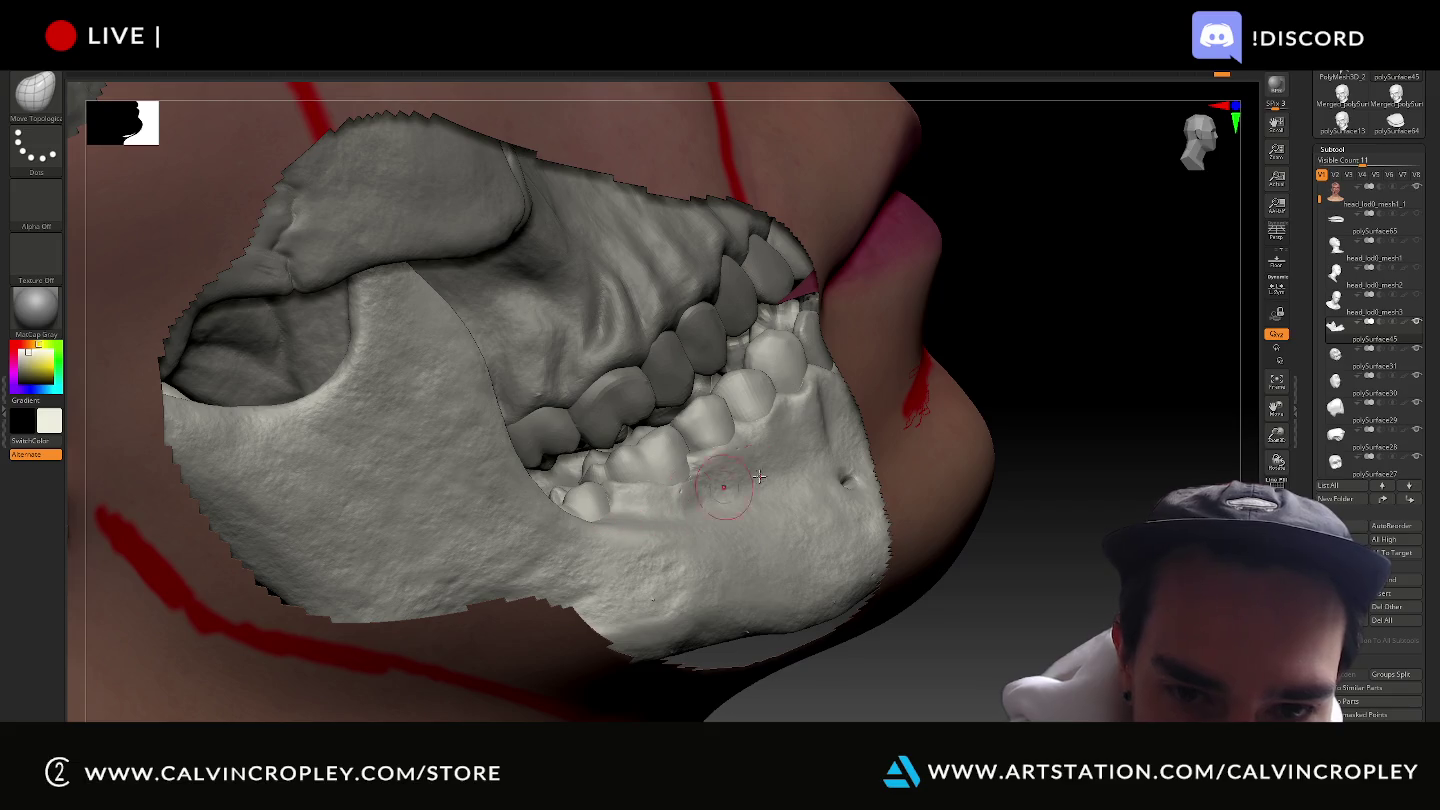
drag(1131, 392, 1129, 400)
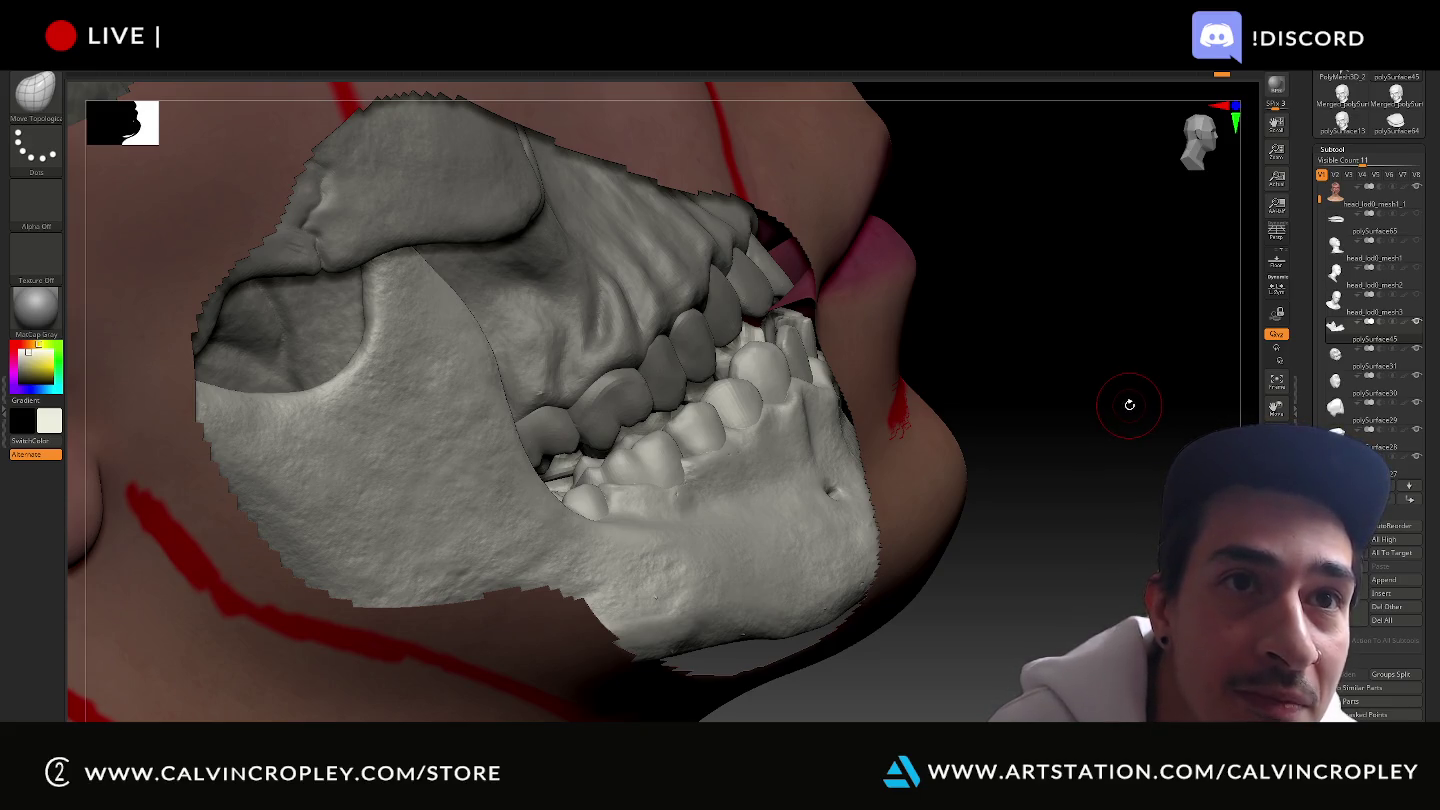
drag(1131, 405, 1144, 355)
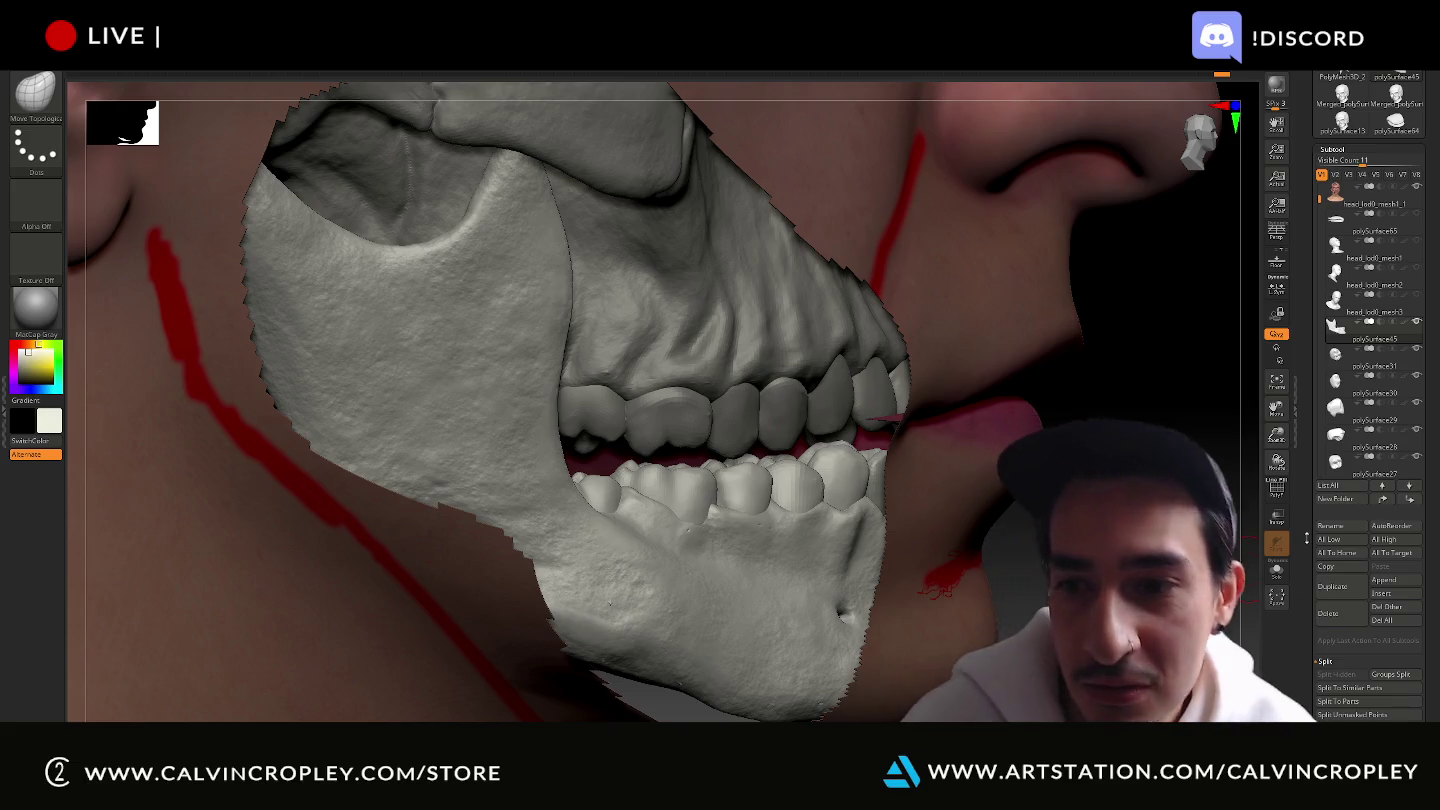
scroll(1296, 457, down, 3)
Expand the Subtool visibility and display properties options.
scroll(1340, 520, down, 5)
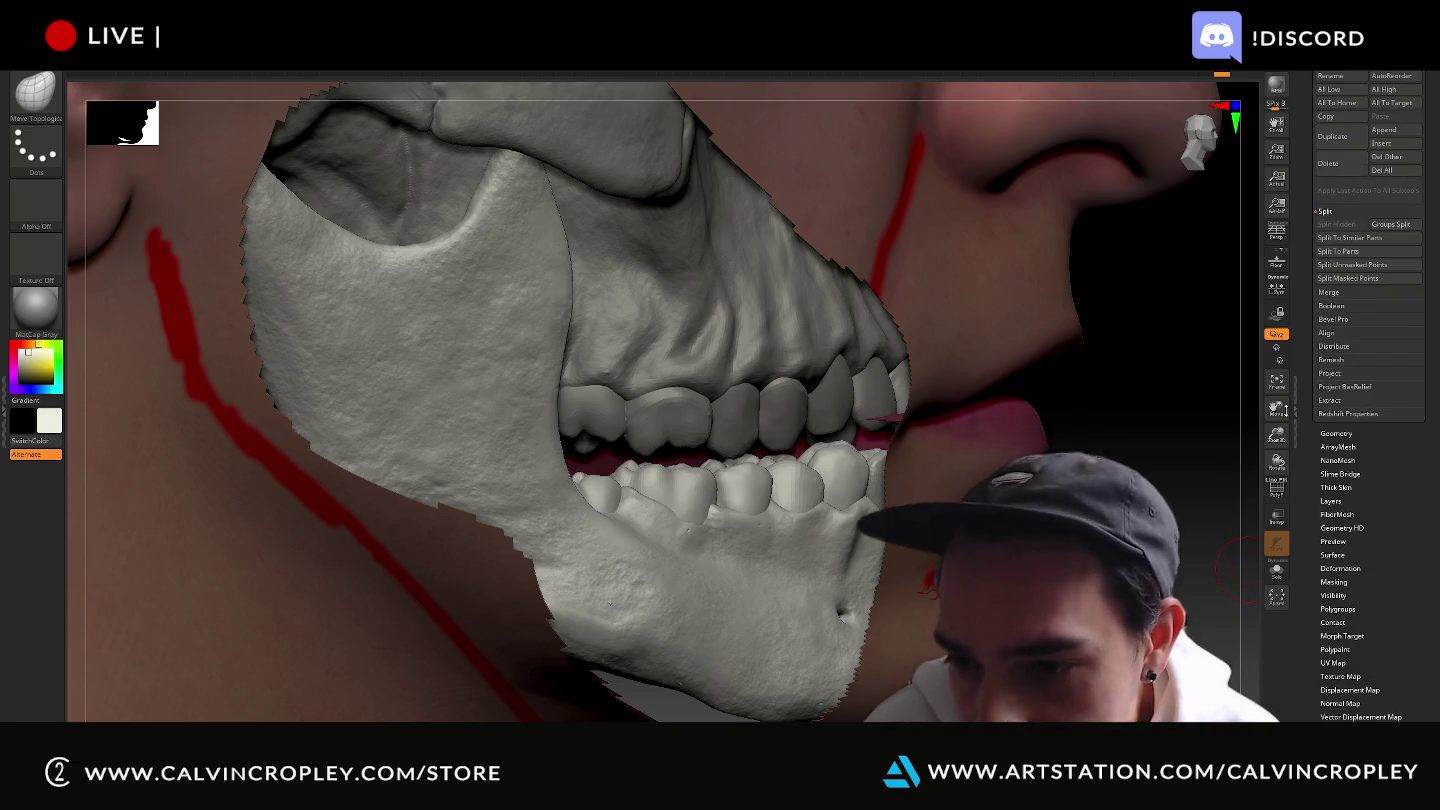
click(1334, 596)
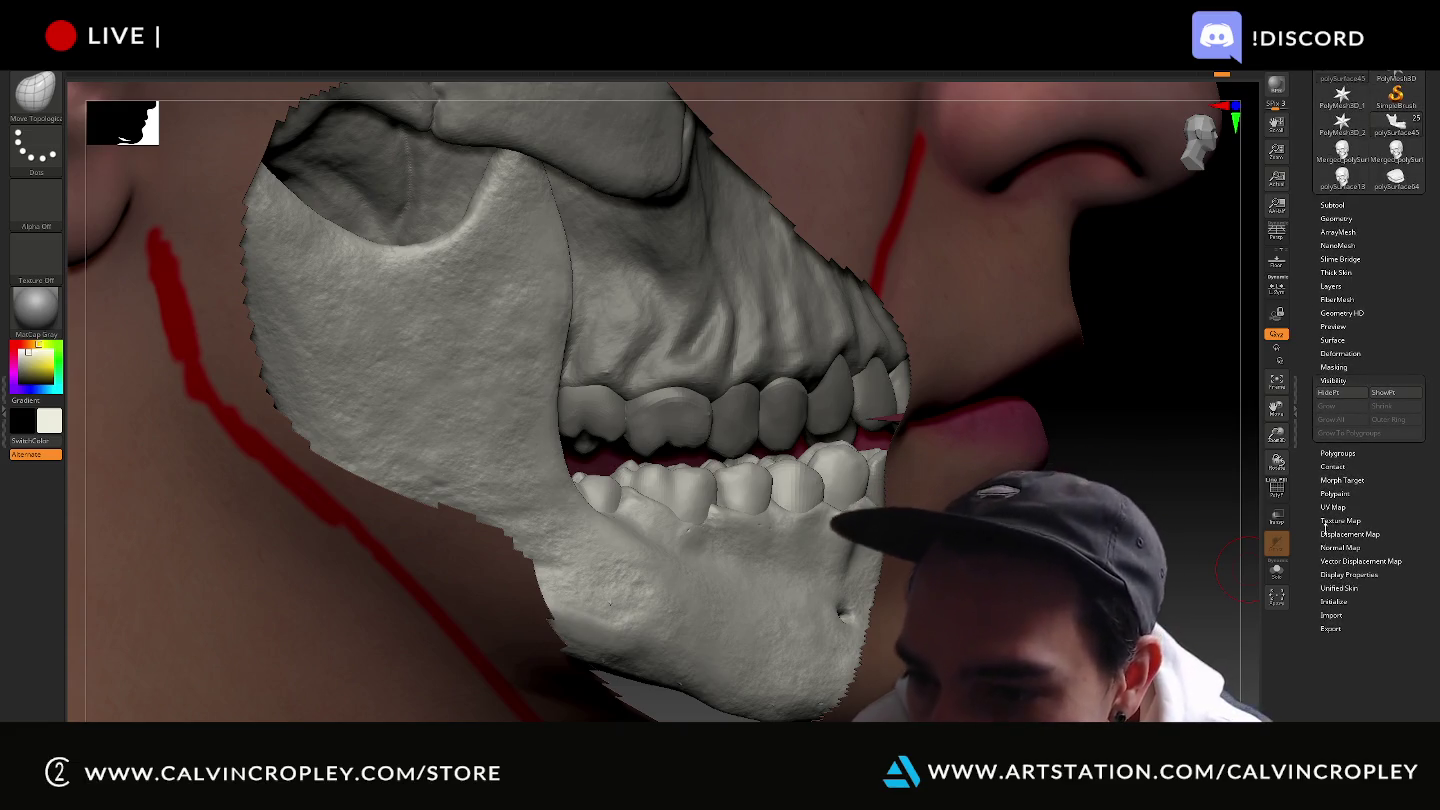
click(1345, 575)
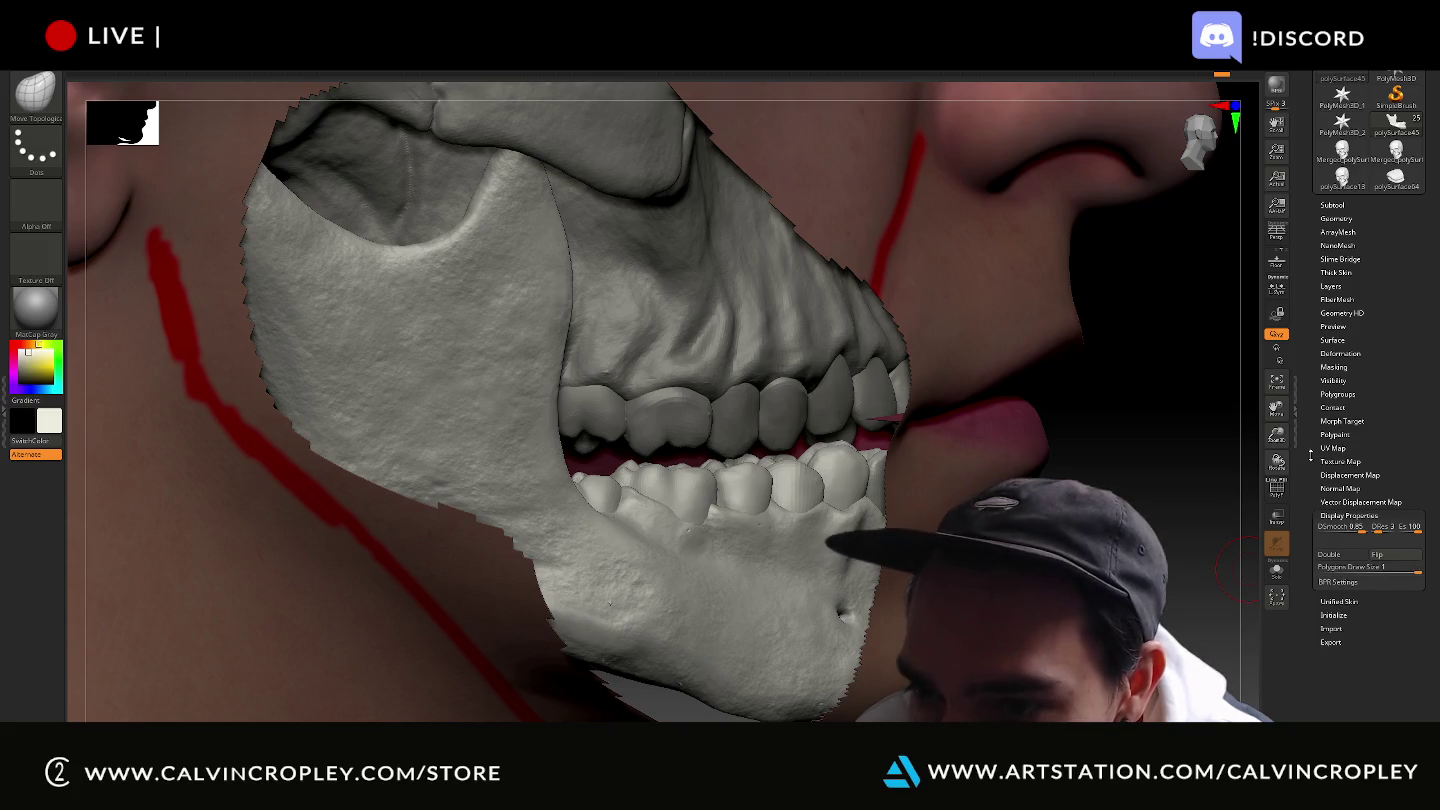
drag(1310, 455, 1312, 567)
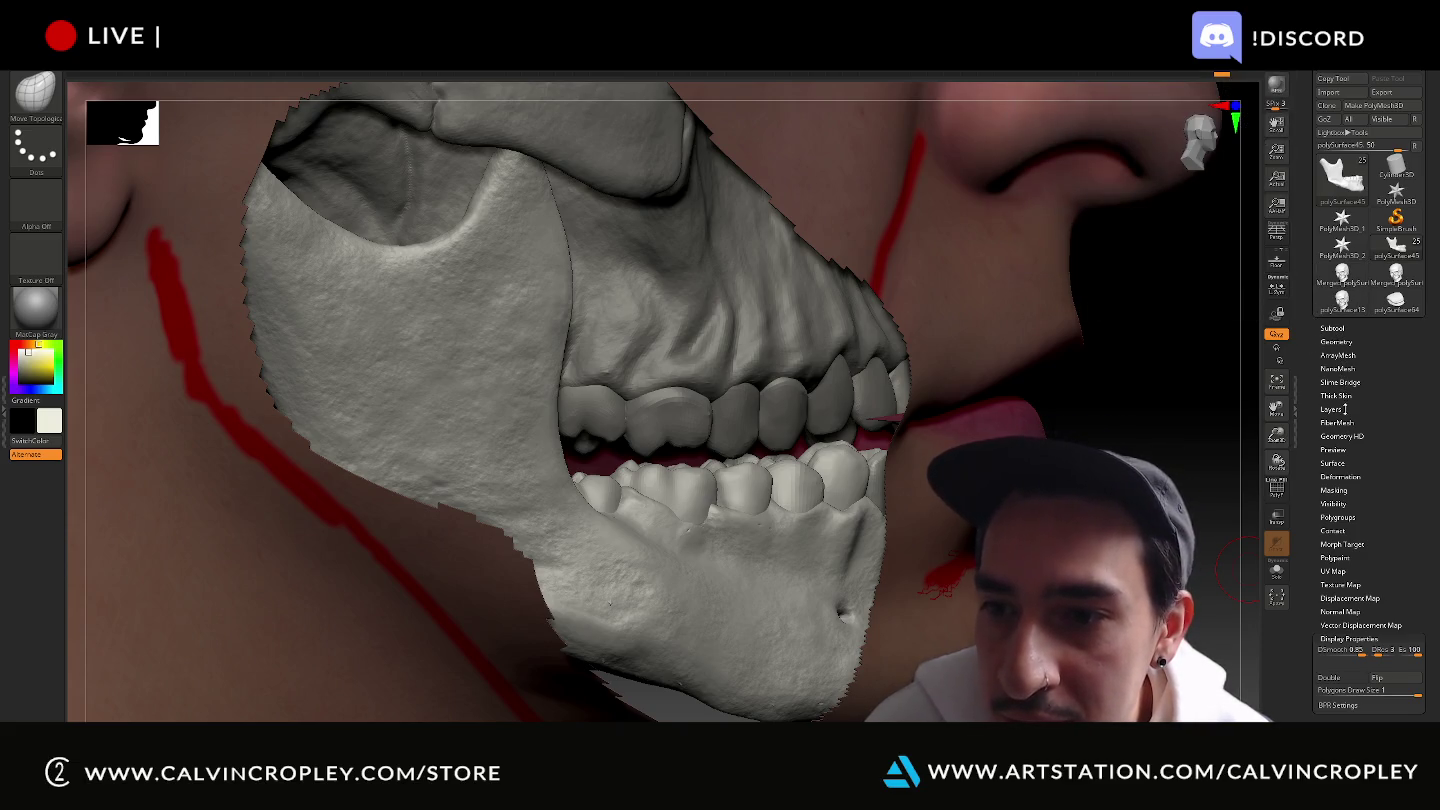
click(1334, 503)
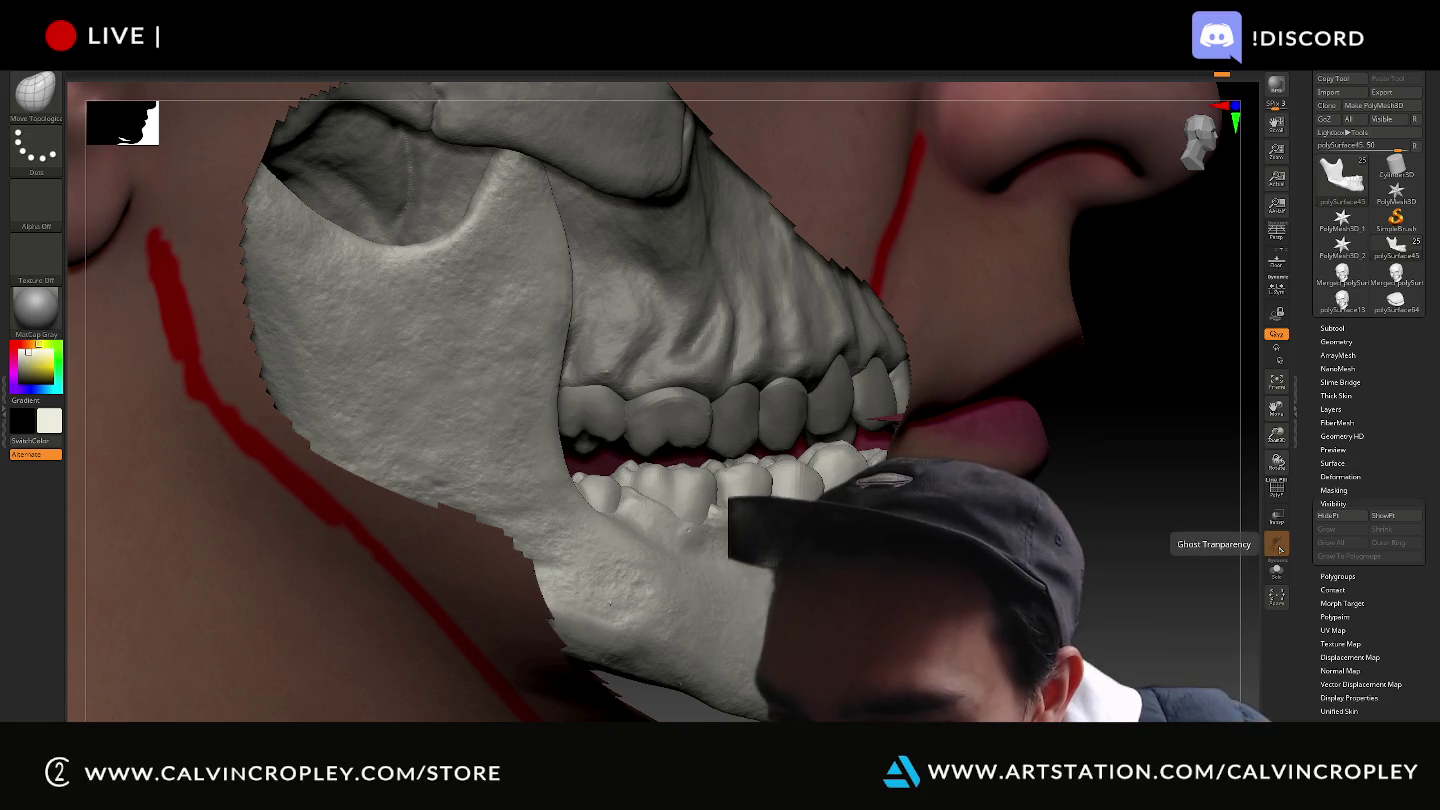
Select the head_lod0_mesh skin subtool, toggle Solo off again, and turn Transp on.
alt+click(1000, 306)
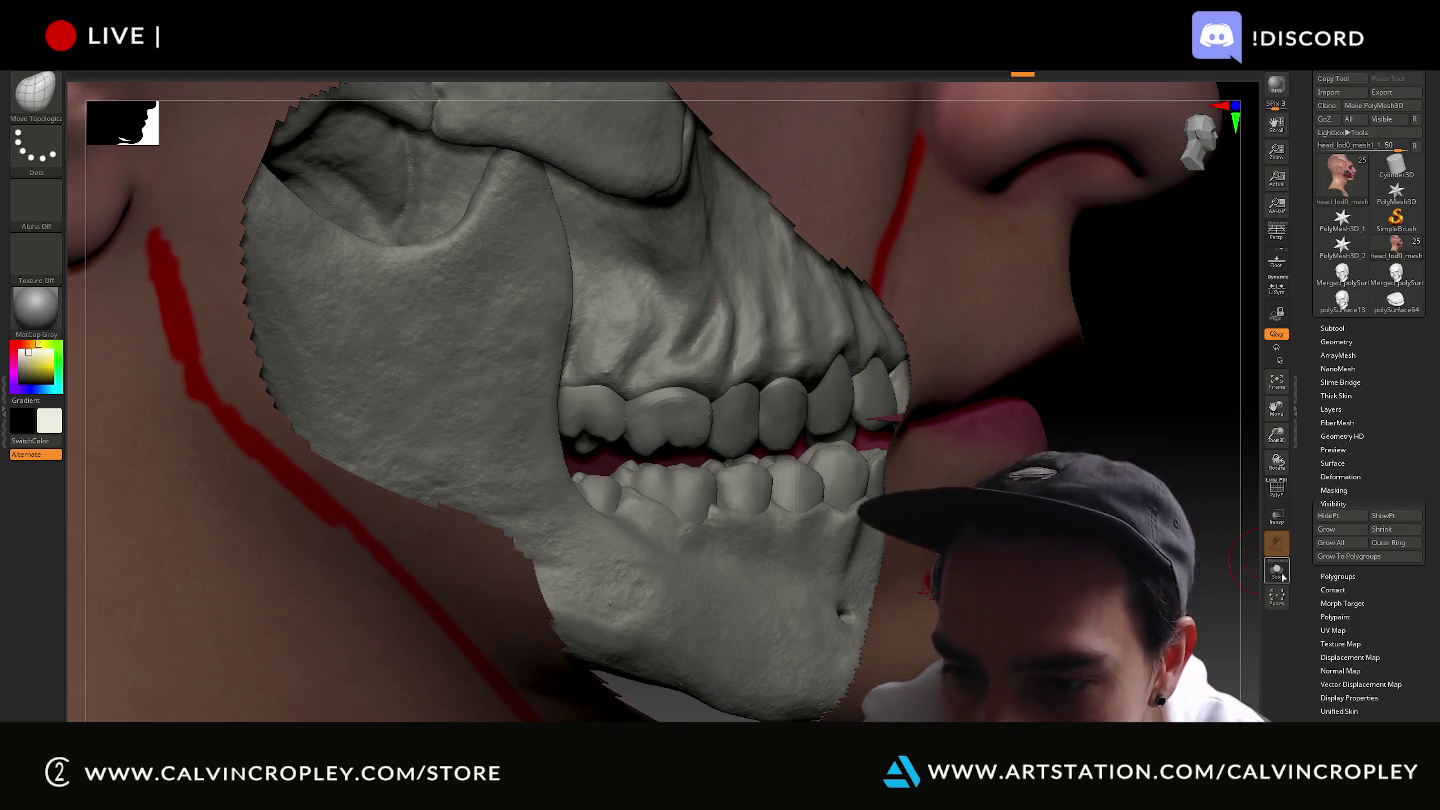
click(1278, 573)
click(1279, 573)
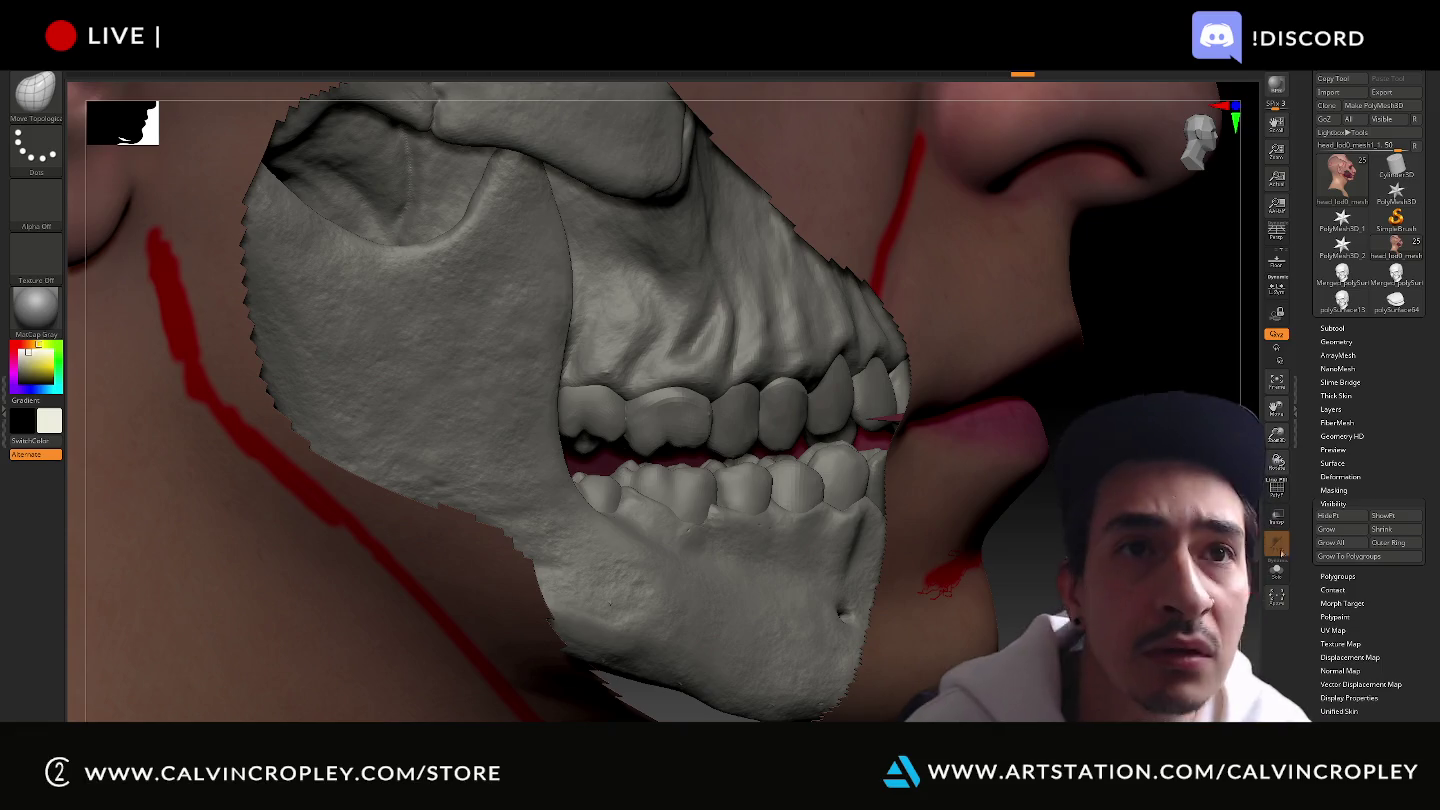
click(1277, 517)
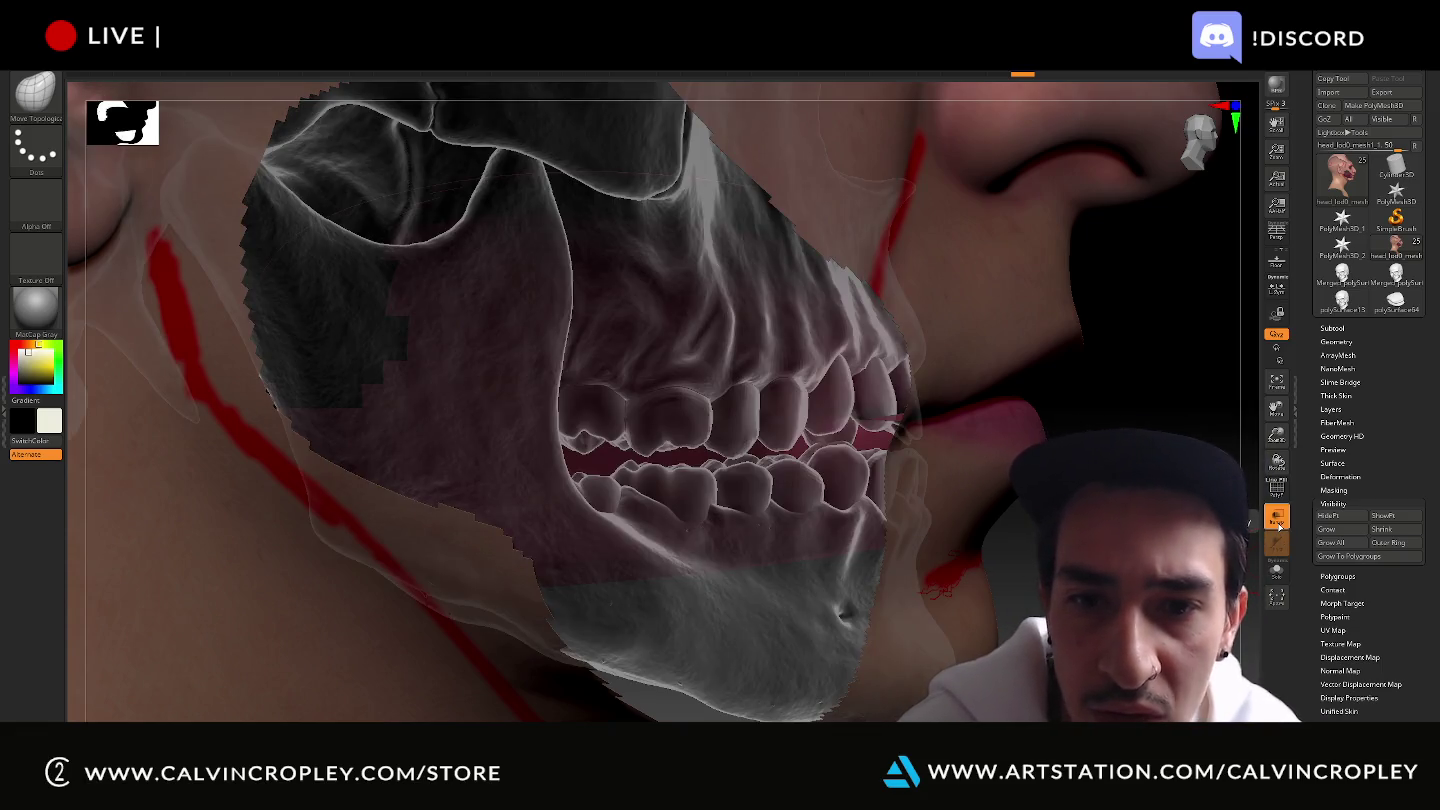
click(1278, 520)
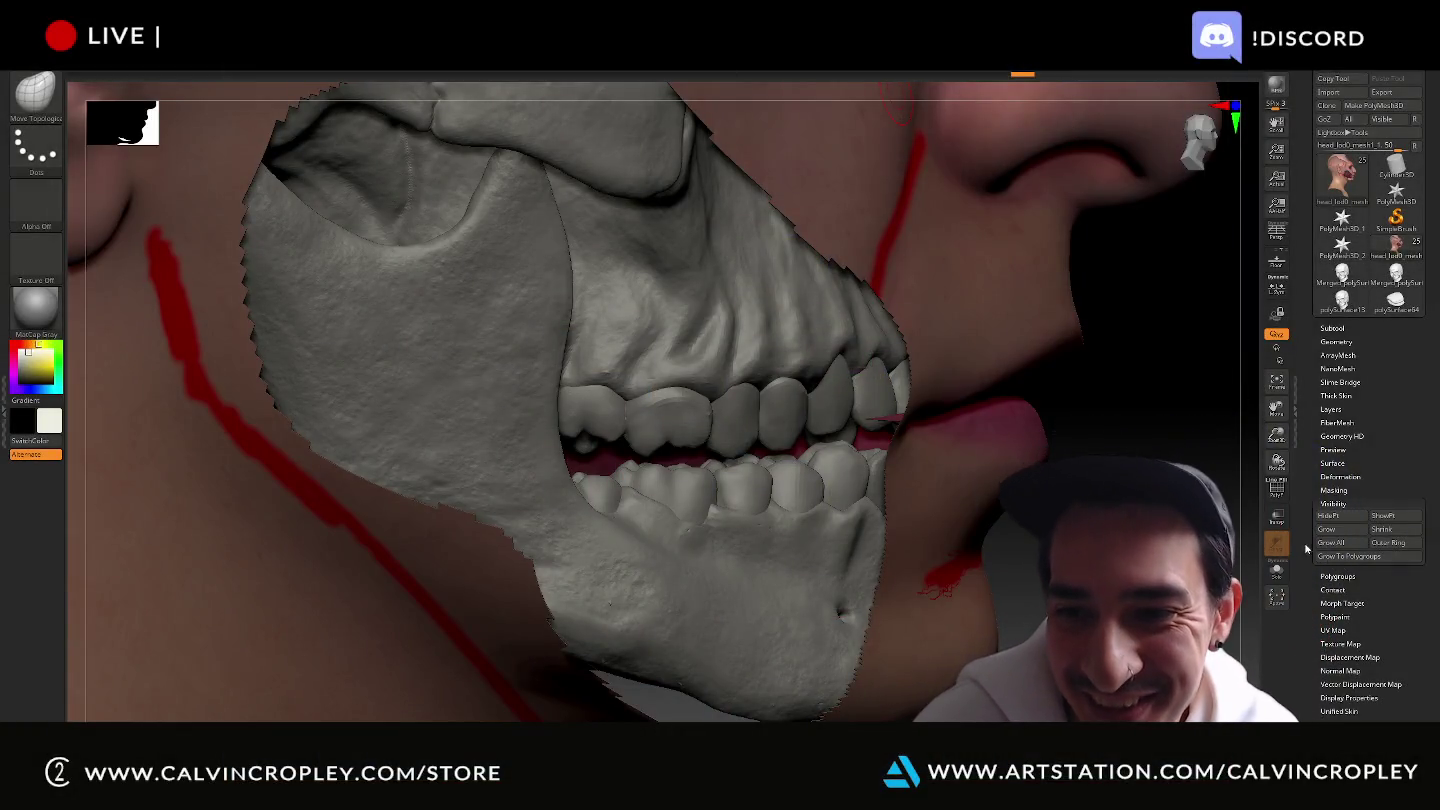
click(1279, 518)
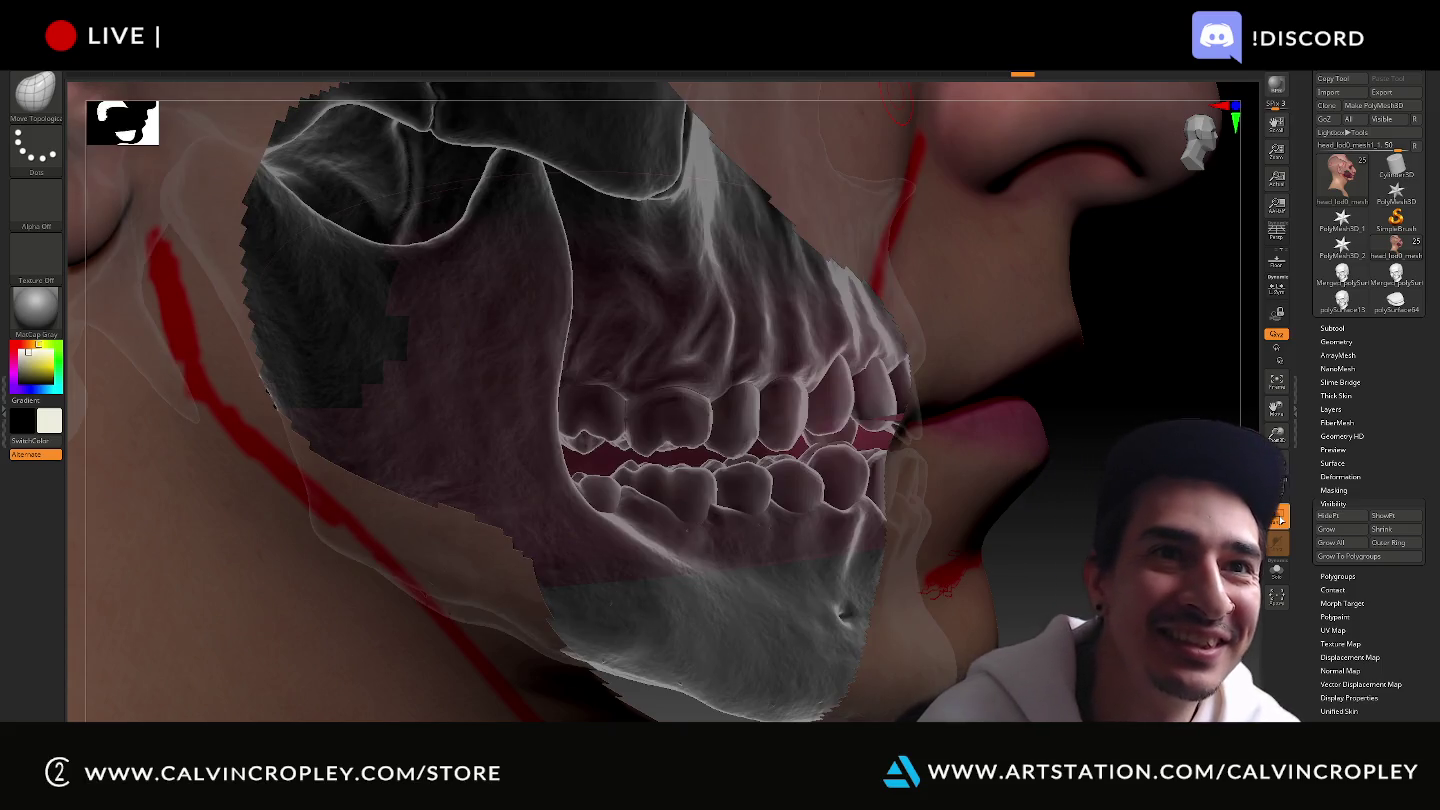
click(1279, 518)
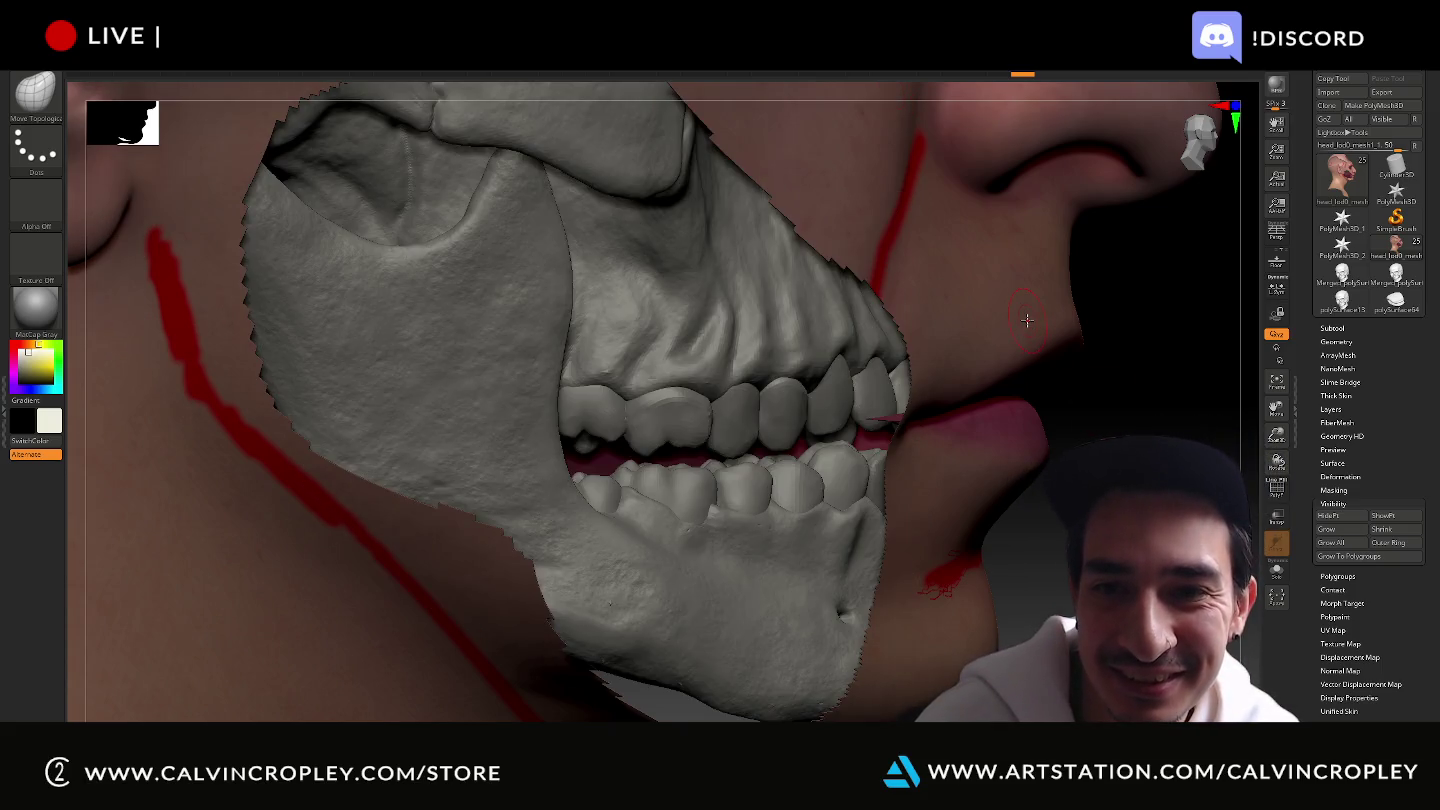
click(1279, 518)
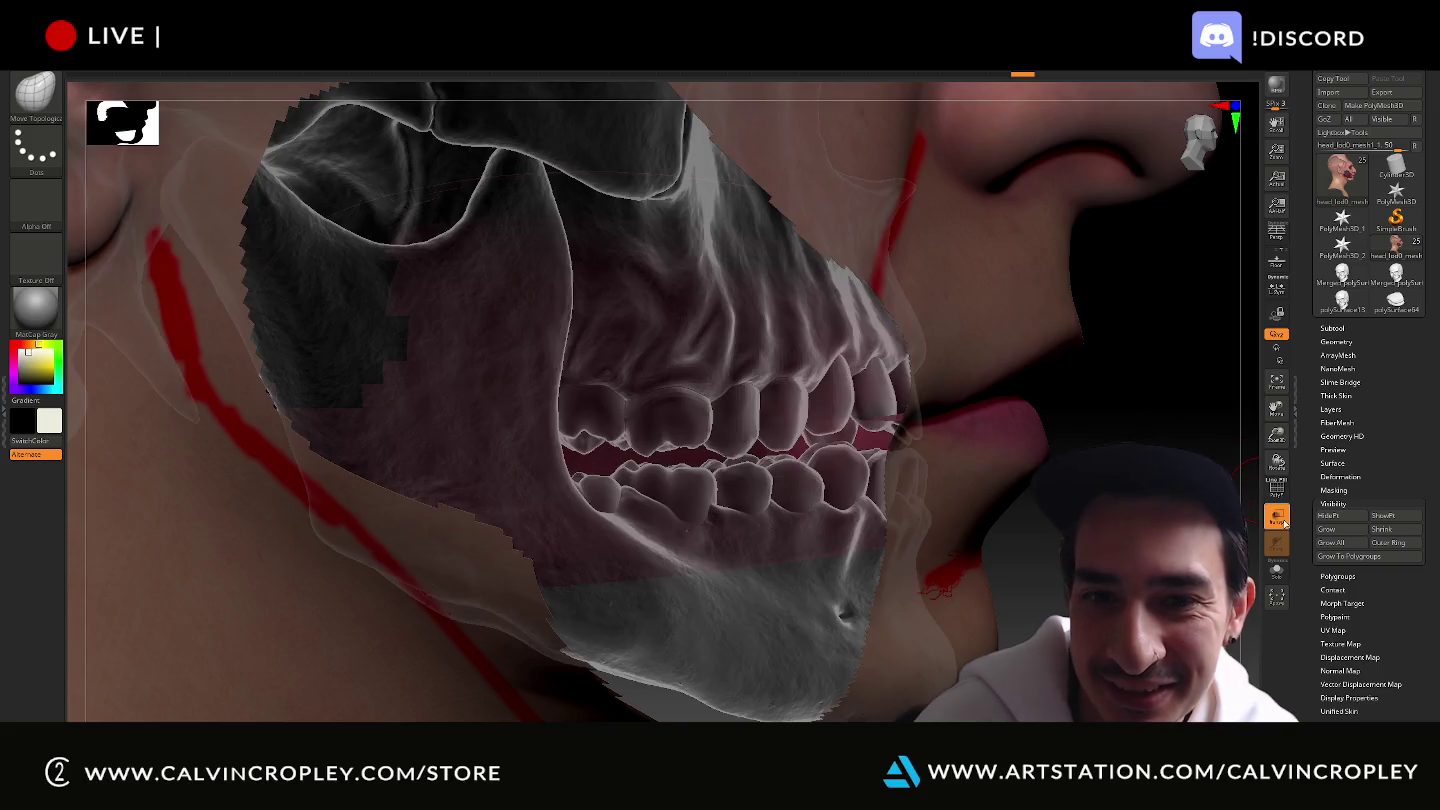
mouse_move(1153, 436)
mouse_down()
mouse_move(386, 464)
mouse_move(225, 501)
mouse_up()
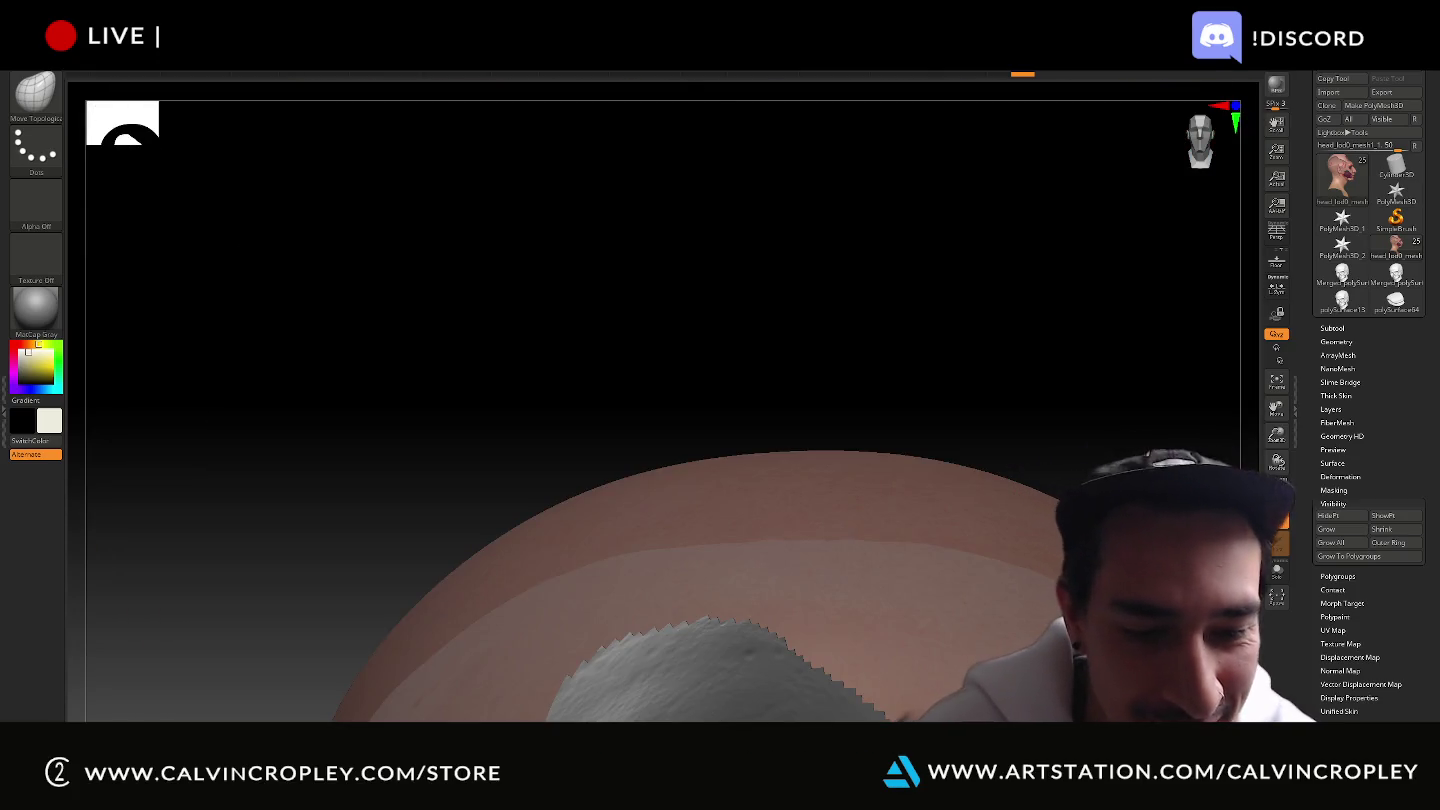
key(f)
mouse_move(991, 414)
mouse_down()
mouse_move(1061, 408)
mouse_move(1025, 404)
mouse_move(1046, 406)
mouse_up()
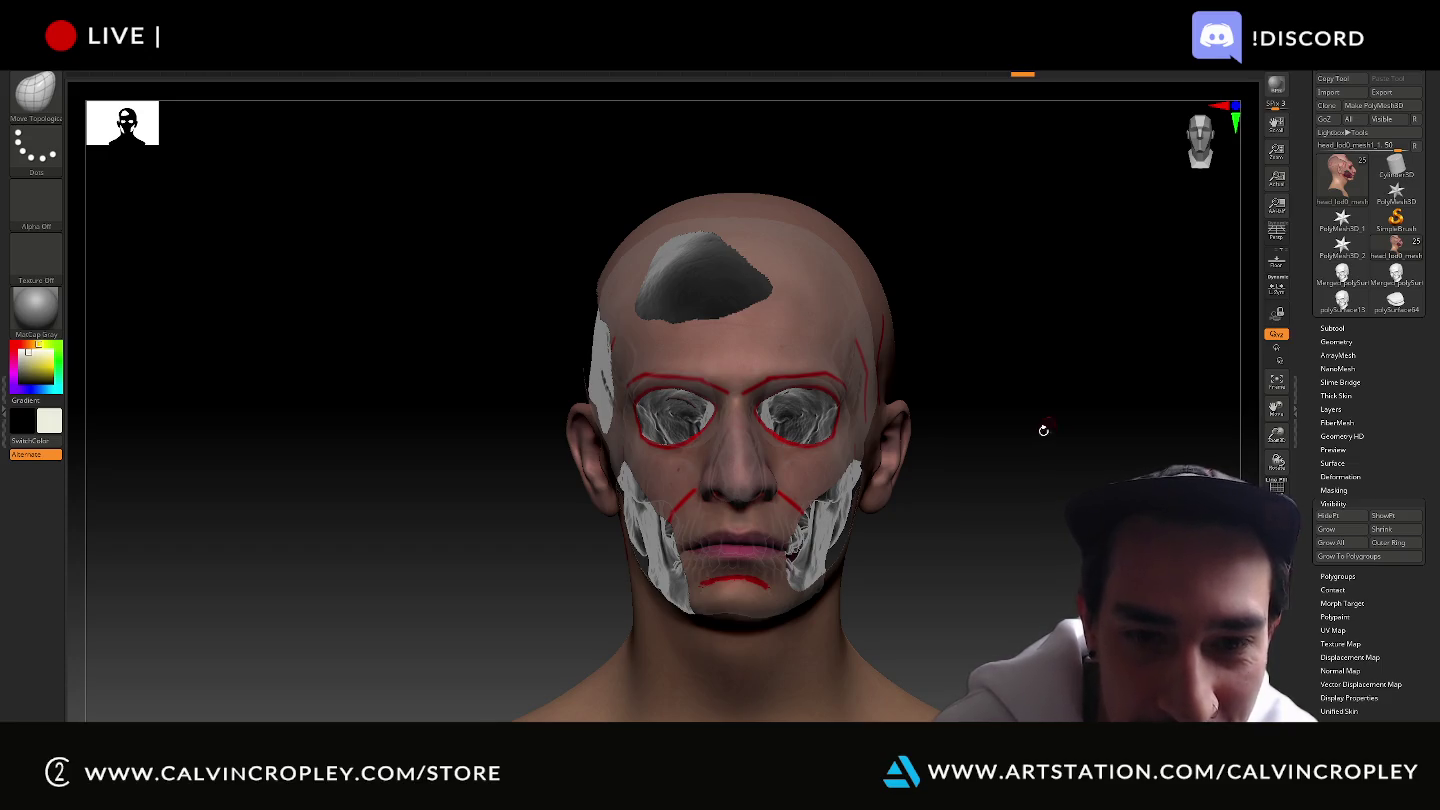
mouse_move(1064, 495)
alt+mouse_down()
mouse_move(1079, 491)
mouse_move(1083, 251)
mouse_move(1038, 601)
alt+mouse_up()
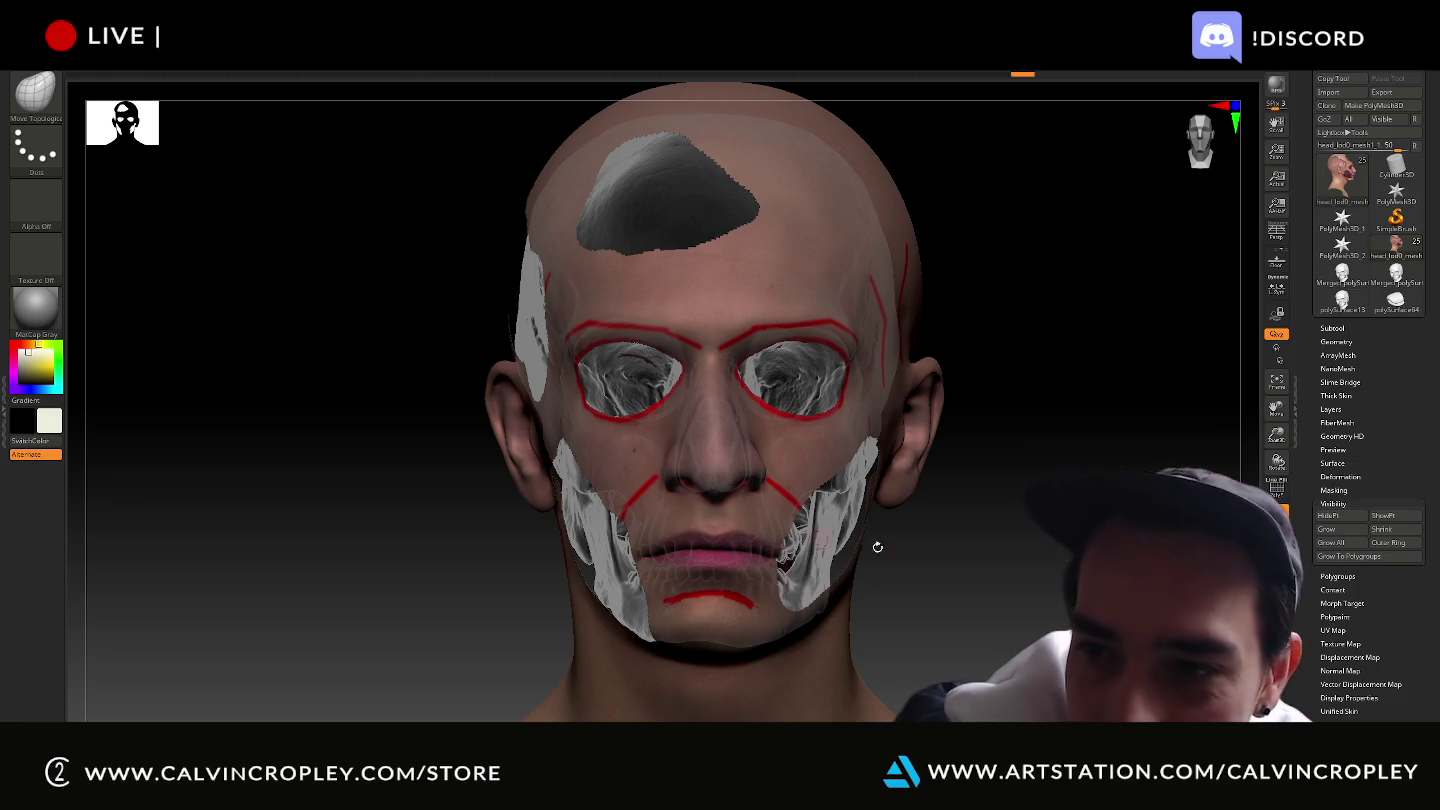
drag(971, 553, 572, 540)
alt+click(572, 540)
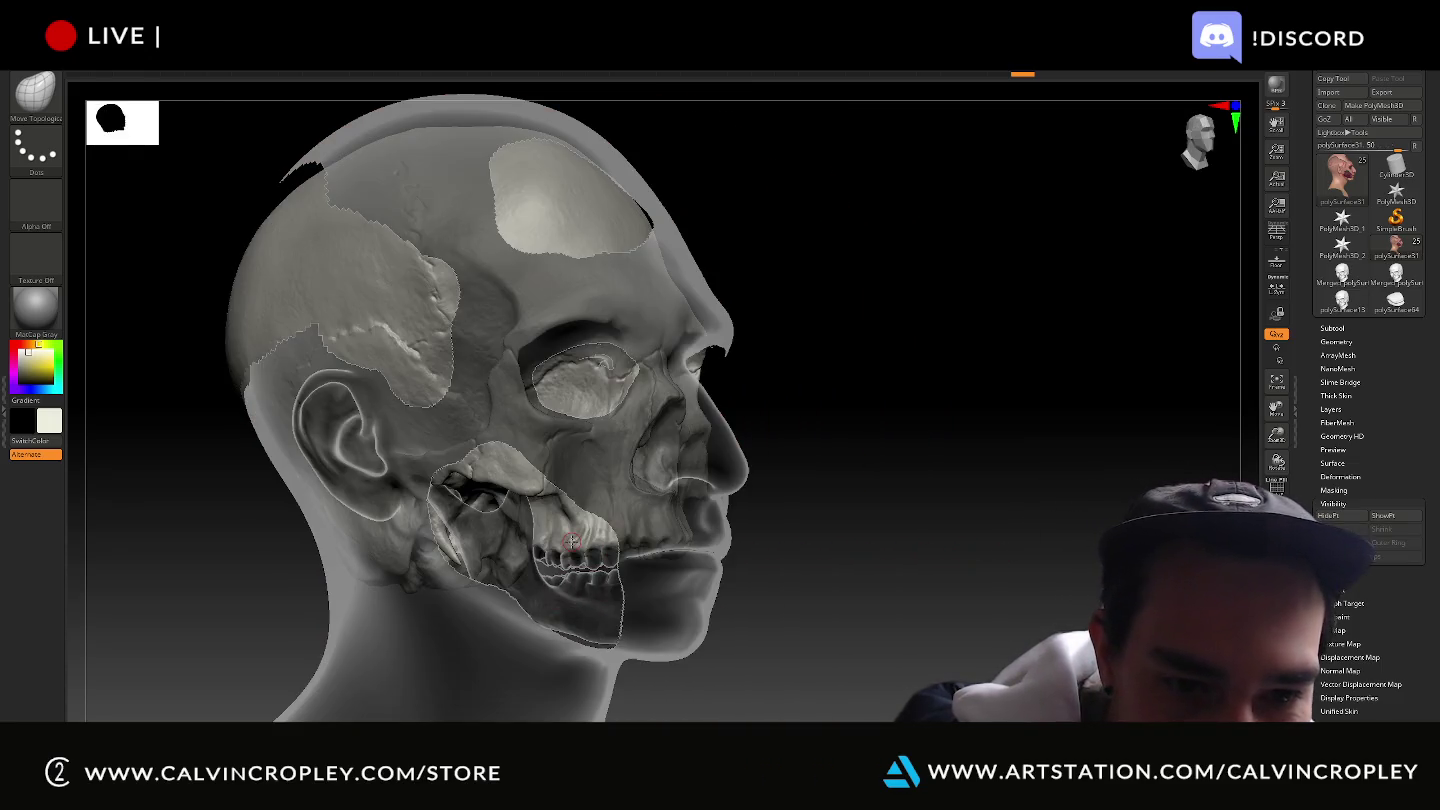
drag(660, 554, 868, 557)
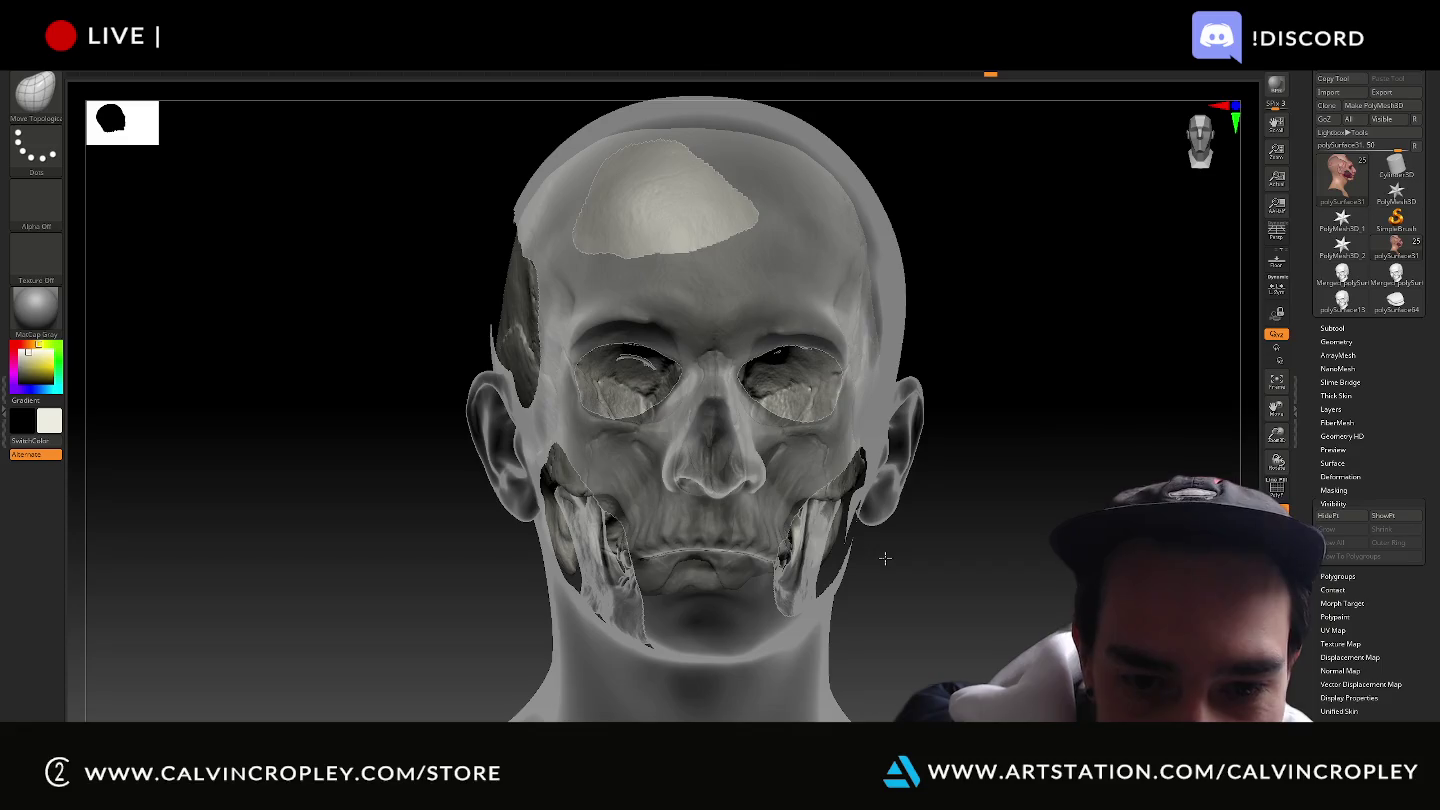
mouse_move(966, 603)
mouse_down()
mouse_move(848, 581)
mouse_move(829, 600)
mouse_up()
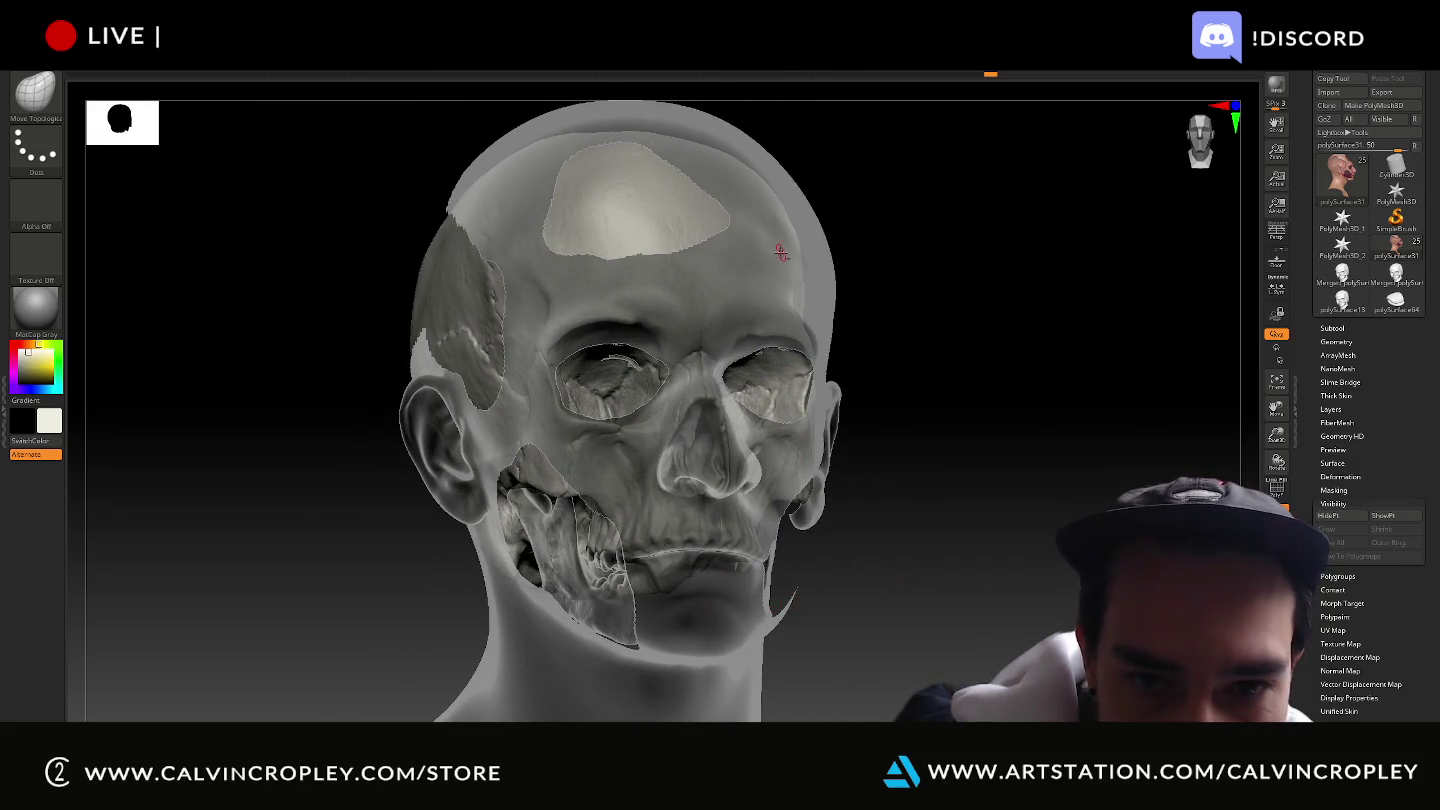
drag(1010, 358, 964, 342)
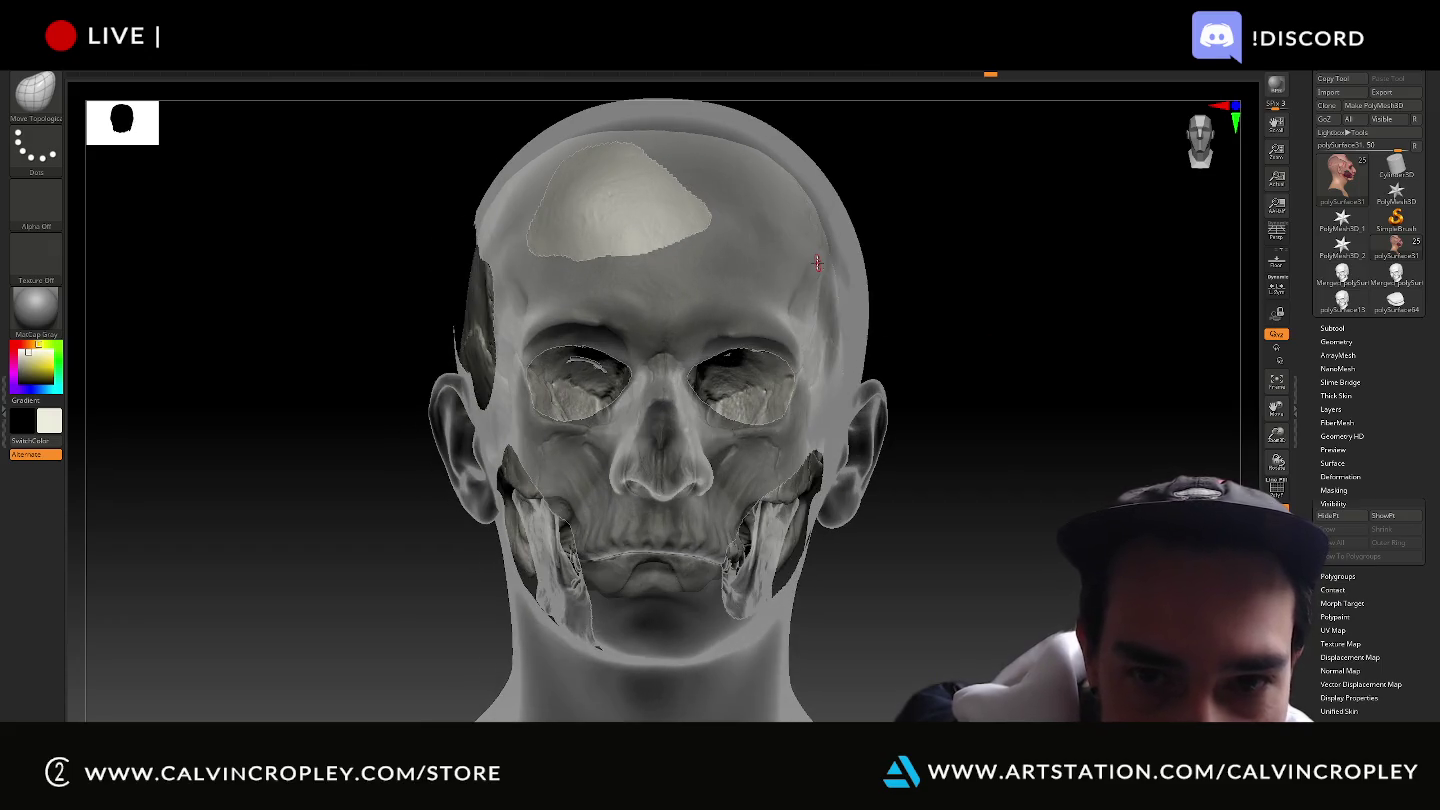
alt+click(818, 263)
drag(980, 513, 883, 529)
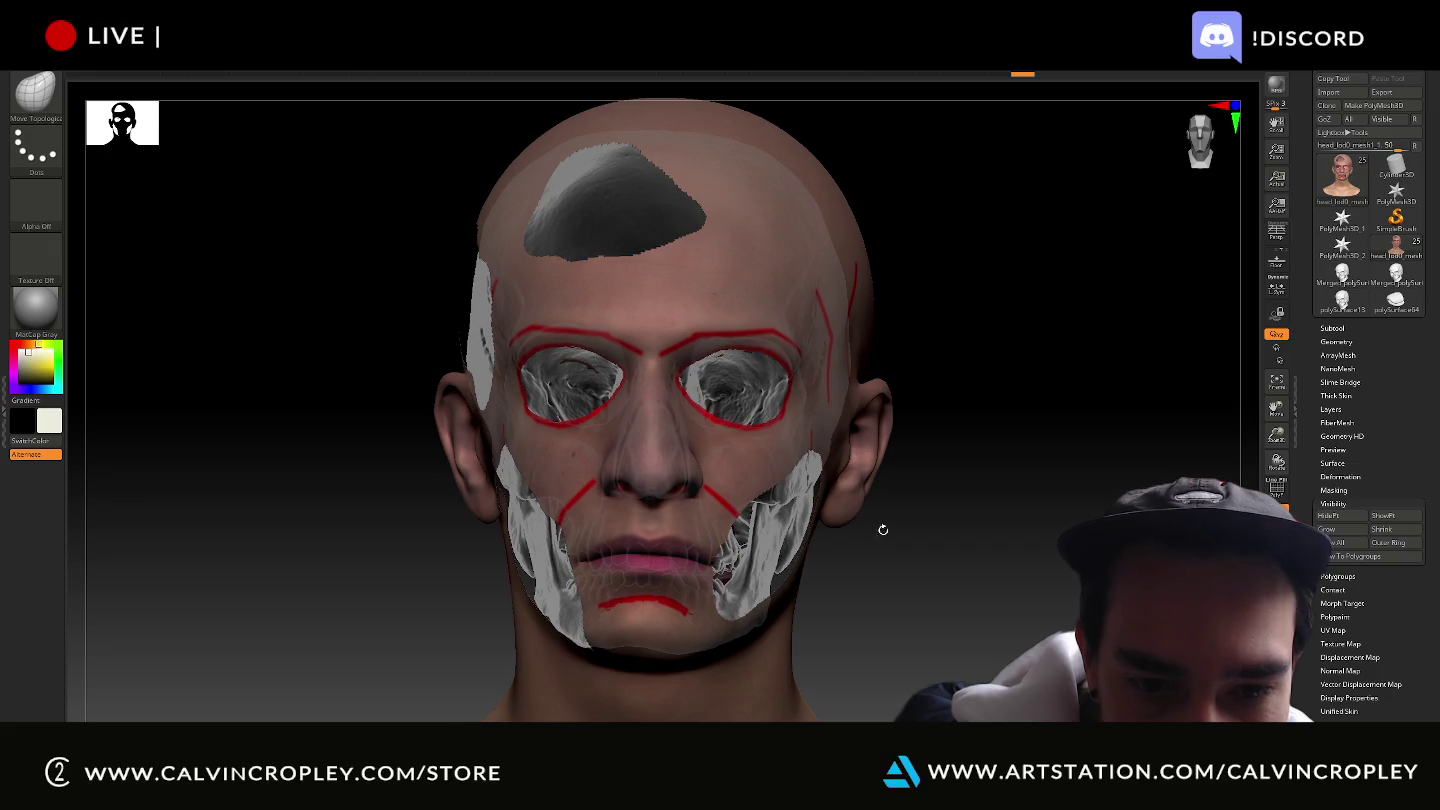
alt+click(743, 607)
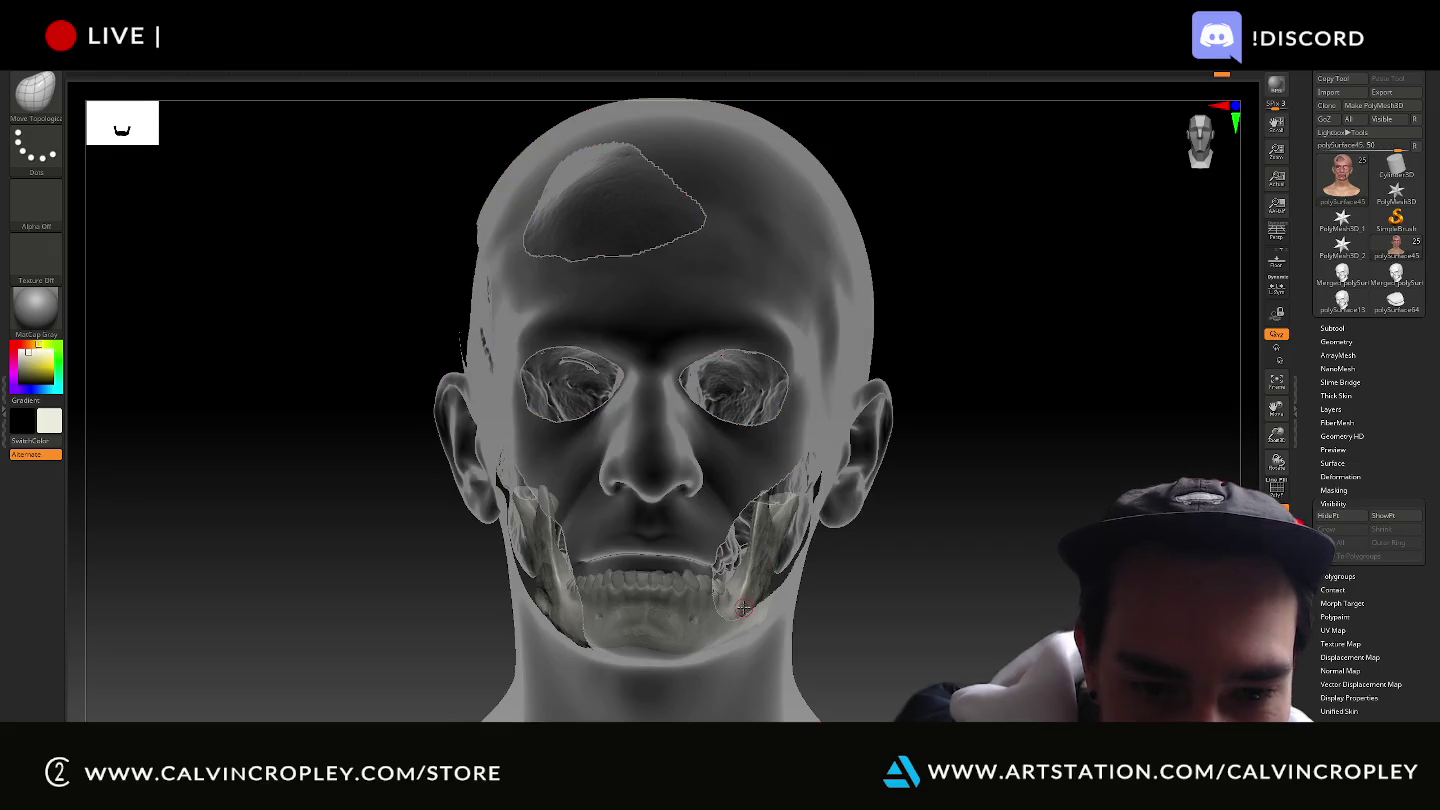
Lower the polySurface45 jaw and teeth slightly with the Transpose gizmo, then expand the Subtool list.
key(w)
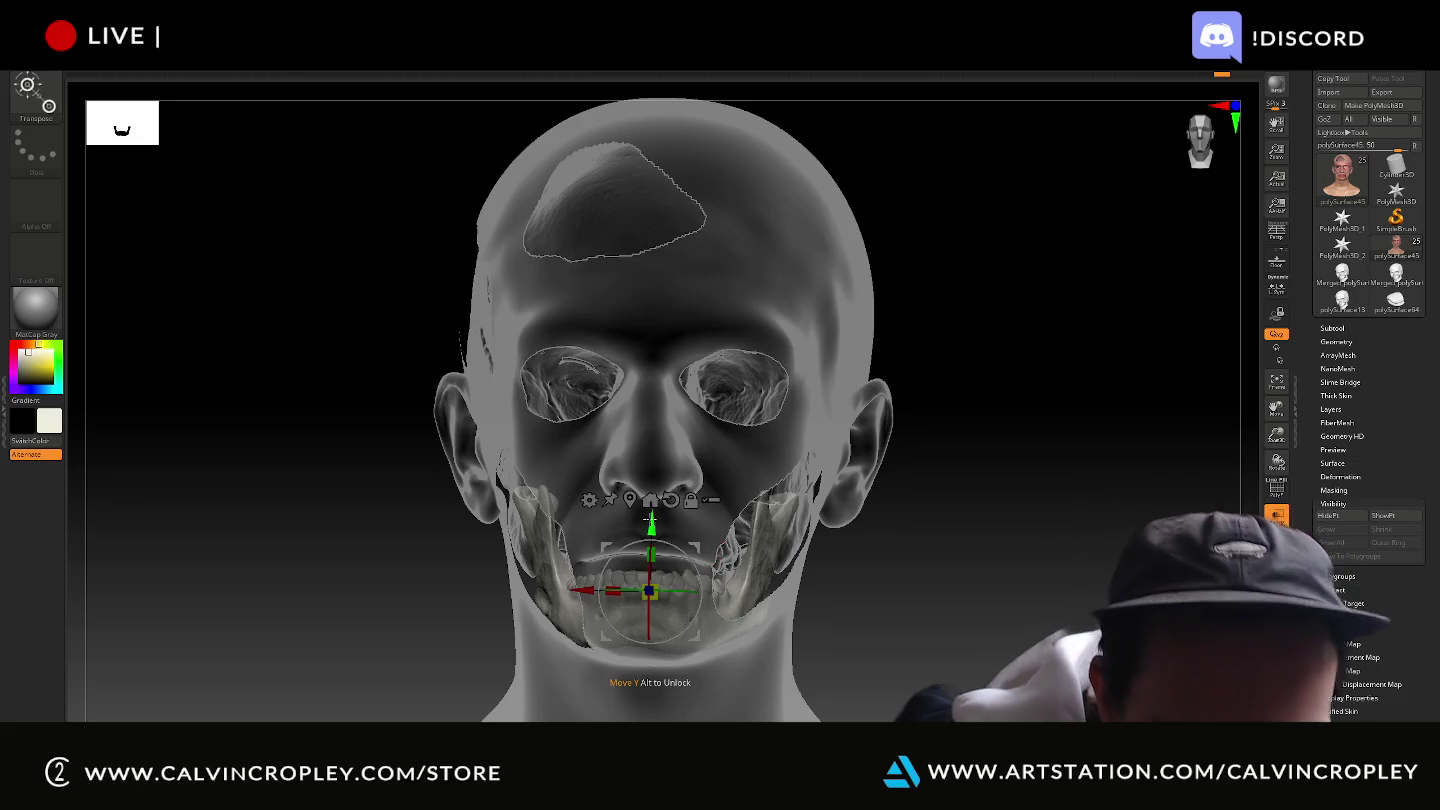
mouse_move(960, 592)
mouse_down()
mouse_move(1004, 602)
mouse_move(686, 535)
mouse_move(652, 512)
mouse_up()
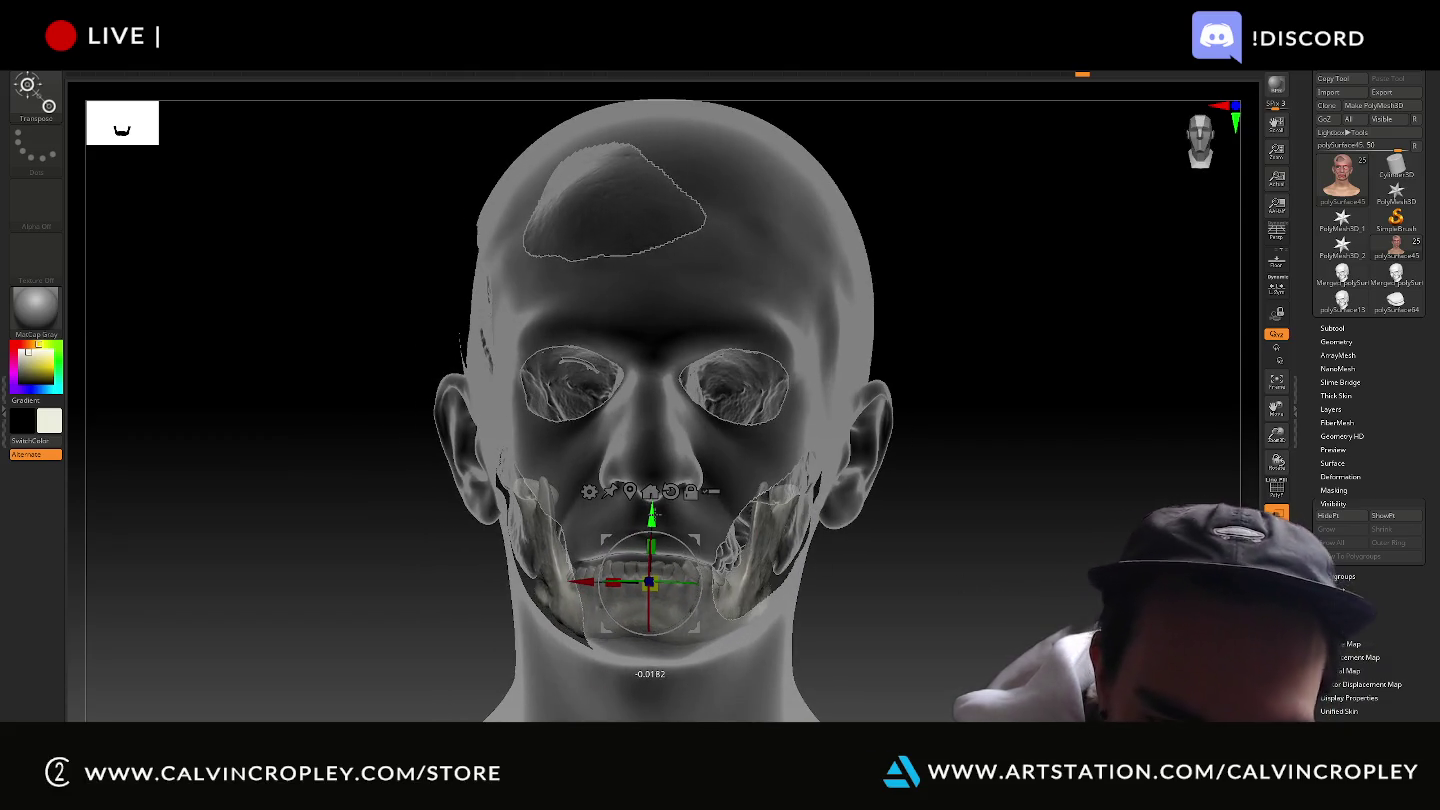
drag(652, 512, 657, 507)
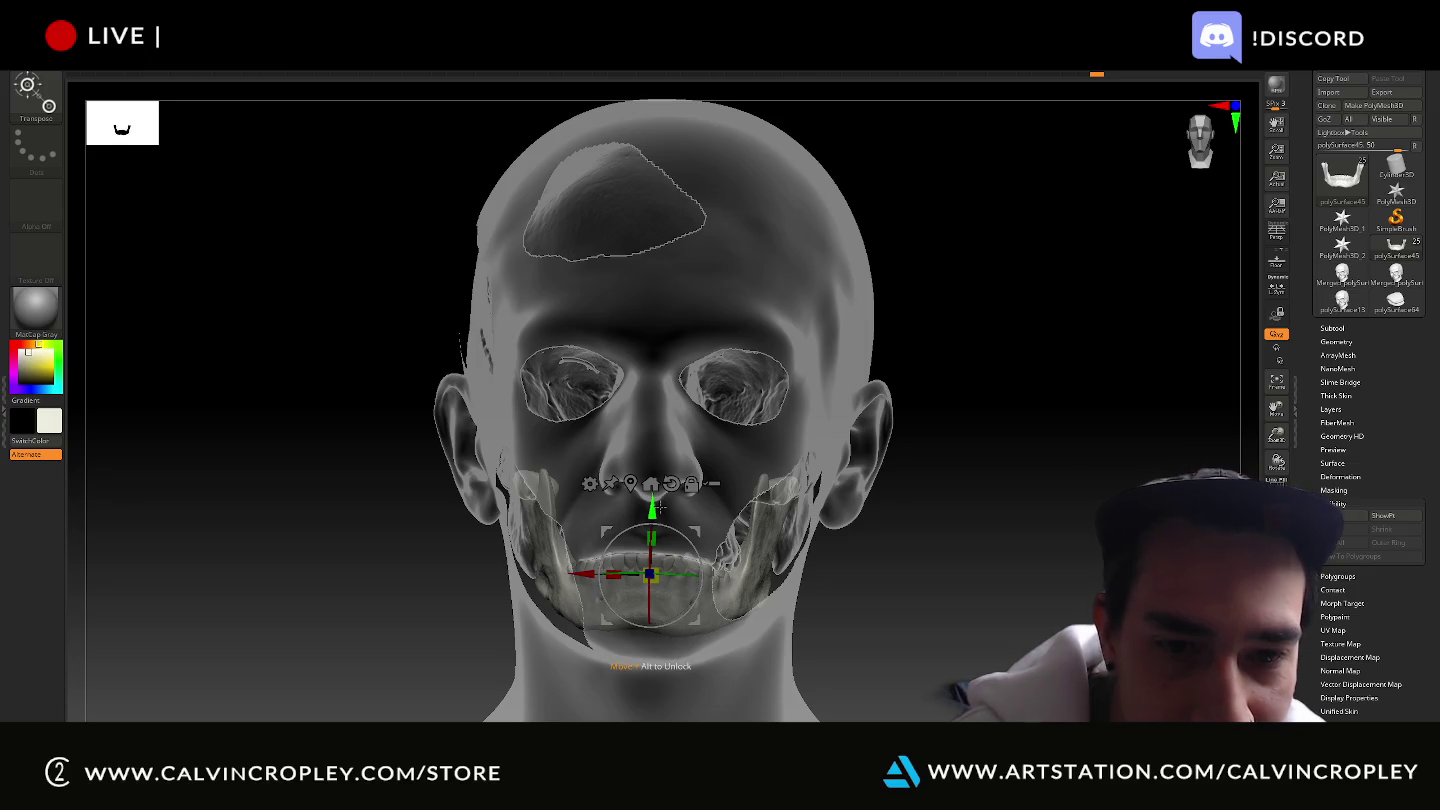
drag(1020, 615, 1009, 611)
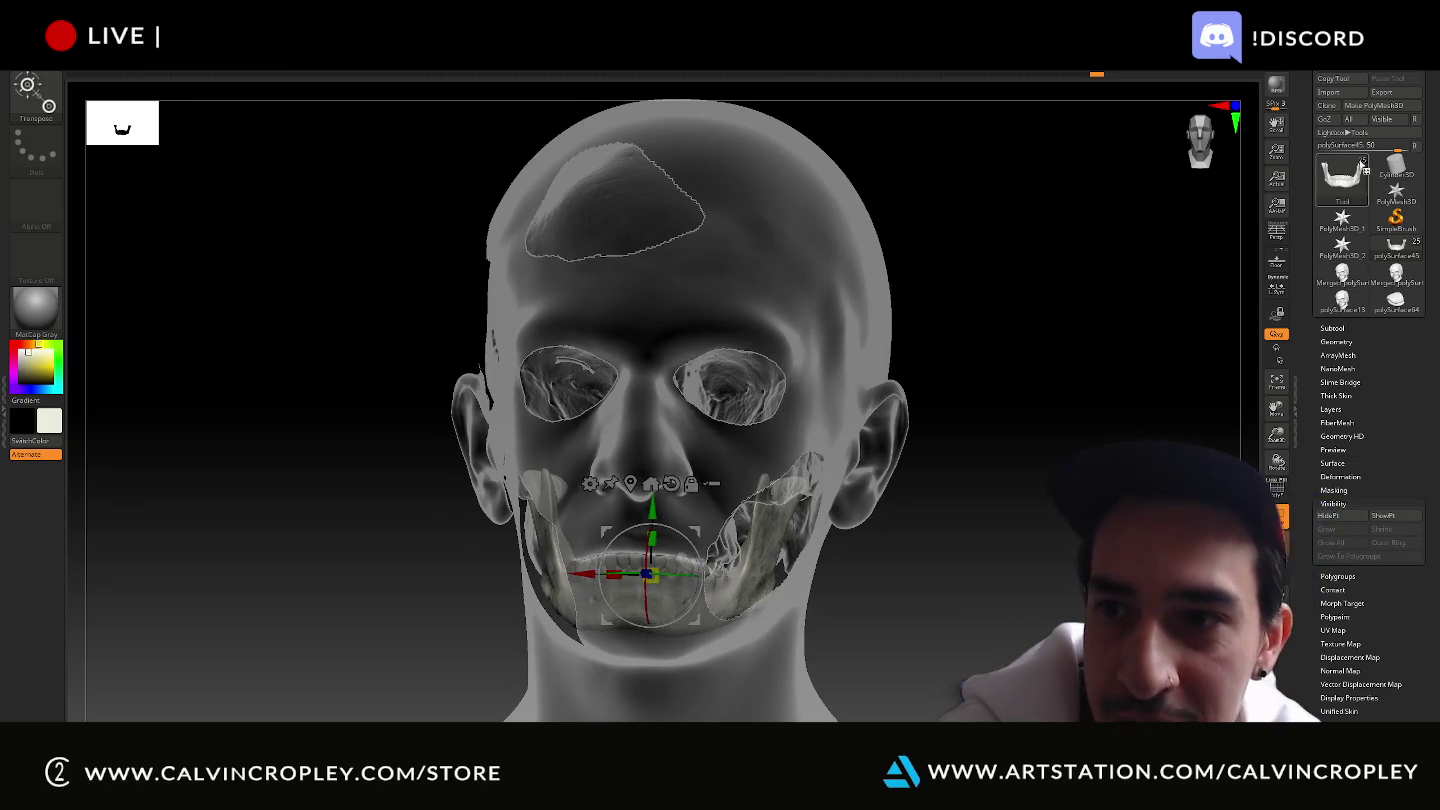
click(1334, 328)
scroll(1330, 300, down, 3)
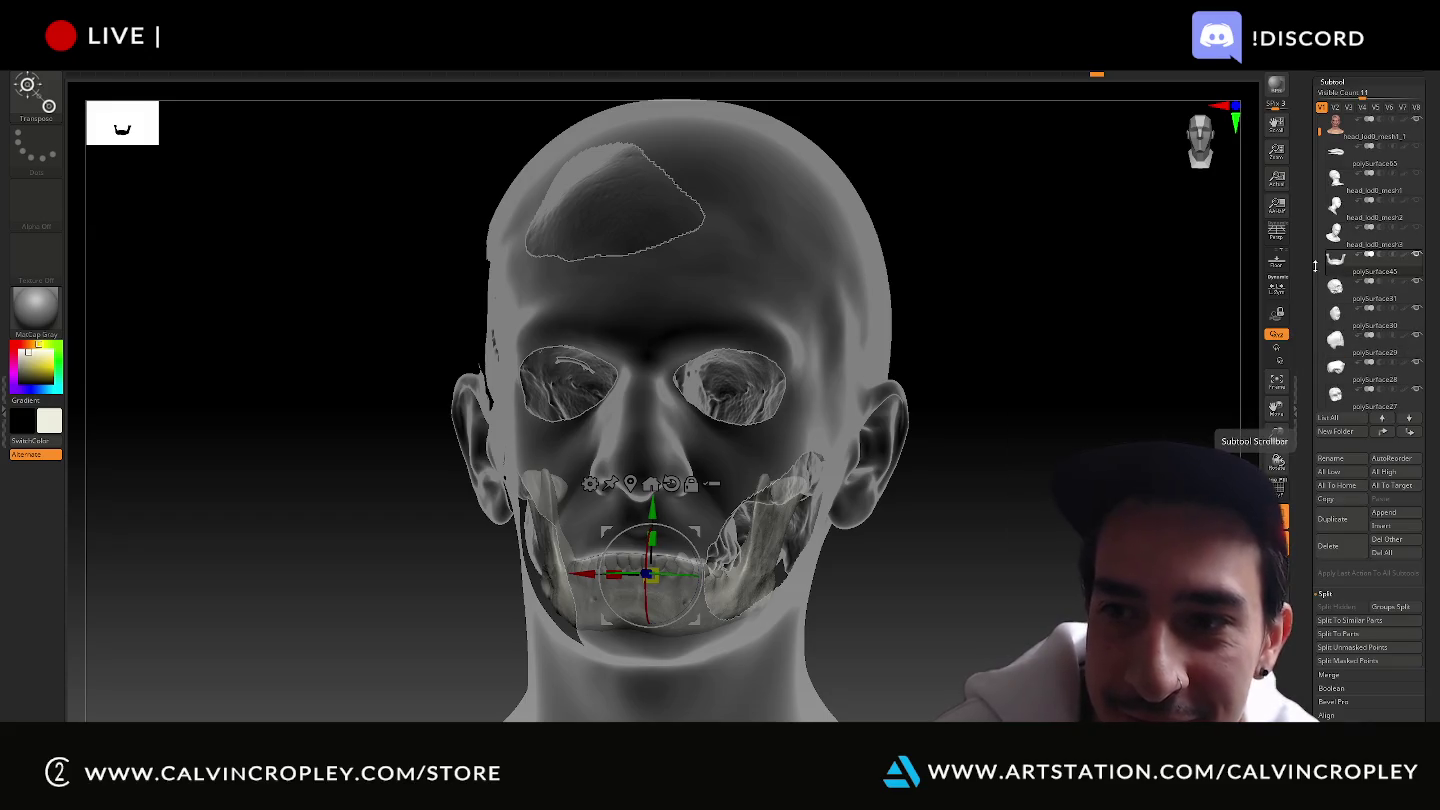
mouse_move(1335, 163)
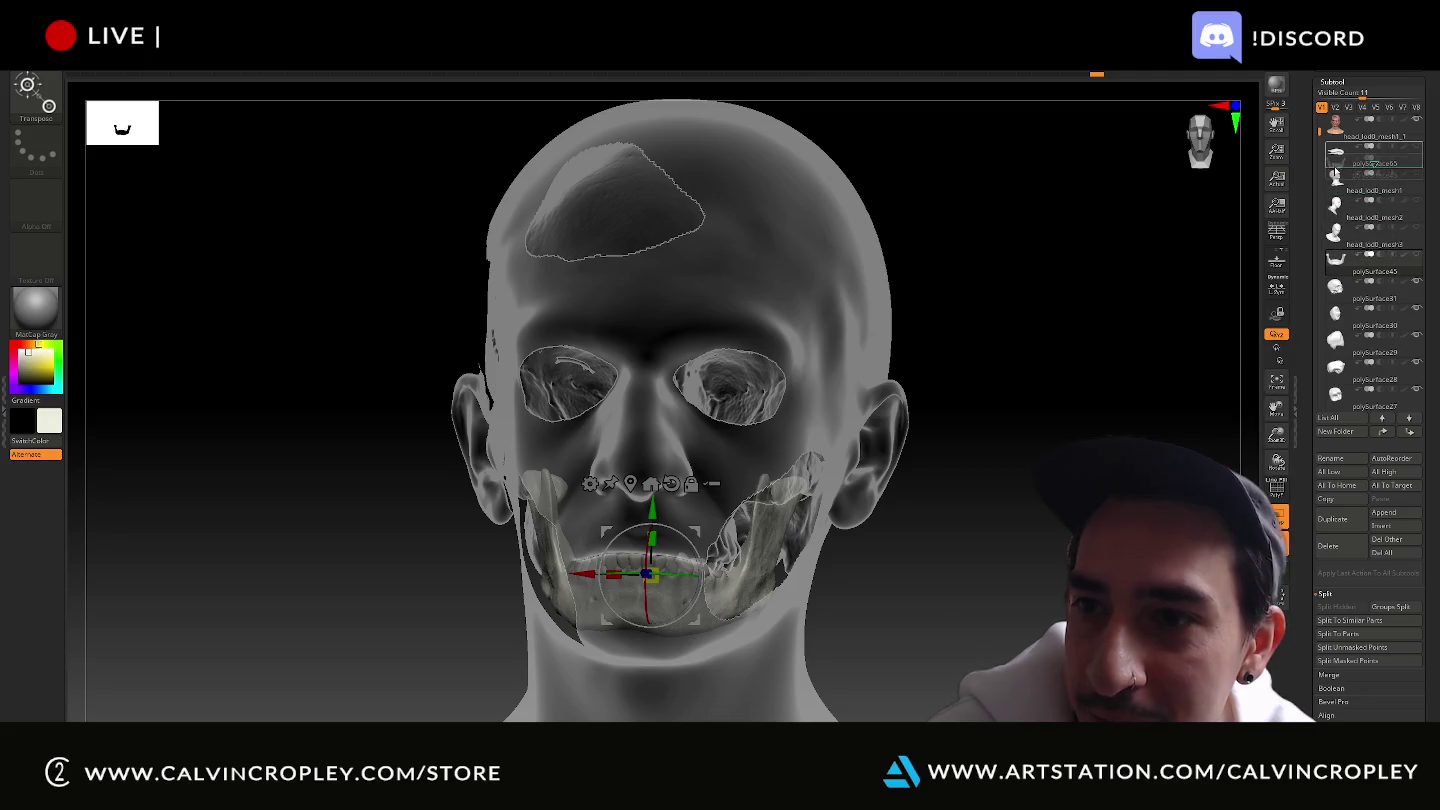
Move polySurface45 up to the third Subtool row, select the skull, and try merging visible subtools.
drag(1373, 174, 1373, 178)
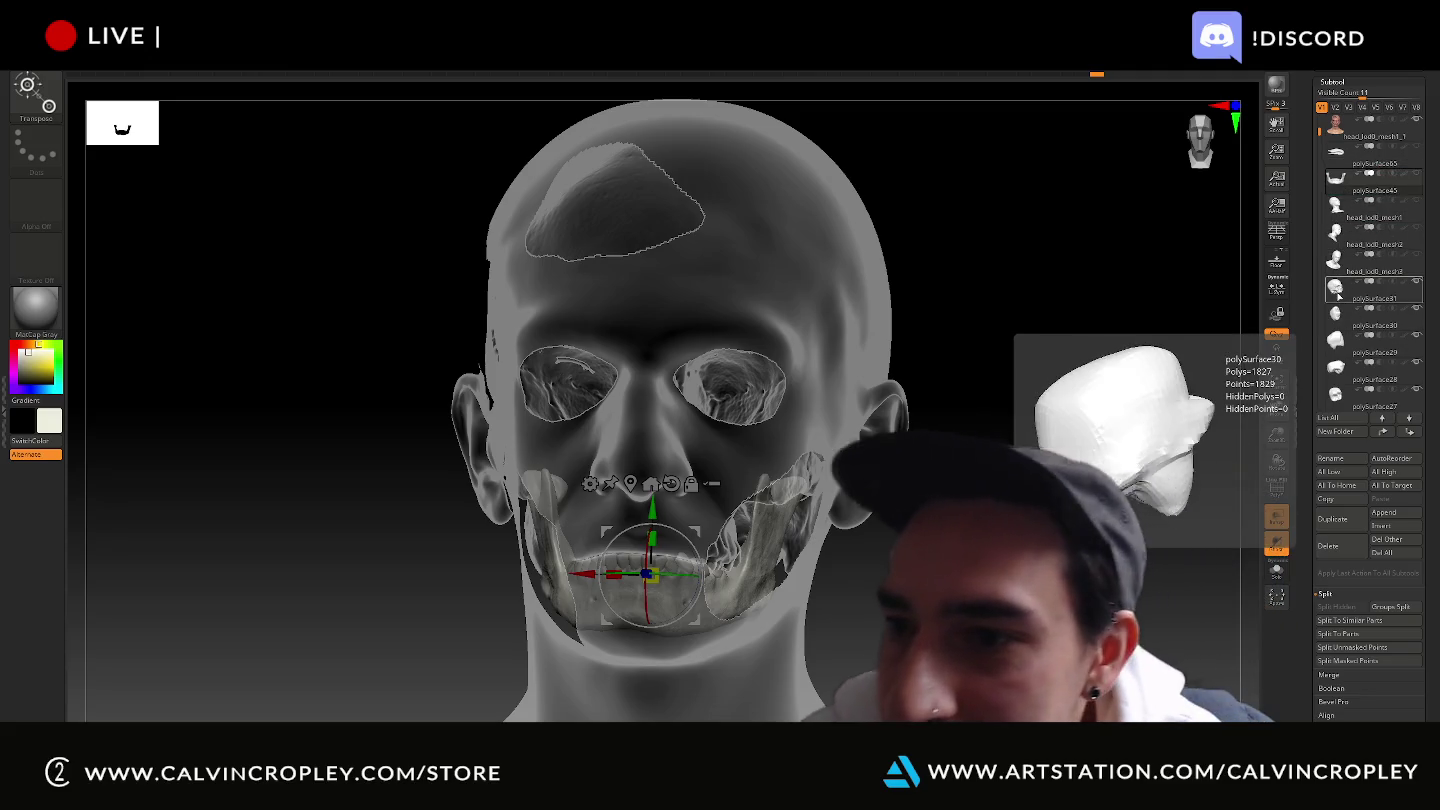
click(1337, 288)
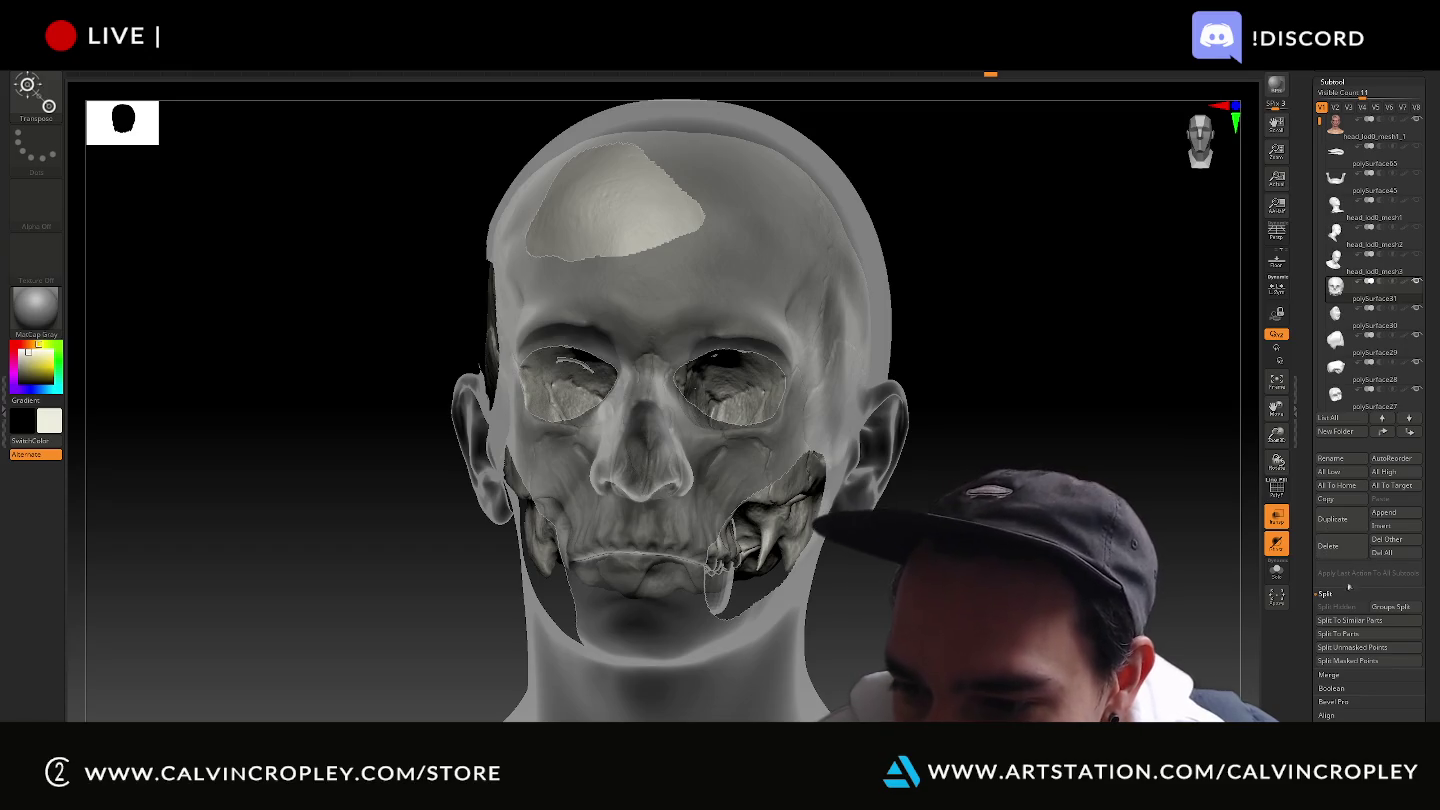
click(1338, 676)
click(1345, 634)
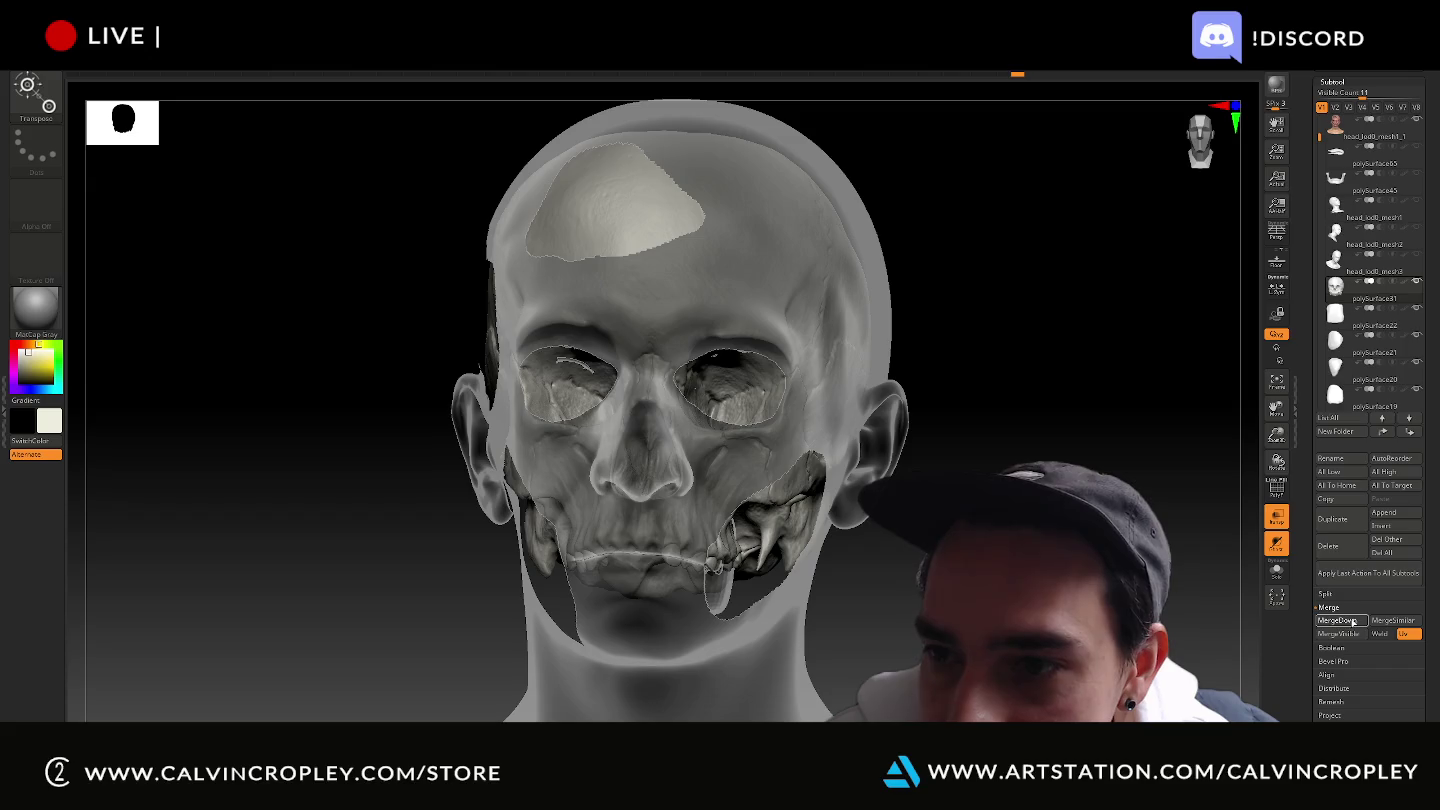
MergeDown the skull pieces, including polySurface17, 16 and 14, into one skull subtool.
click(1353, 621)
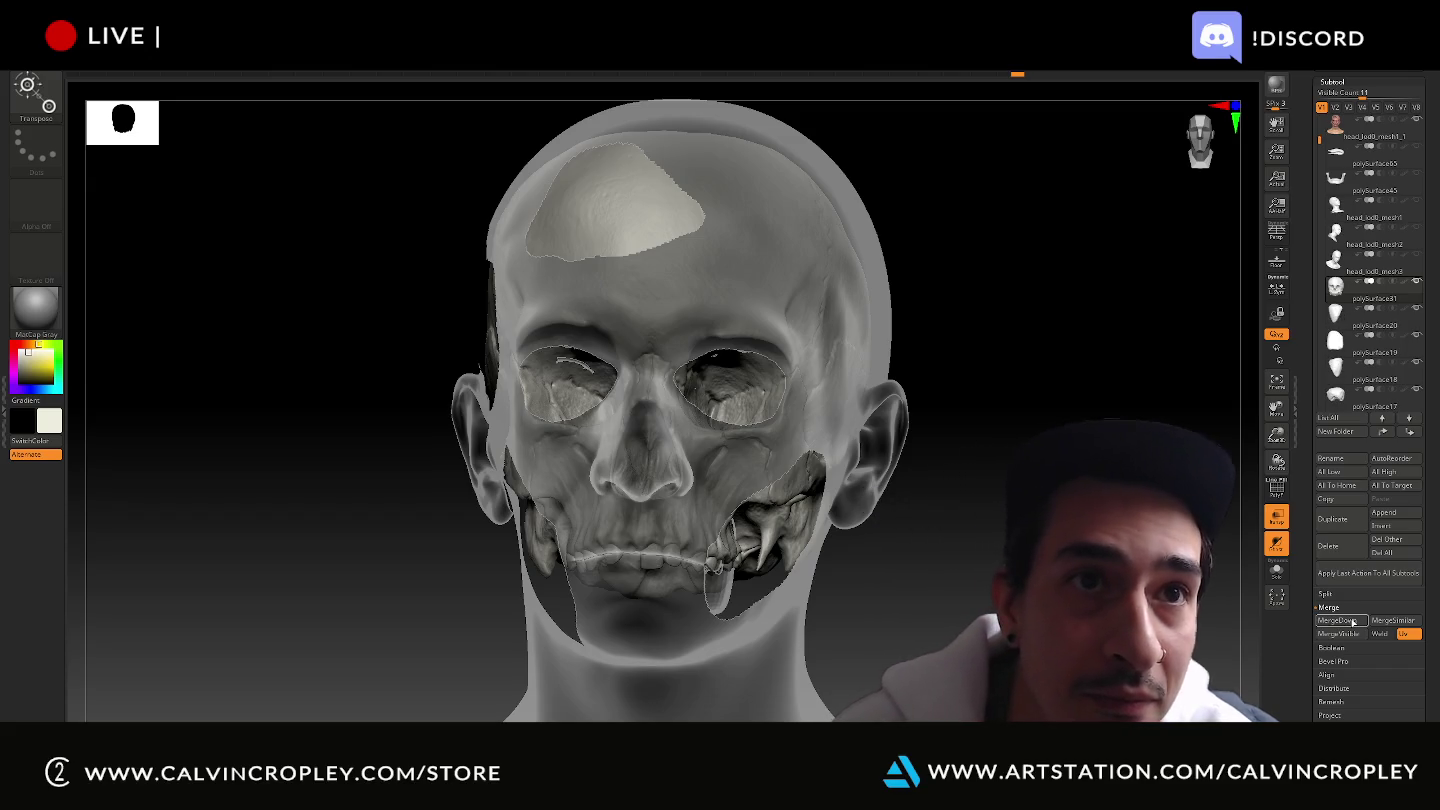
click(1353, 621)
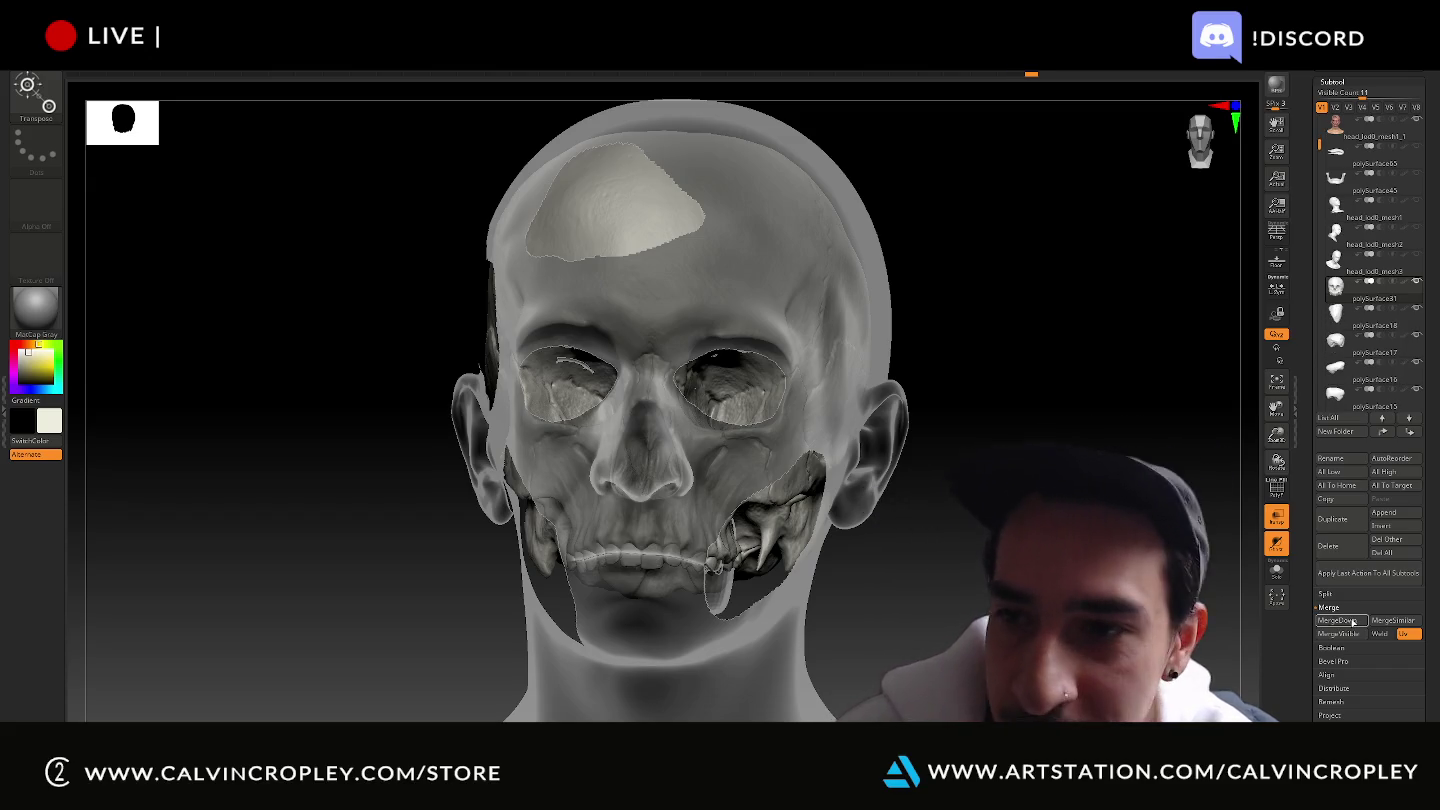
click(1353, 621)
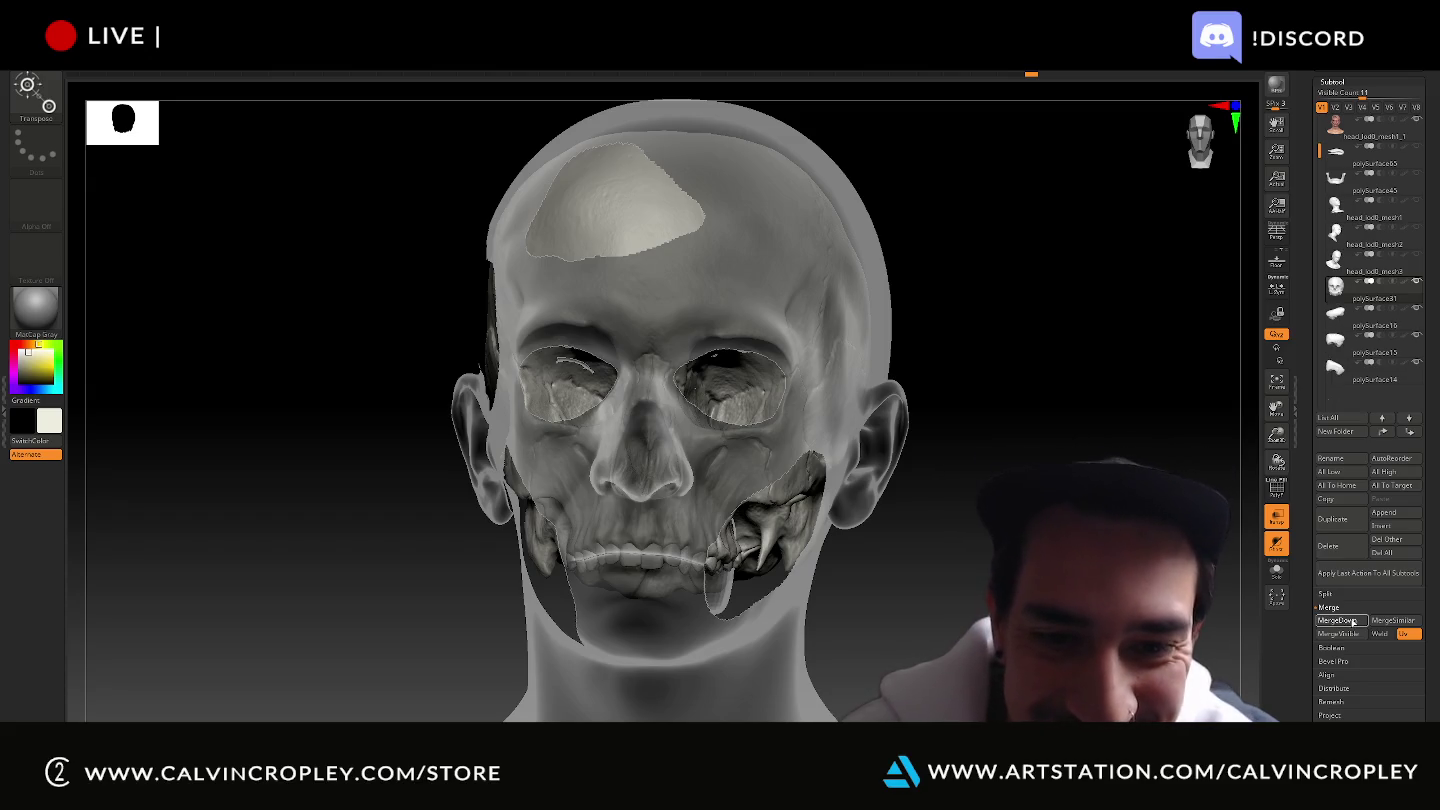
click(1353, 621)
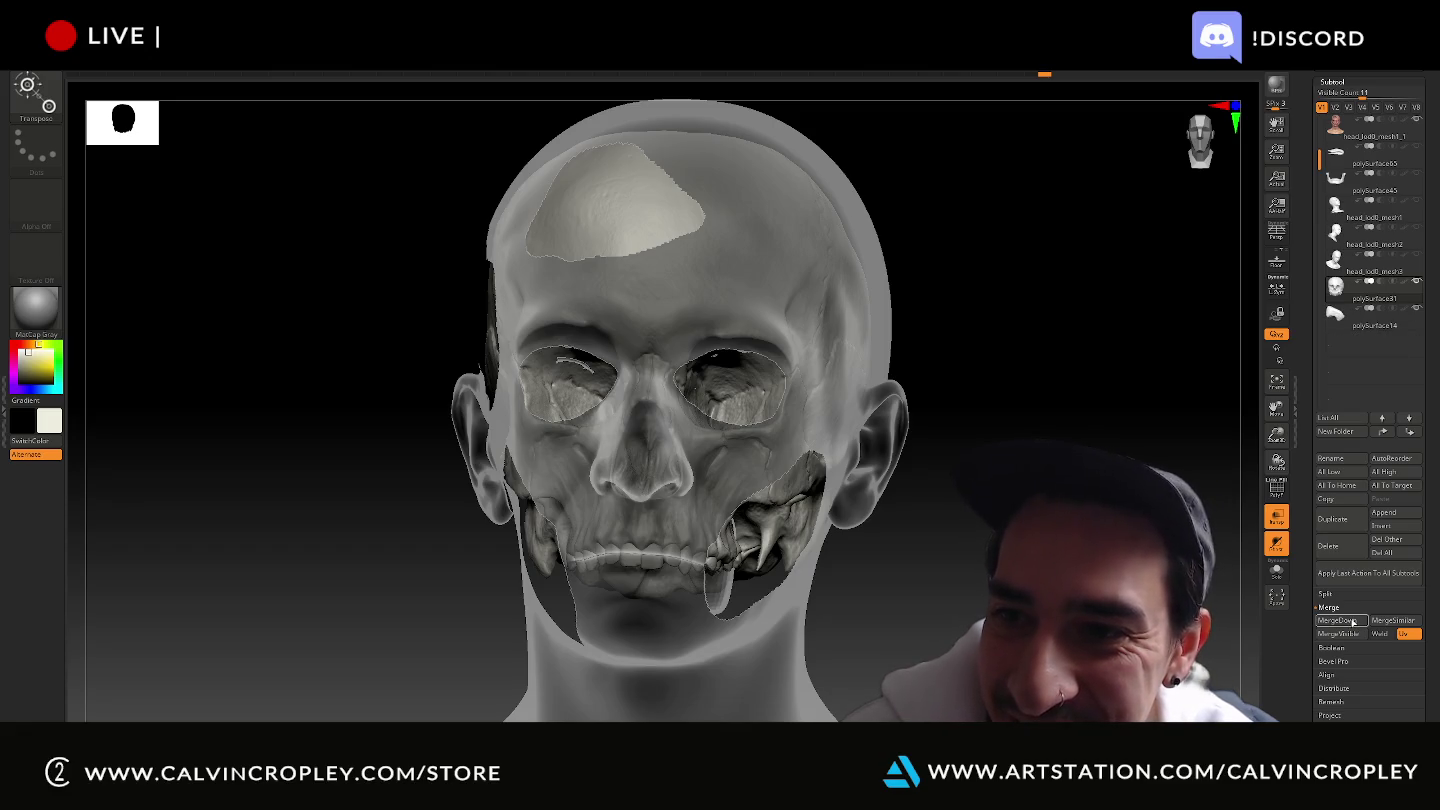
click(1350, 621)
mouse_move(1128, 398)
mouse_down()
mouse_move(1186, 401)
mouse_move(1054, 389)
mouse_move(1170, 395)
mouse_move(1094, 384)
mouse_move(1106, 379)
mouse_up()
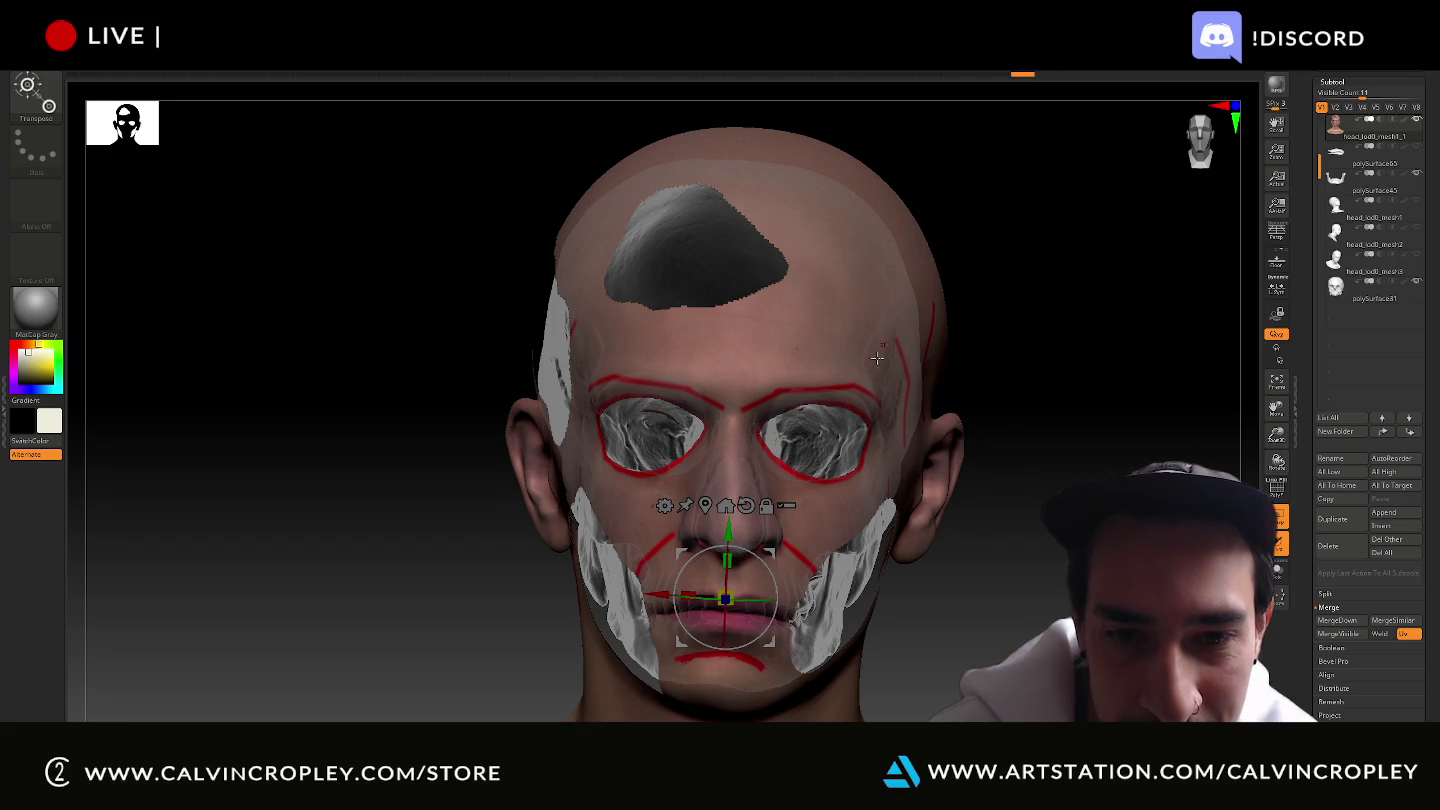
Select the skull subtool and frame the view closely on it.
alt+click(804, 467)
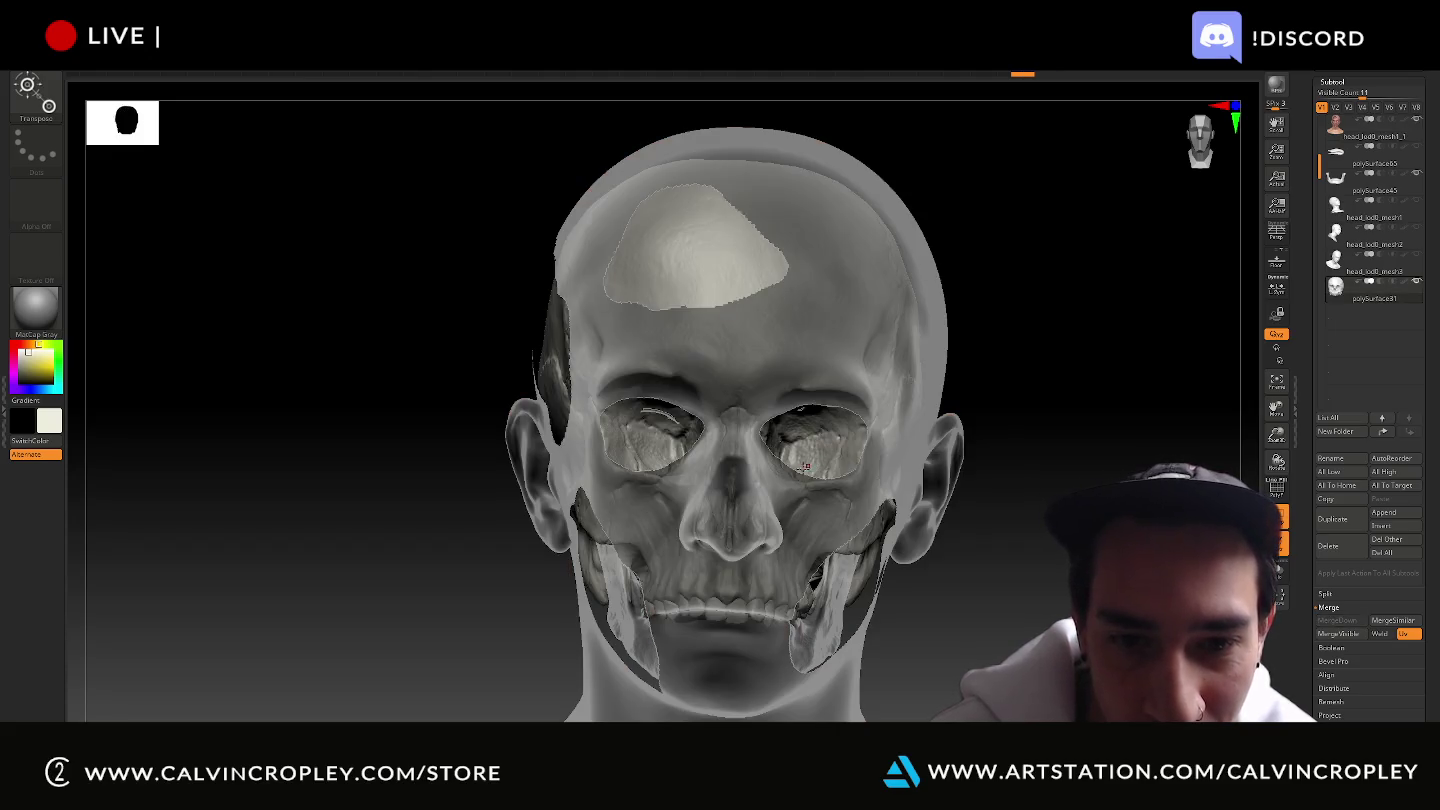
ctrl+right_drag(843, 474, 990, 513)
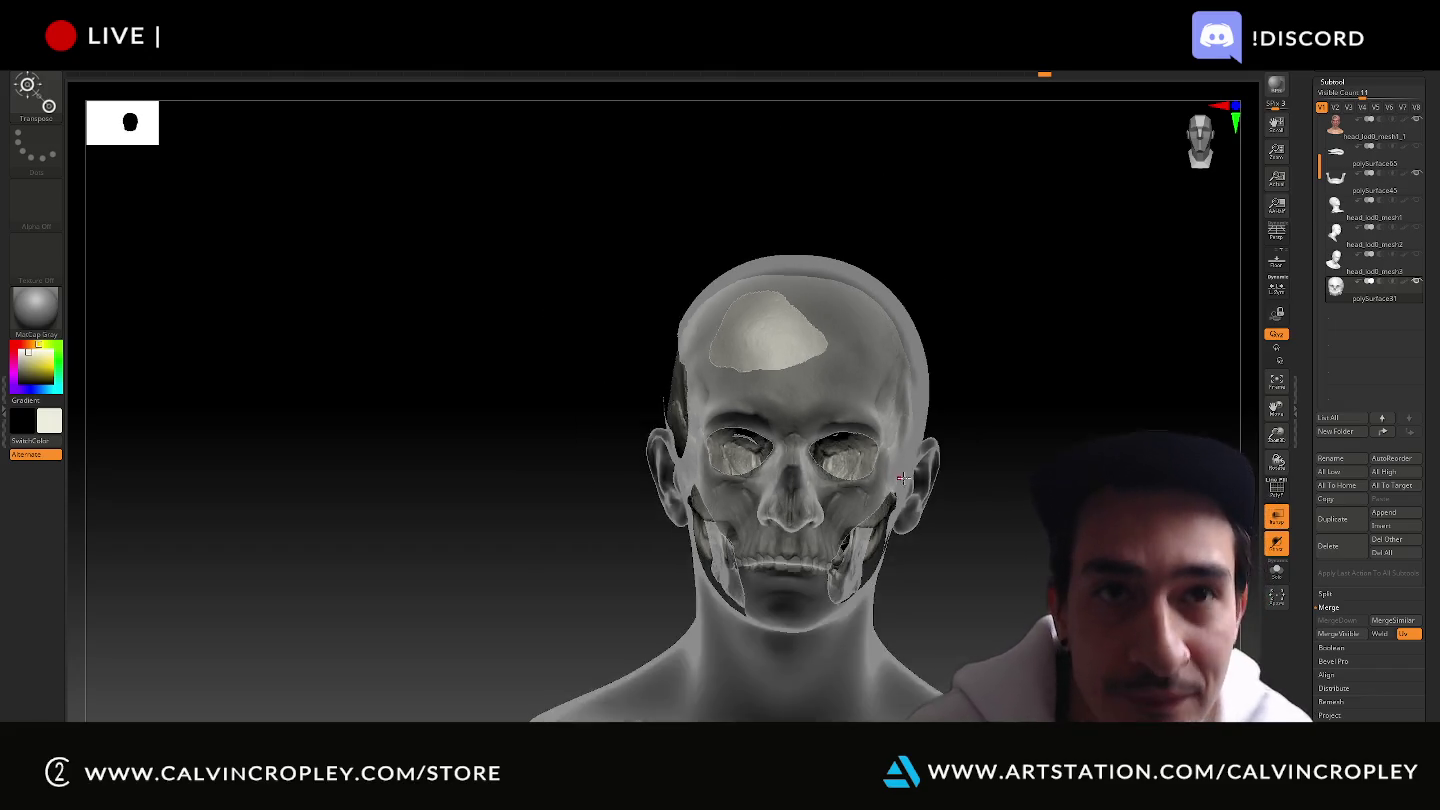
ctrl+right_drag(897, 423, 1049, 379)
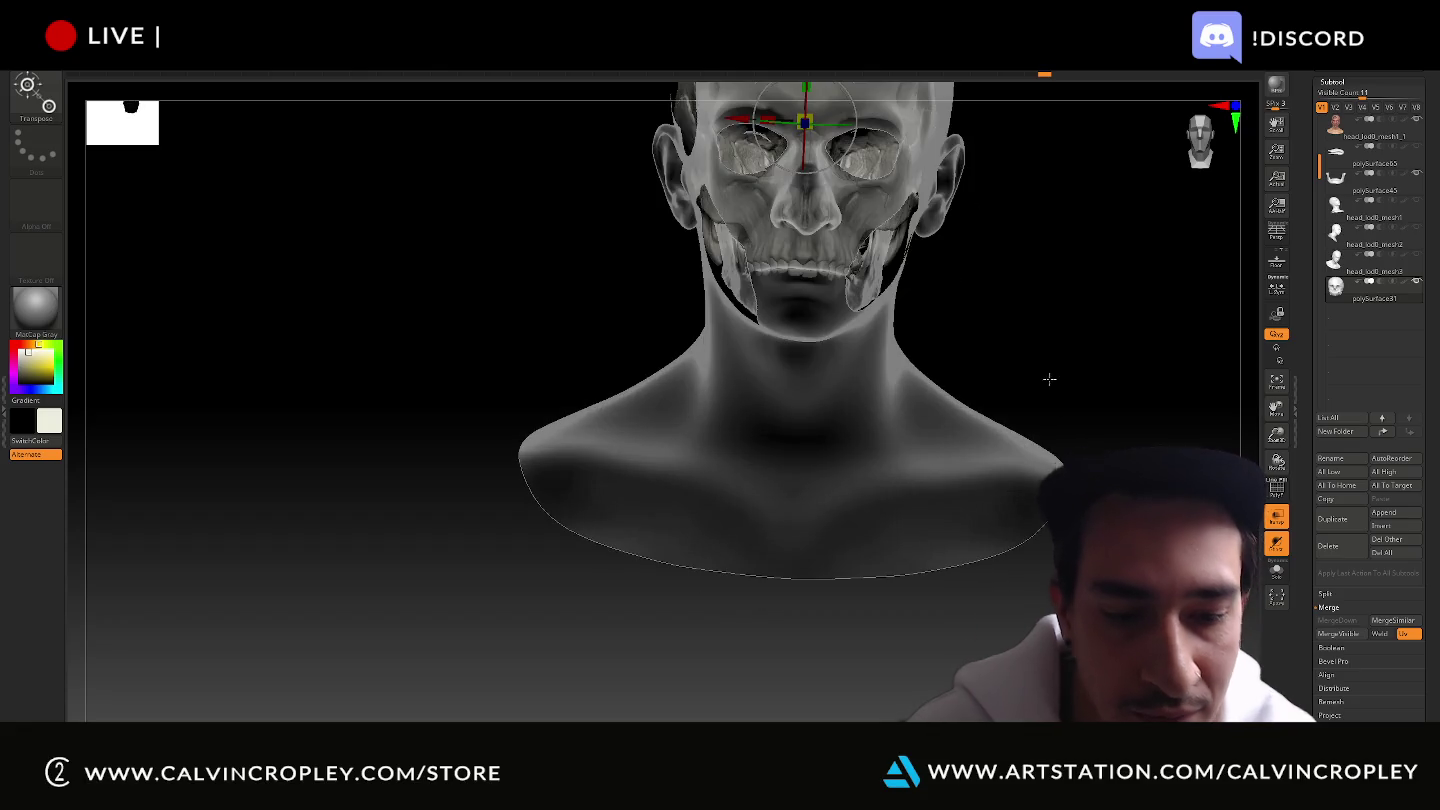
key(f)
drag(1080, 334, 1131, 376)
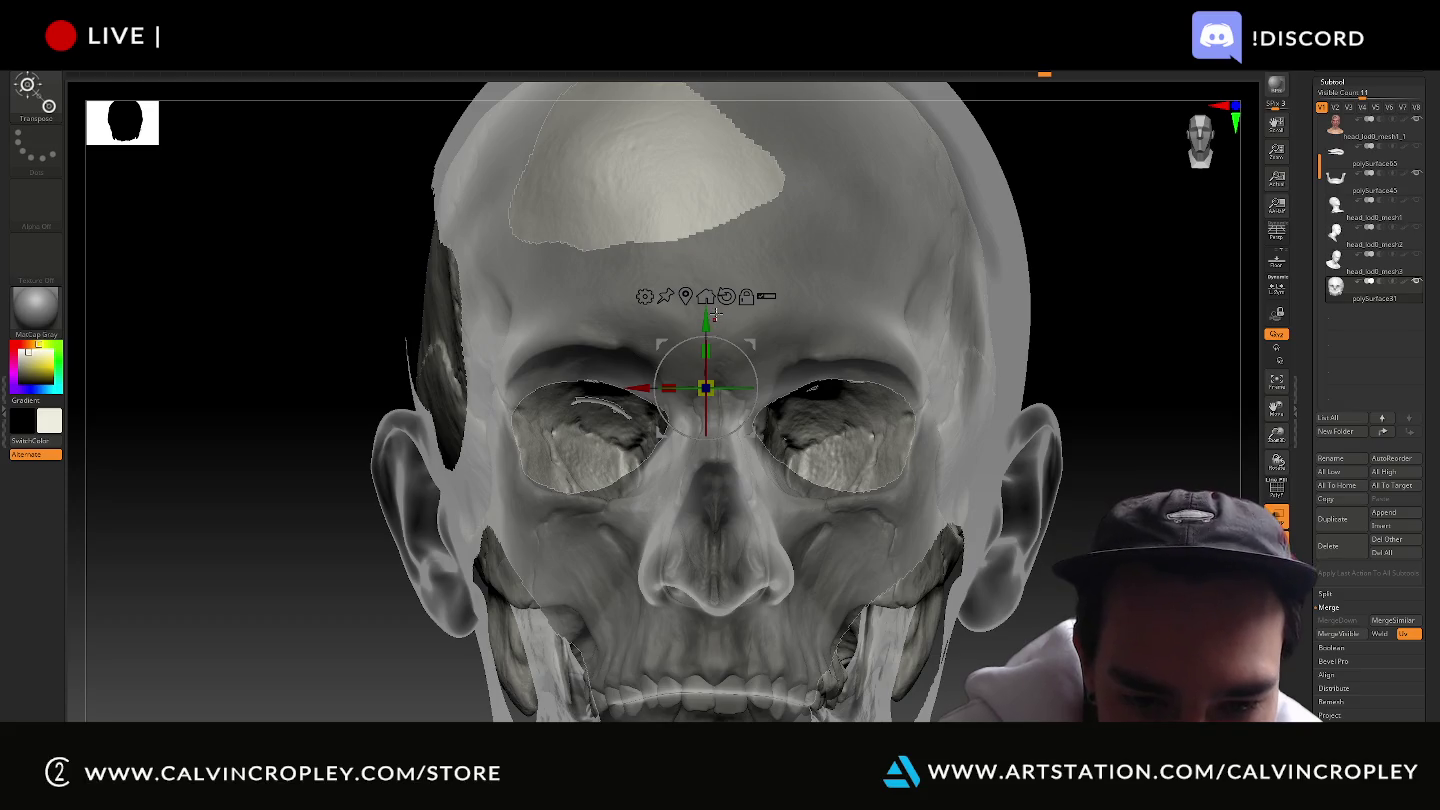
Raise the skull with the Transpose gizmo so its brow meets the red guide lines.
key(q)
key(w)
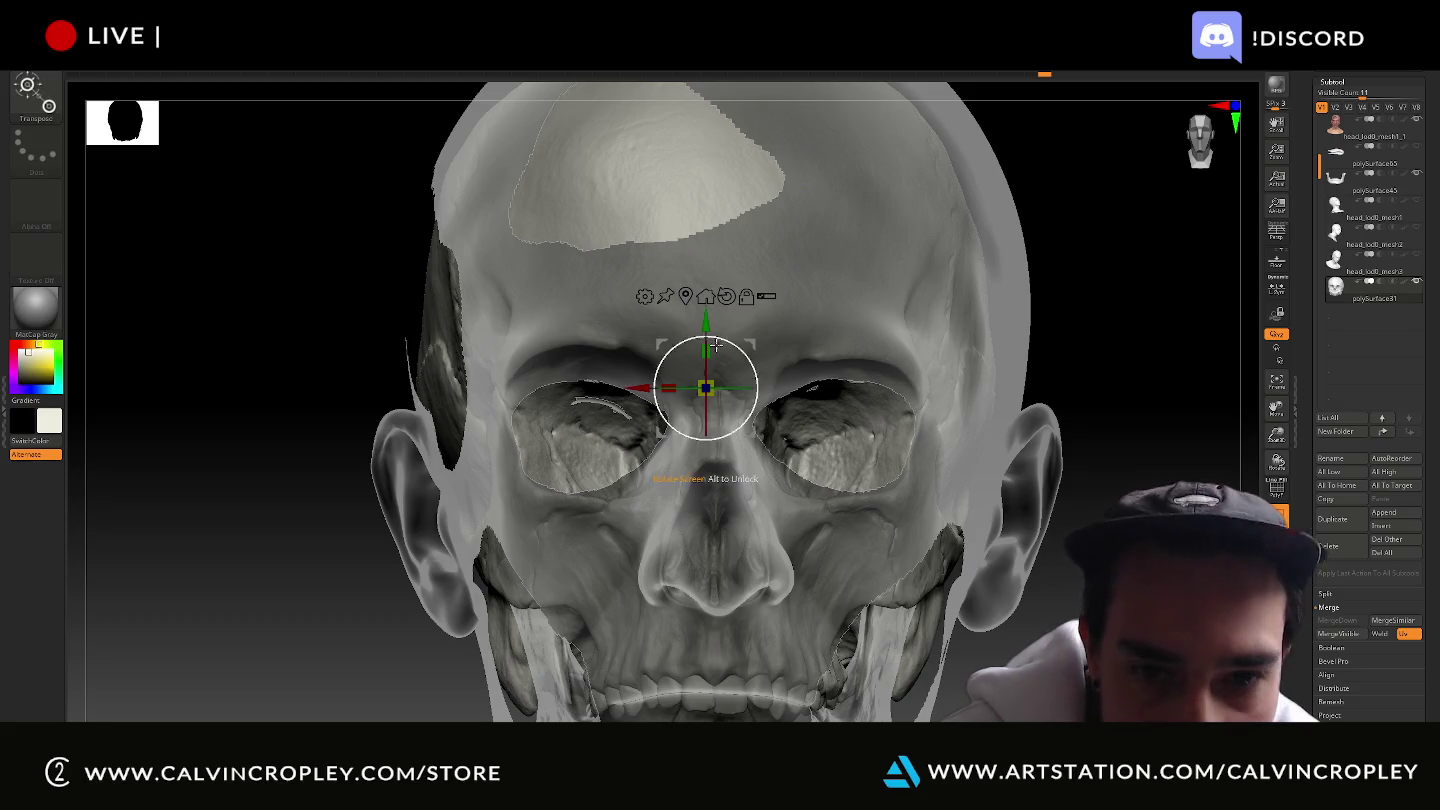
drag(703, 327, 704, 302)
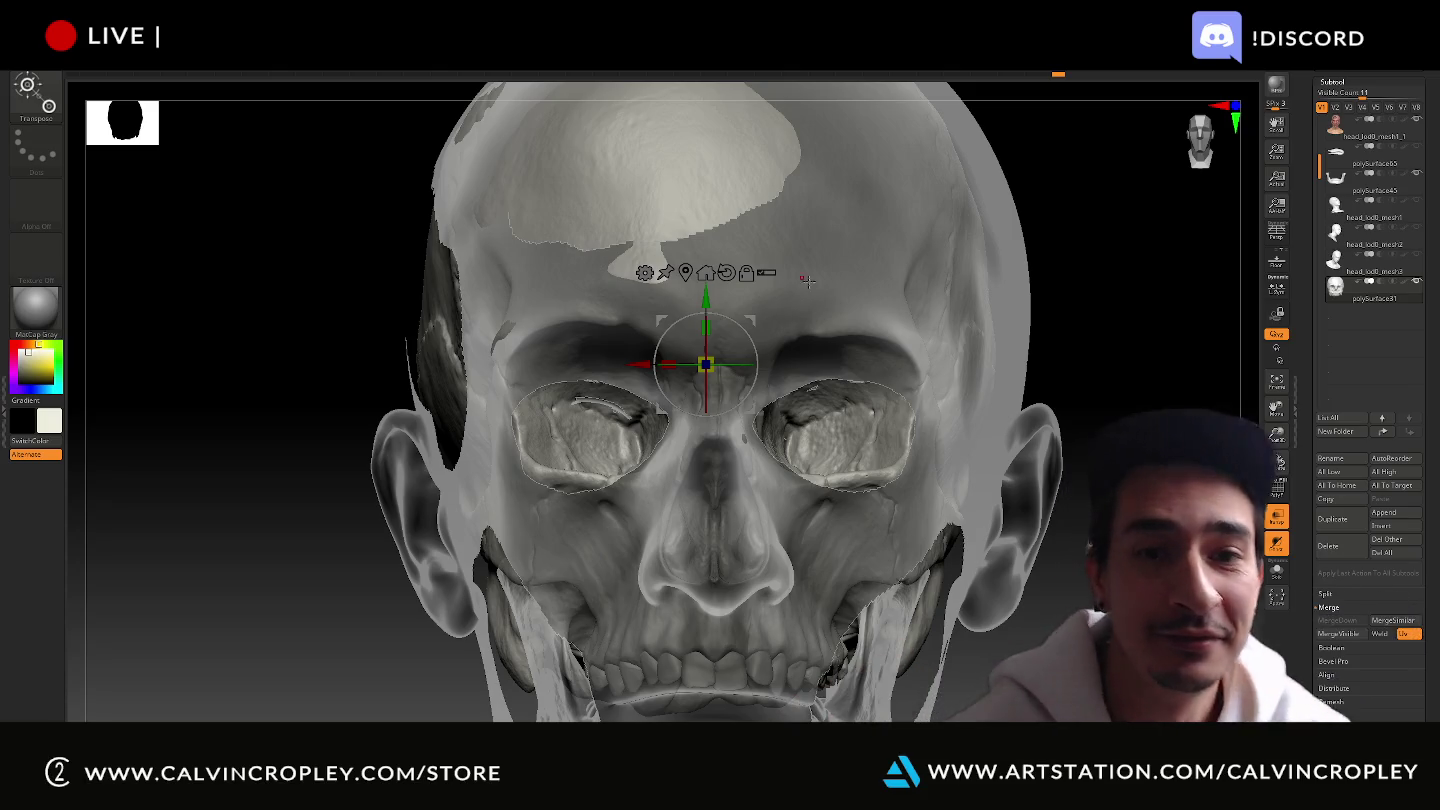
key(q)
key(w)
drag(250, 450, 330, 420)
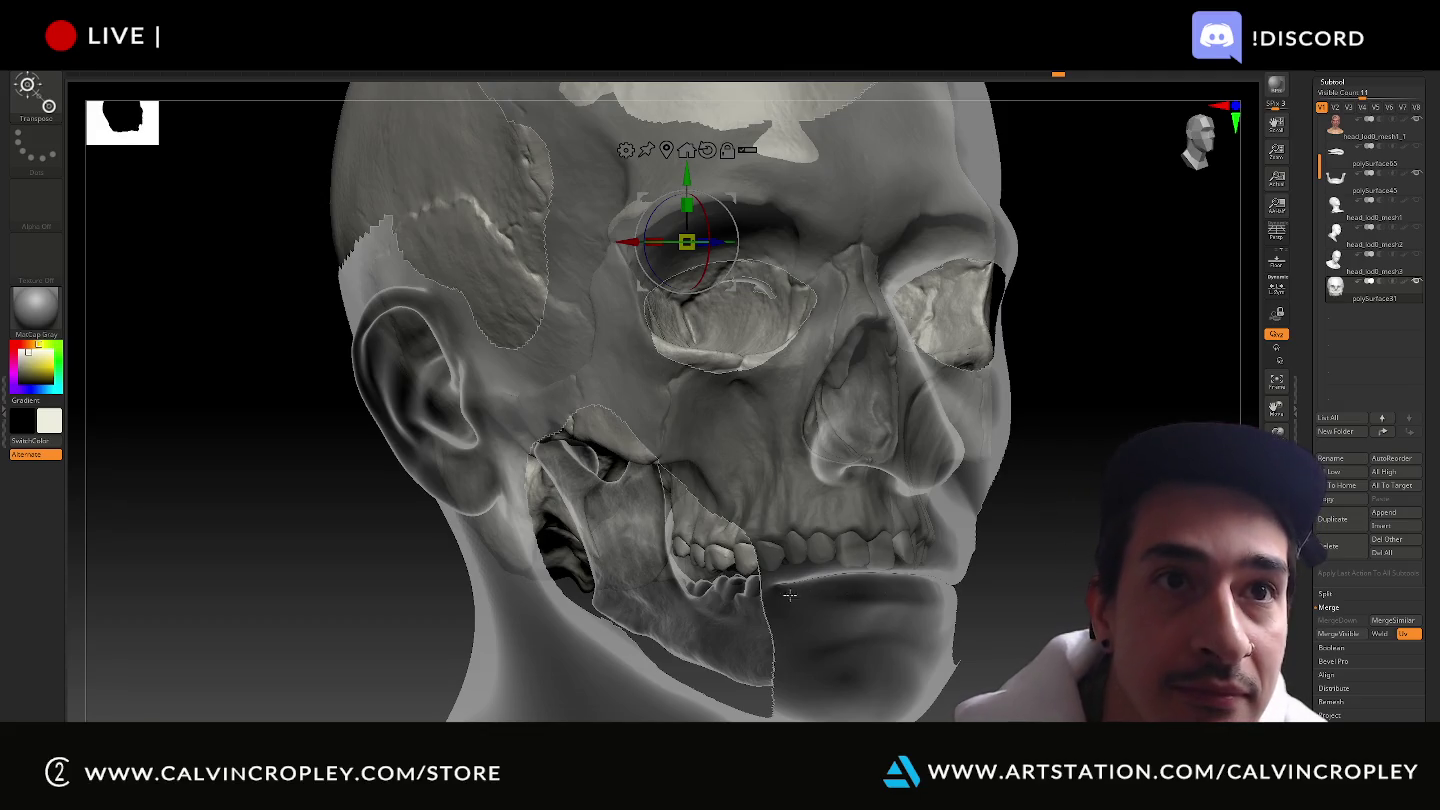
Make the jaw the active subtool, viewed in side profile.
alt+click(686, 599)
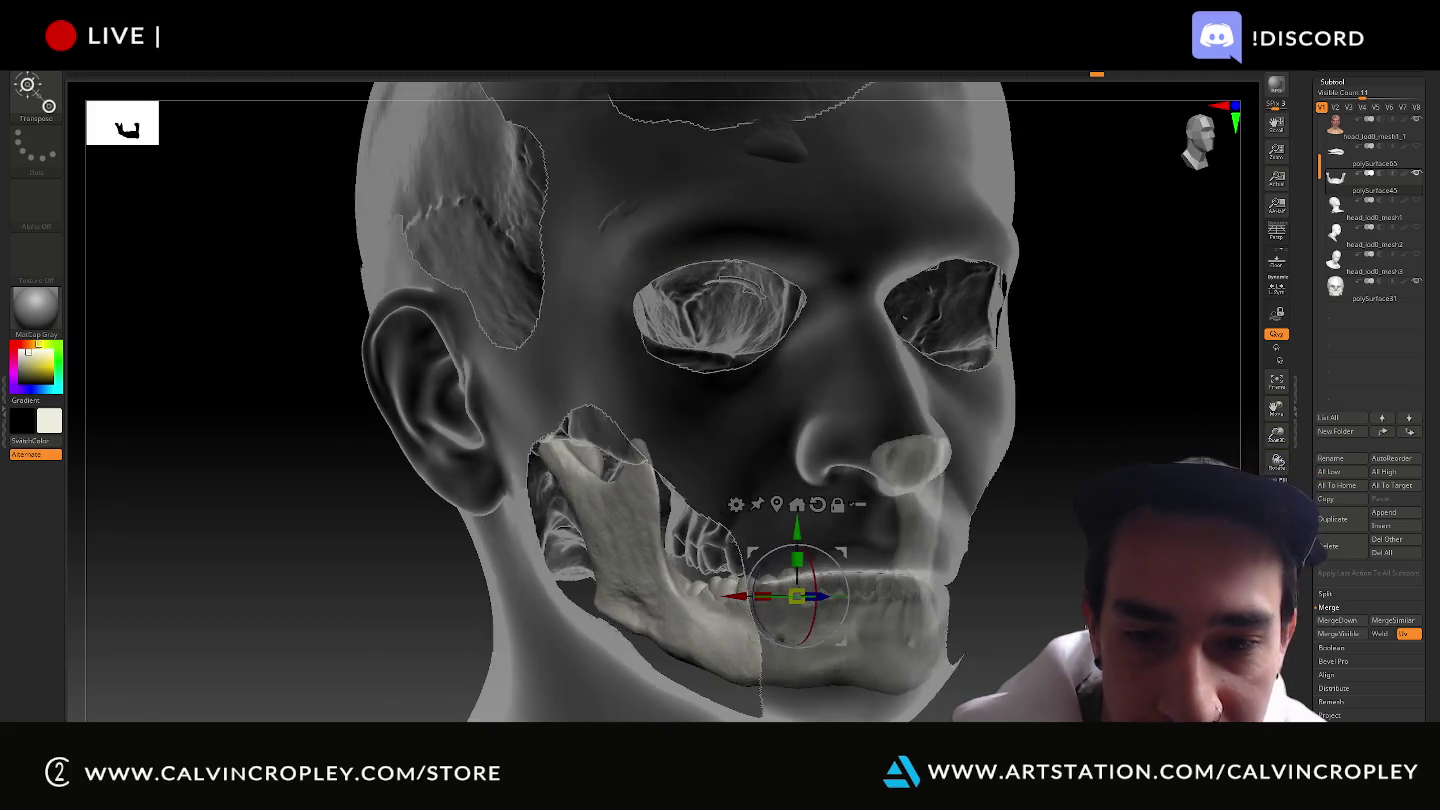
drag(300, 600, 1068, 632)
alt+click(941, 387)
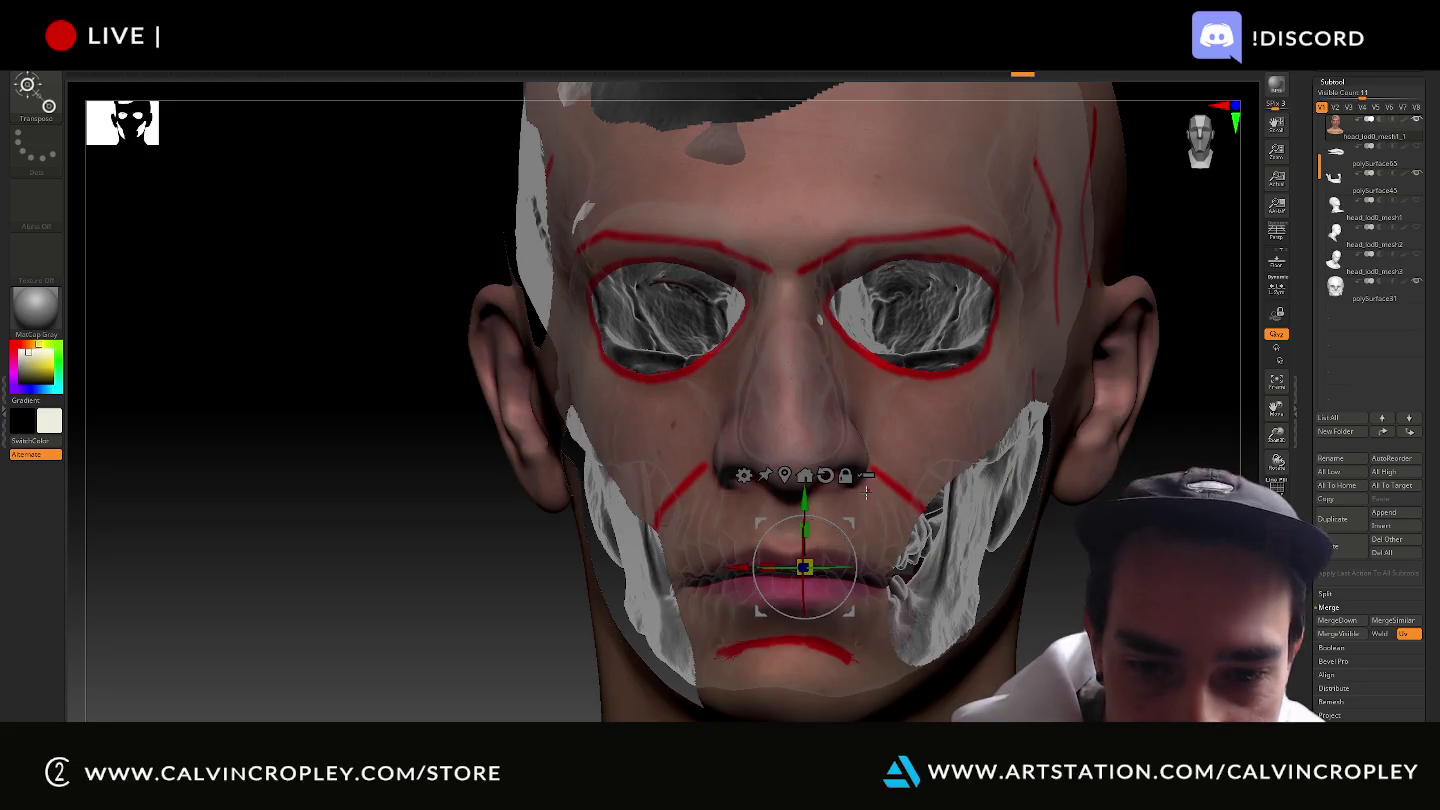
drag(866, 491, 725, 497)
alt+click(855, 636)
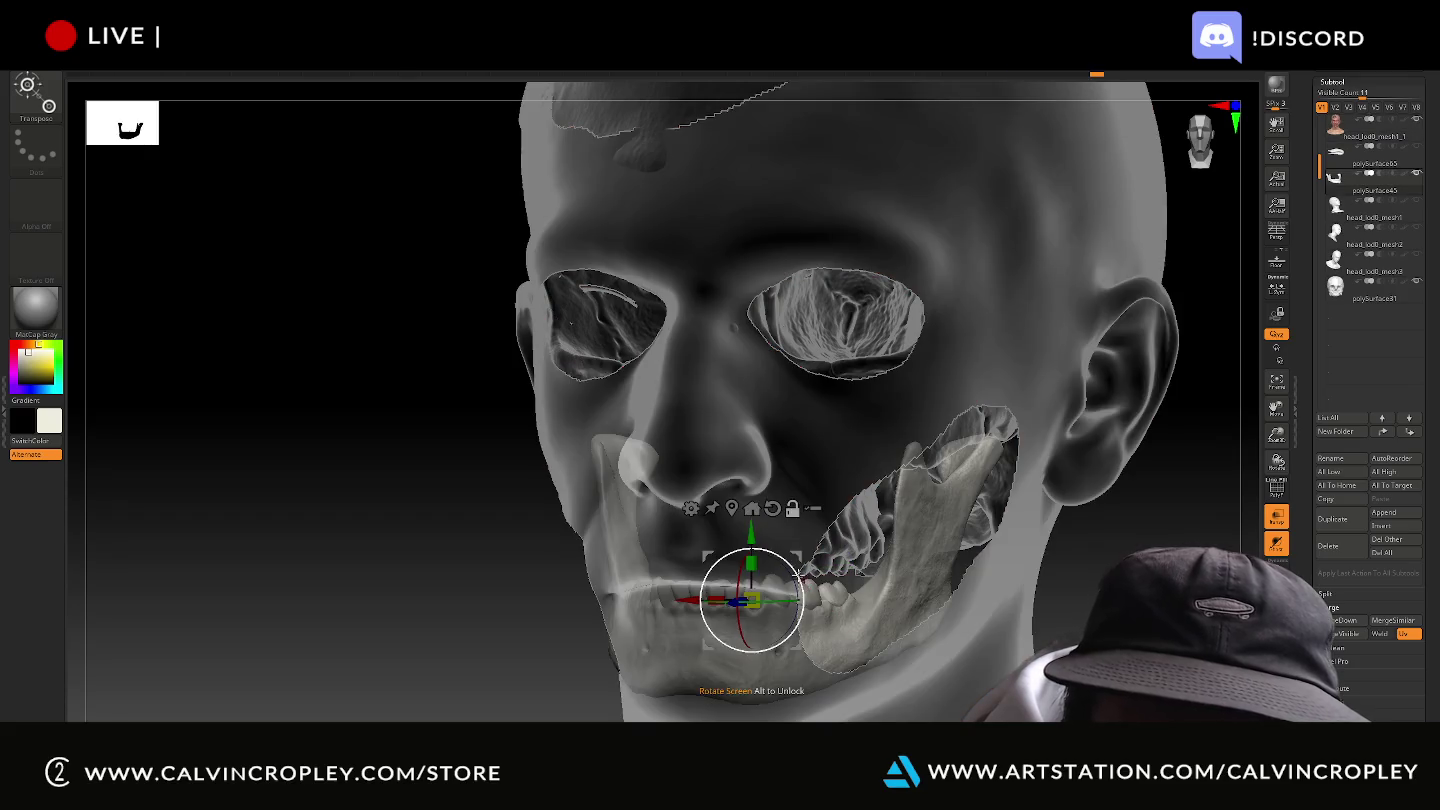
drag(400, 450, 290, 452)
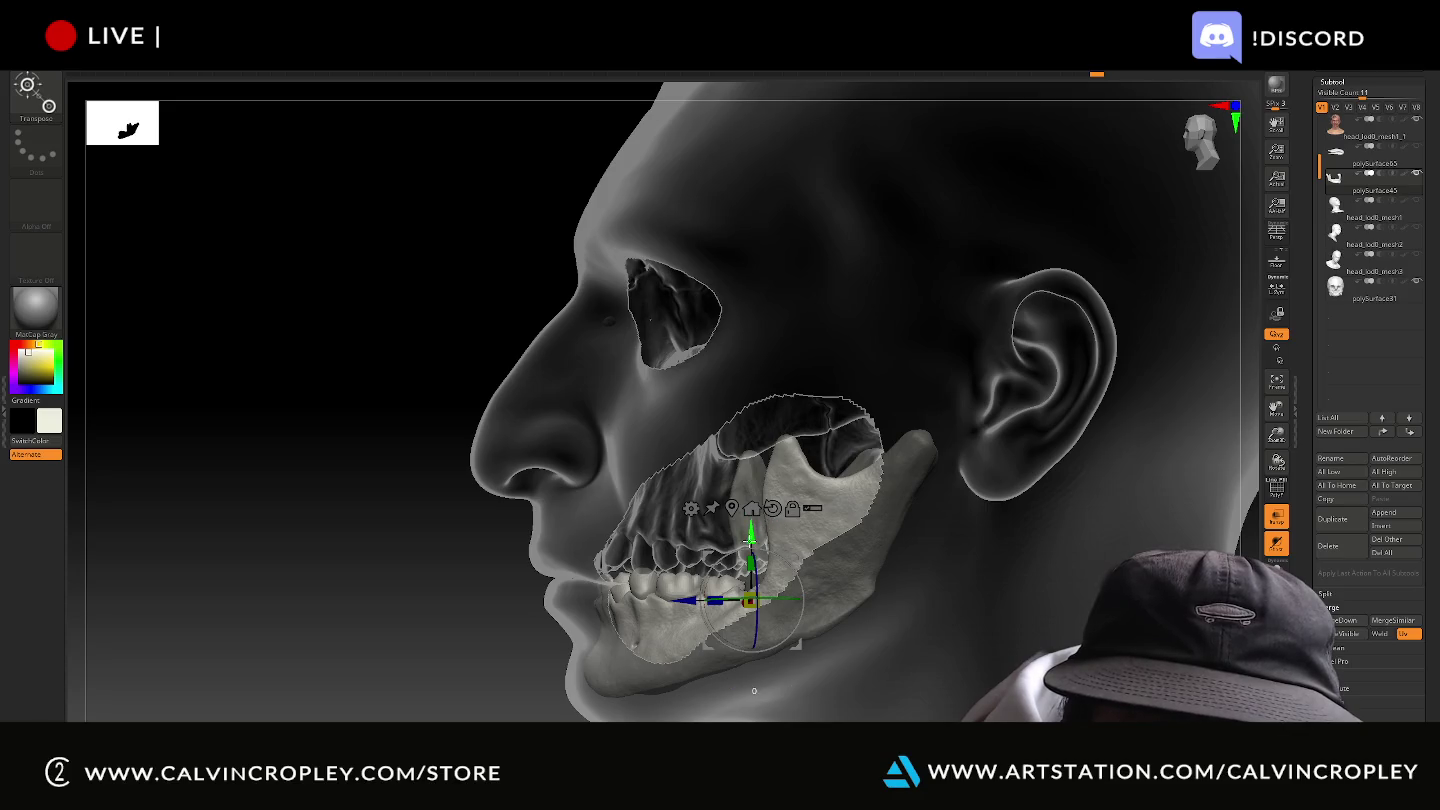
Nudge the jaw slightly forward and up along Z and Y with the Transpose gizmo.
drag(750, 545, 751, 560)
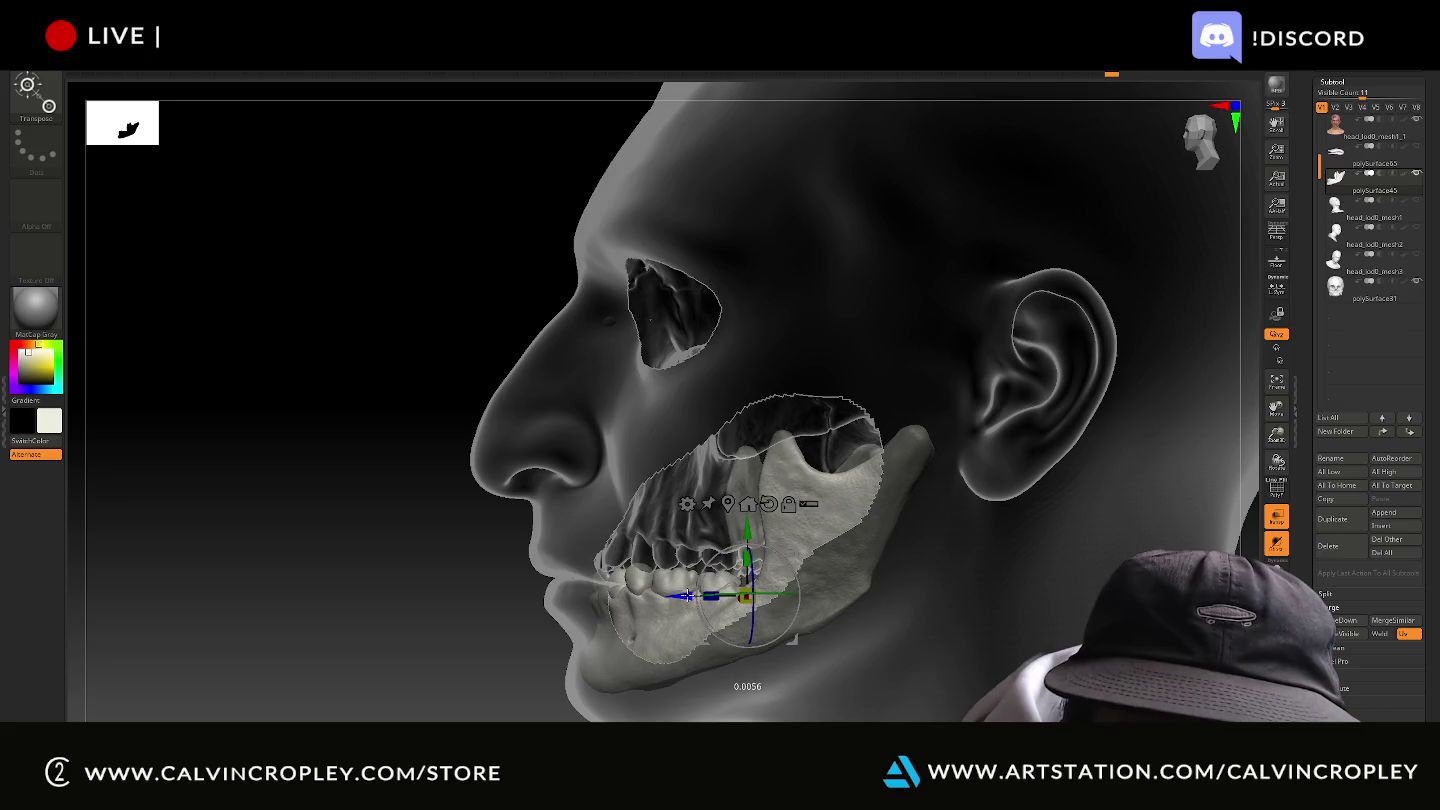
drag(386, 597, 399, 607)
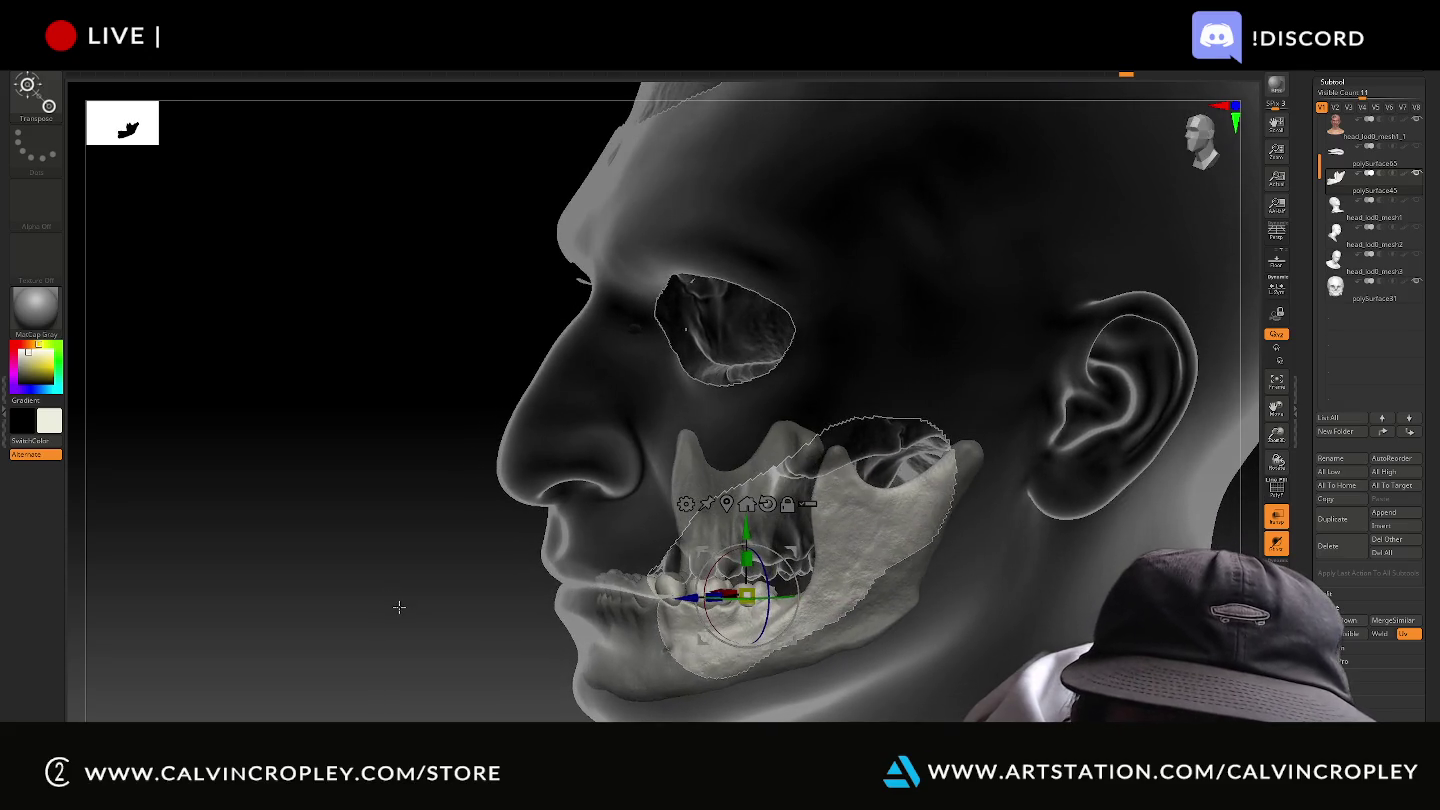
drag(742, 528, 739, 530)
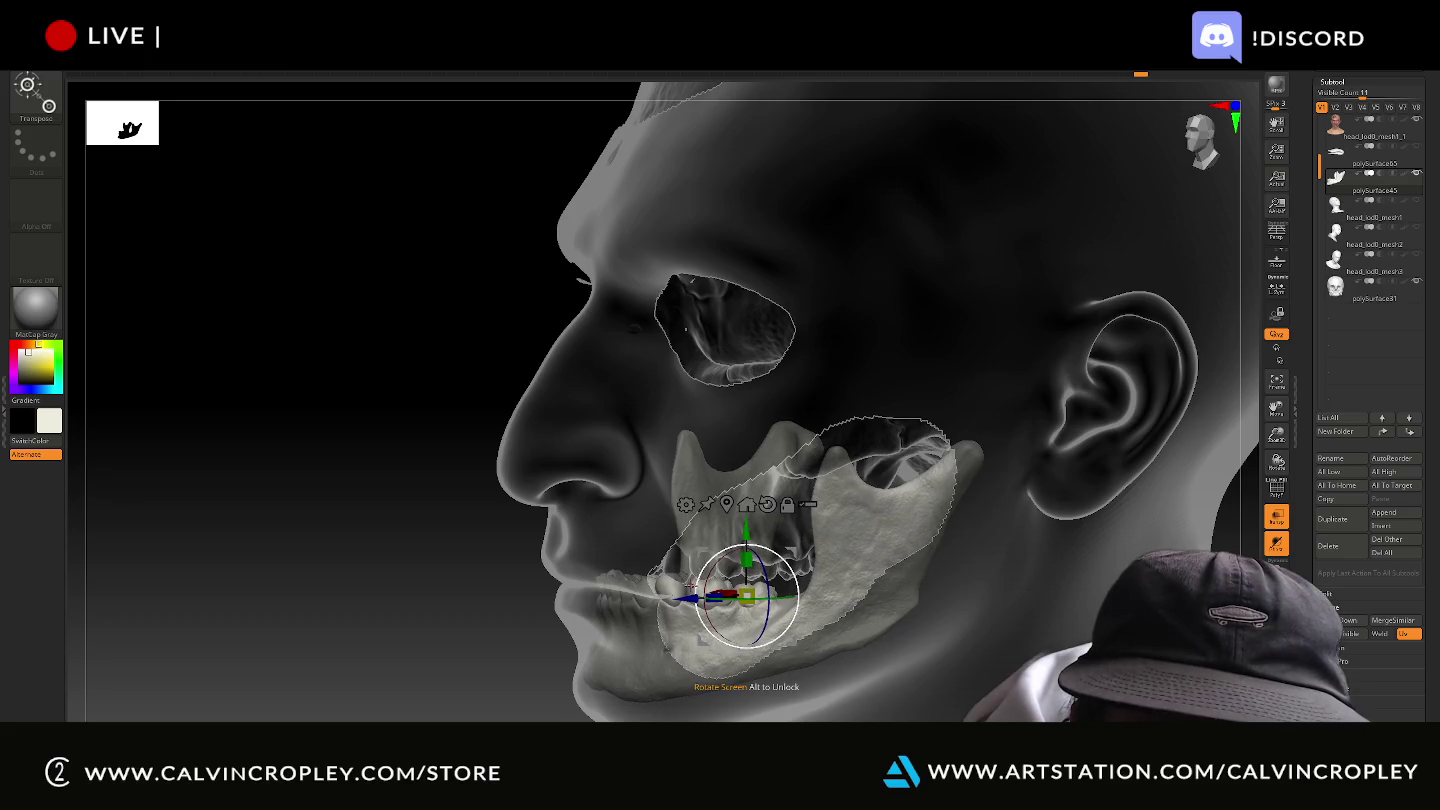
drag(747, 596, 741, 597)
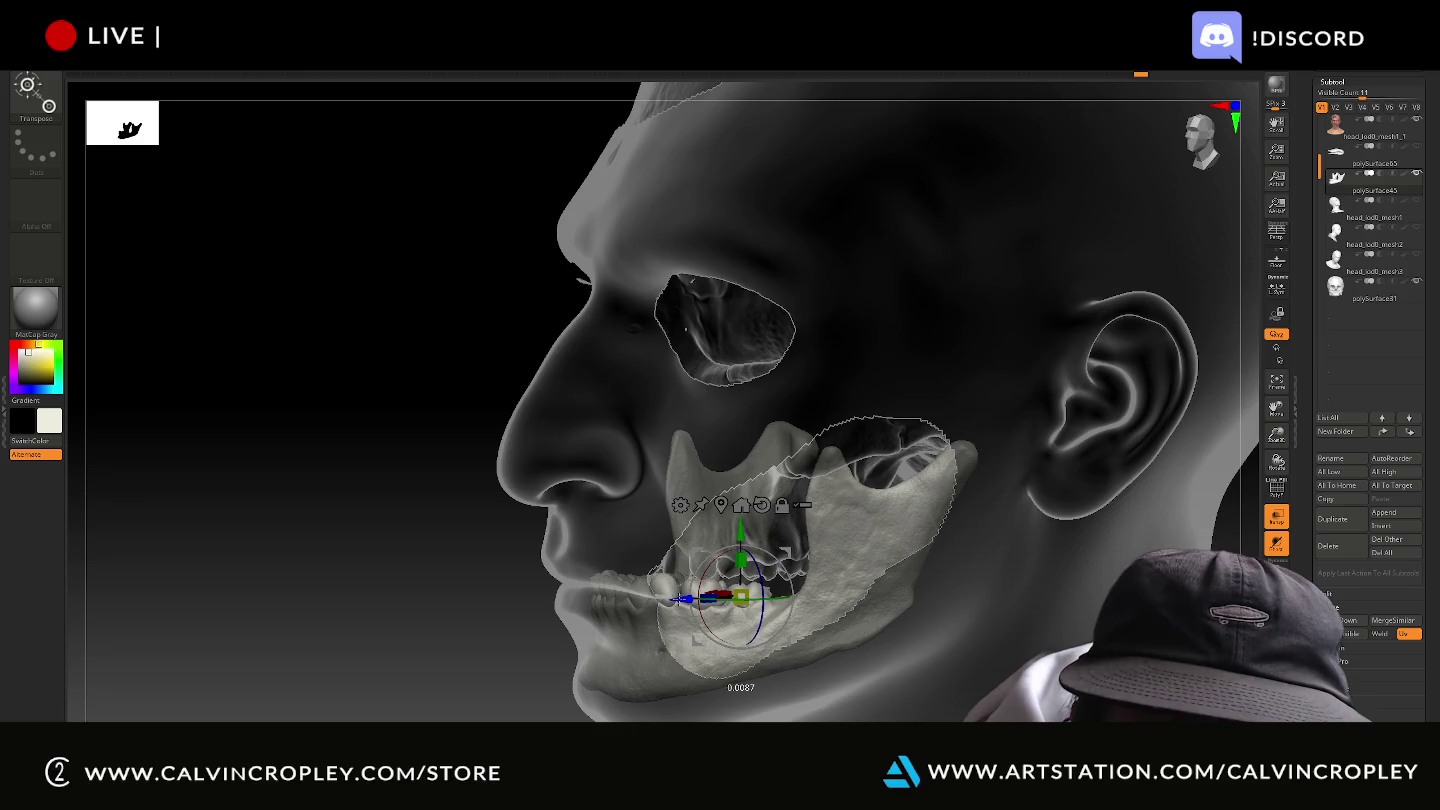
mouse_move(419, 600)
mouse_down()
mouse_move(434, 582)
mouse_move(401, 595)
mouse_up()
drag(671, 598, 682, 600)
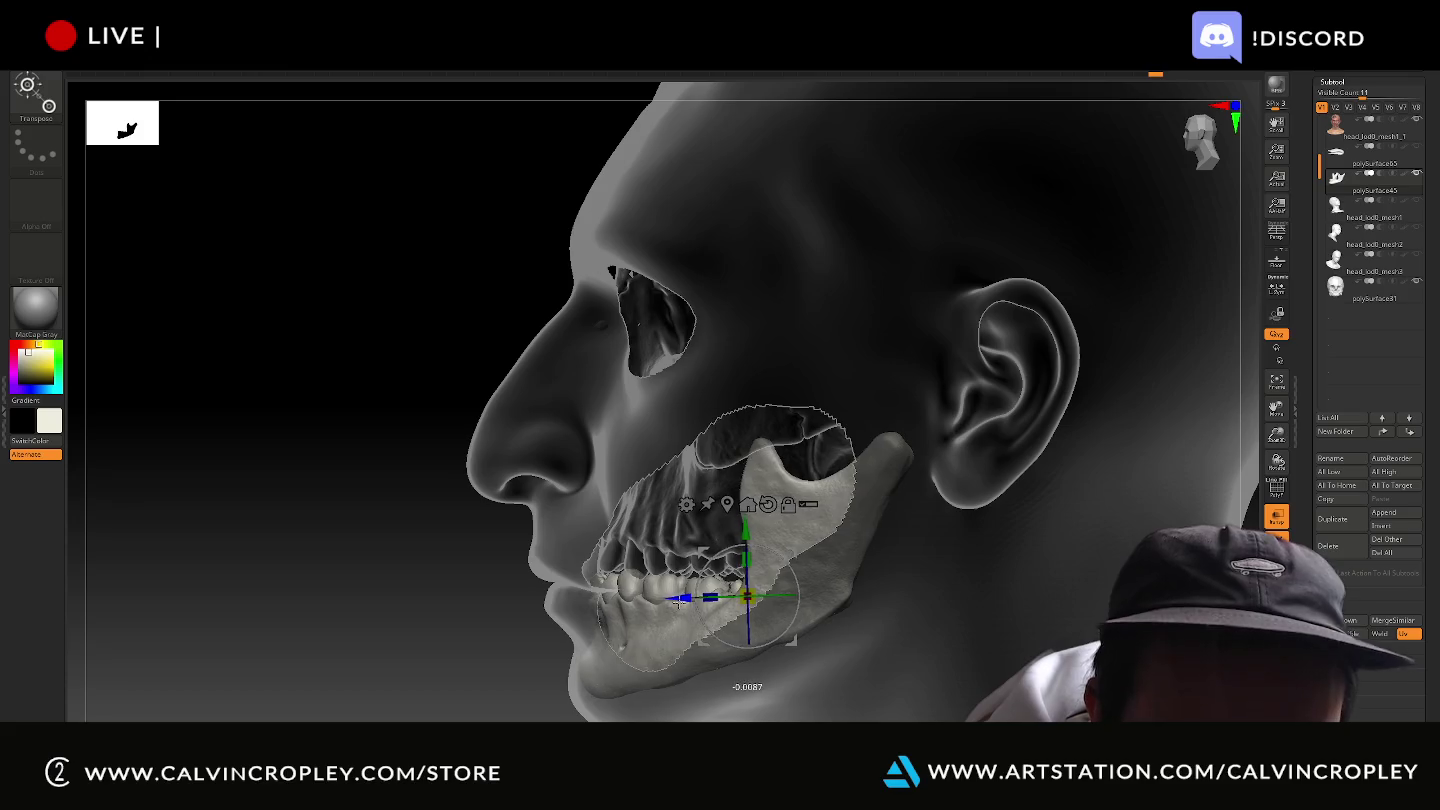
drag(750, 558, 751, 538)
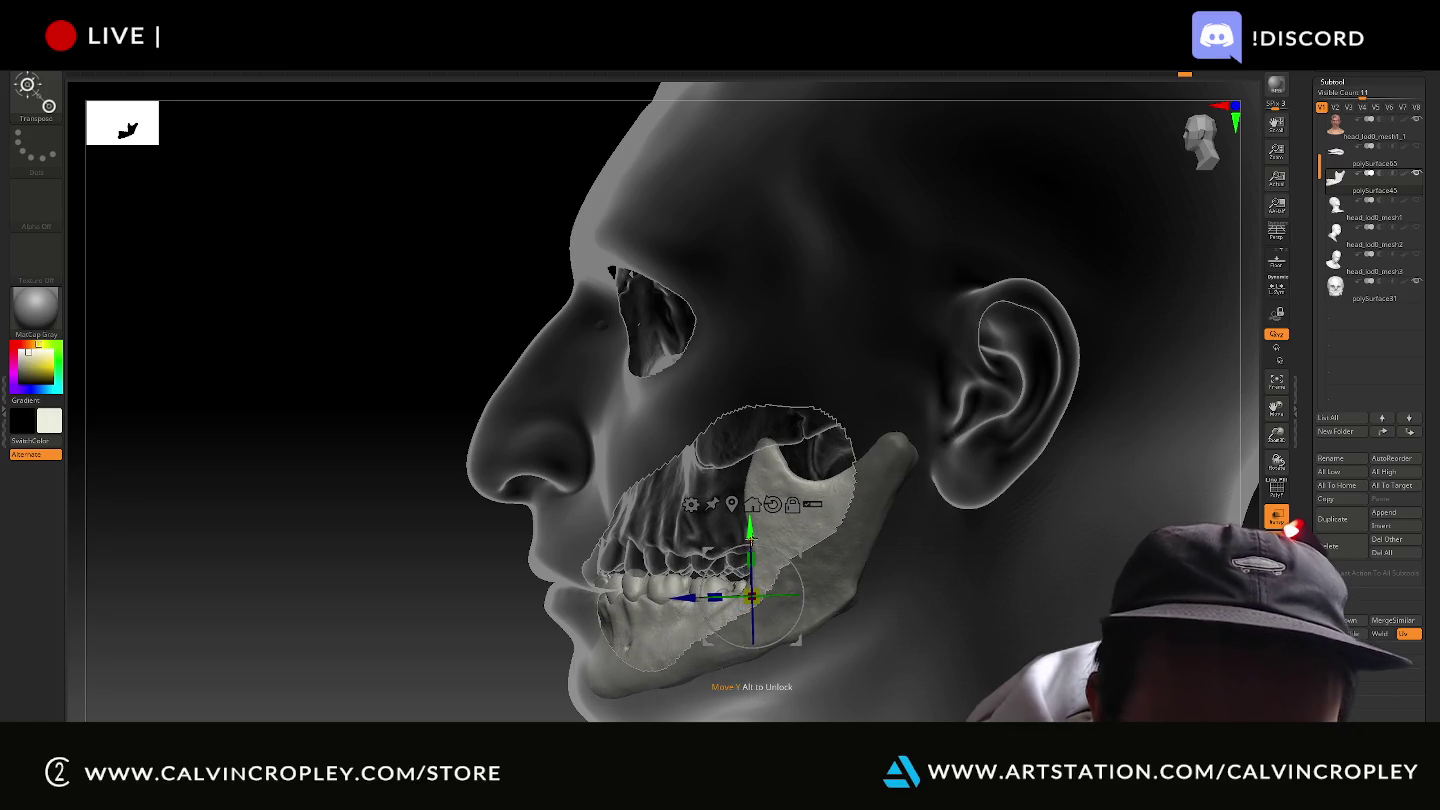
Tilt the jaw about 2.5 degrees and raise it a tiny amount.
drag(786, 553, 787, 554)
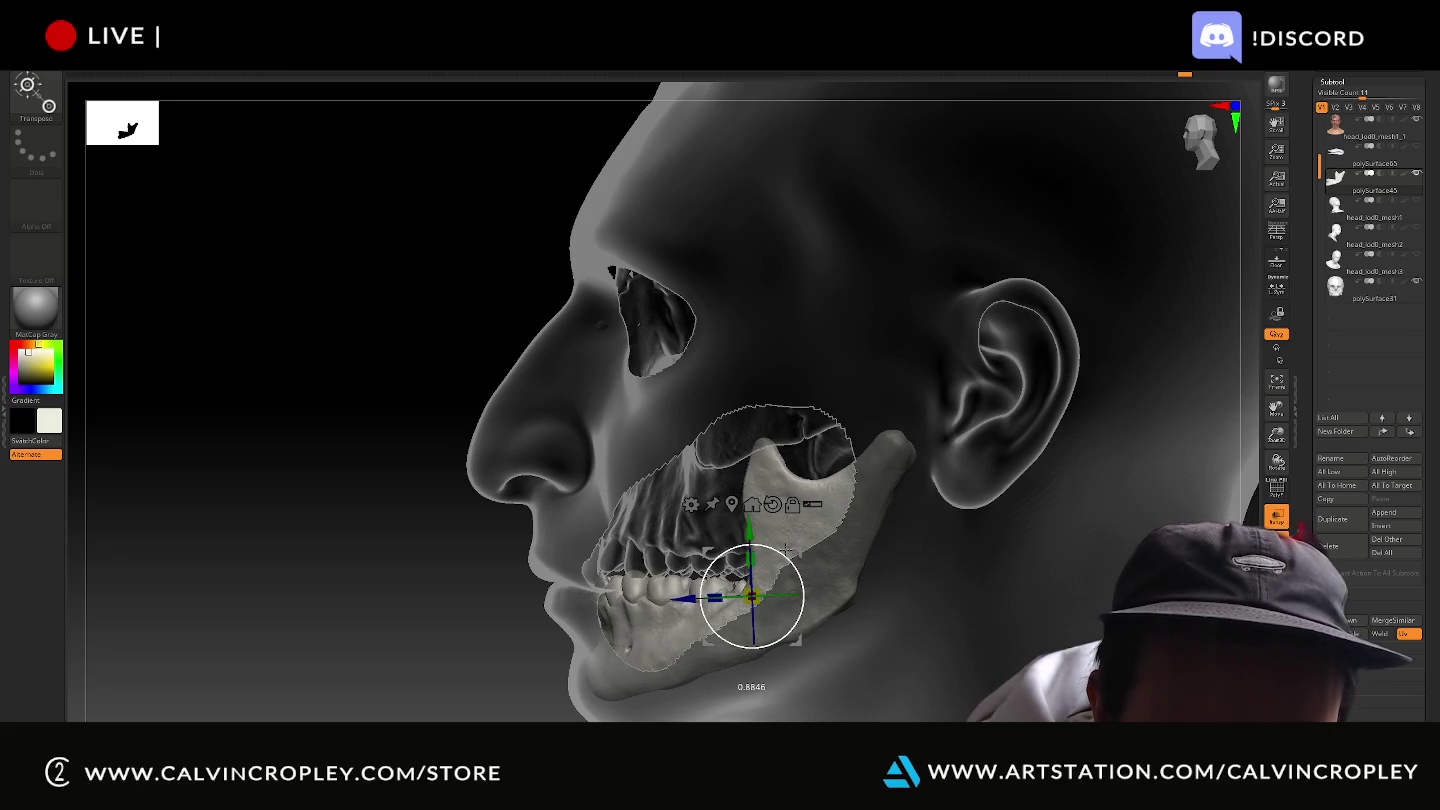
key(y)
drag(454, 542, 460, 543)
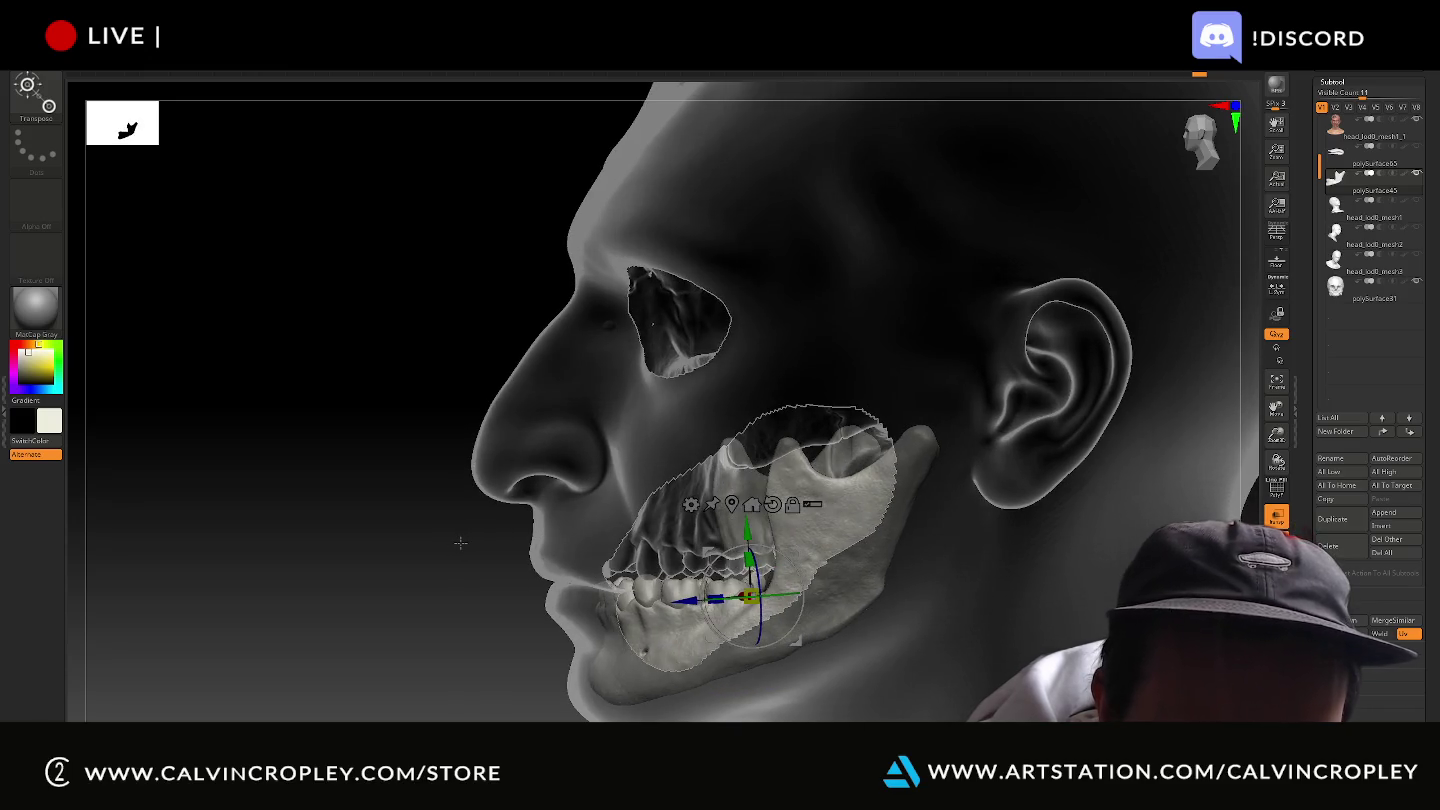
drag(720, 591, 753, 594)
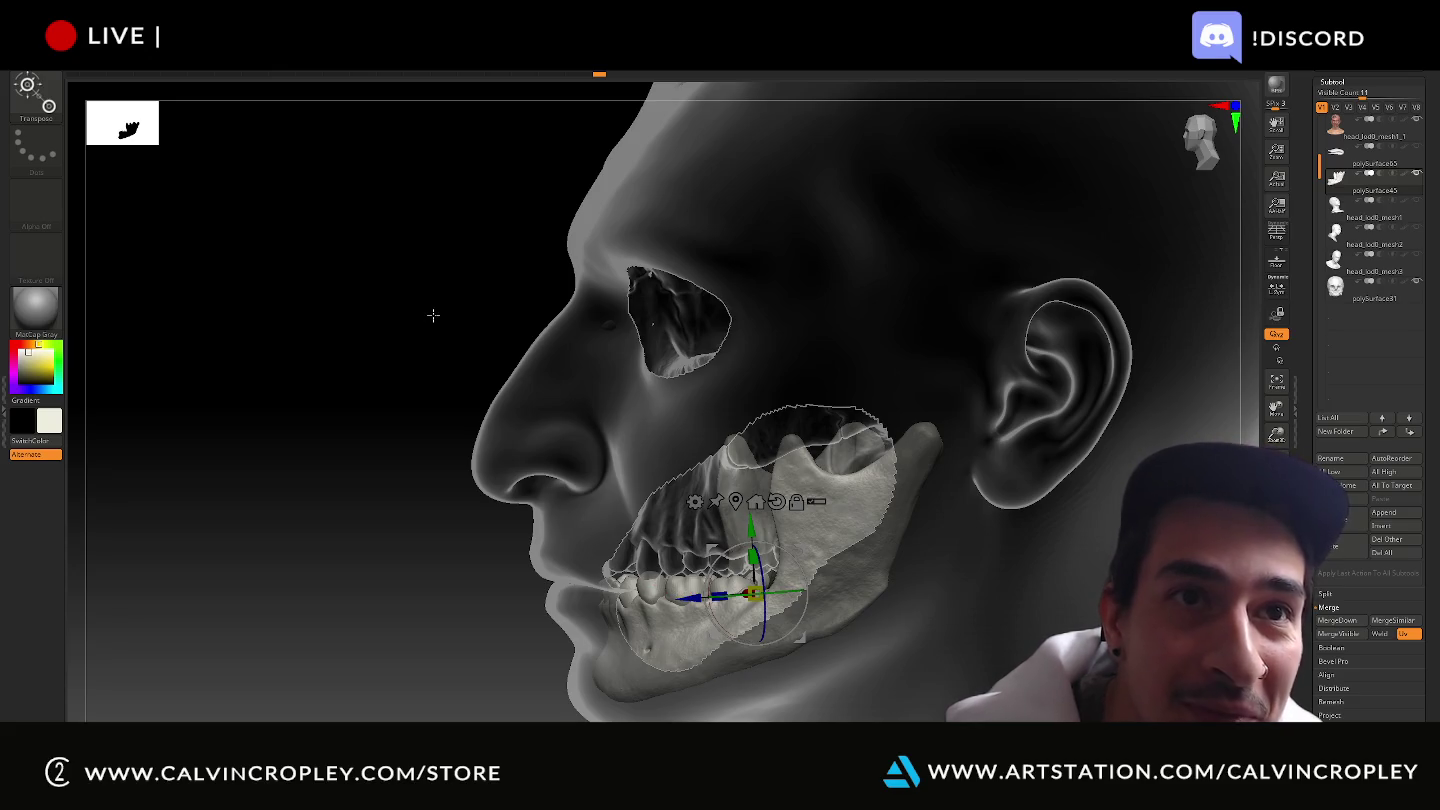
mouse_move(395, 315)
mouse_down()
mouse_move(508, 280)
mouse_move(508, 302)
mouse_up()
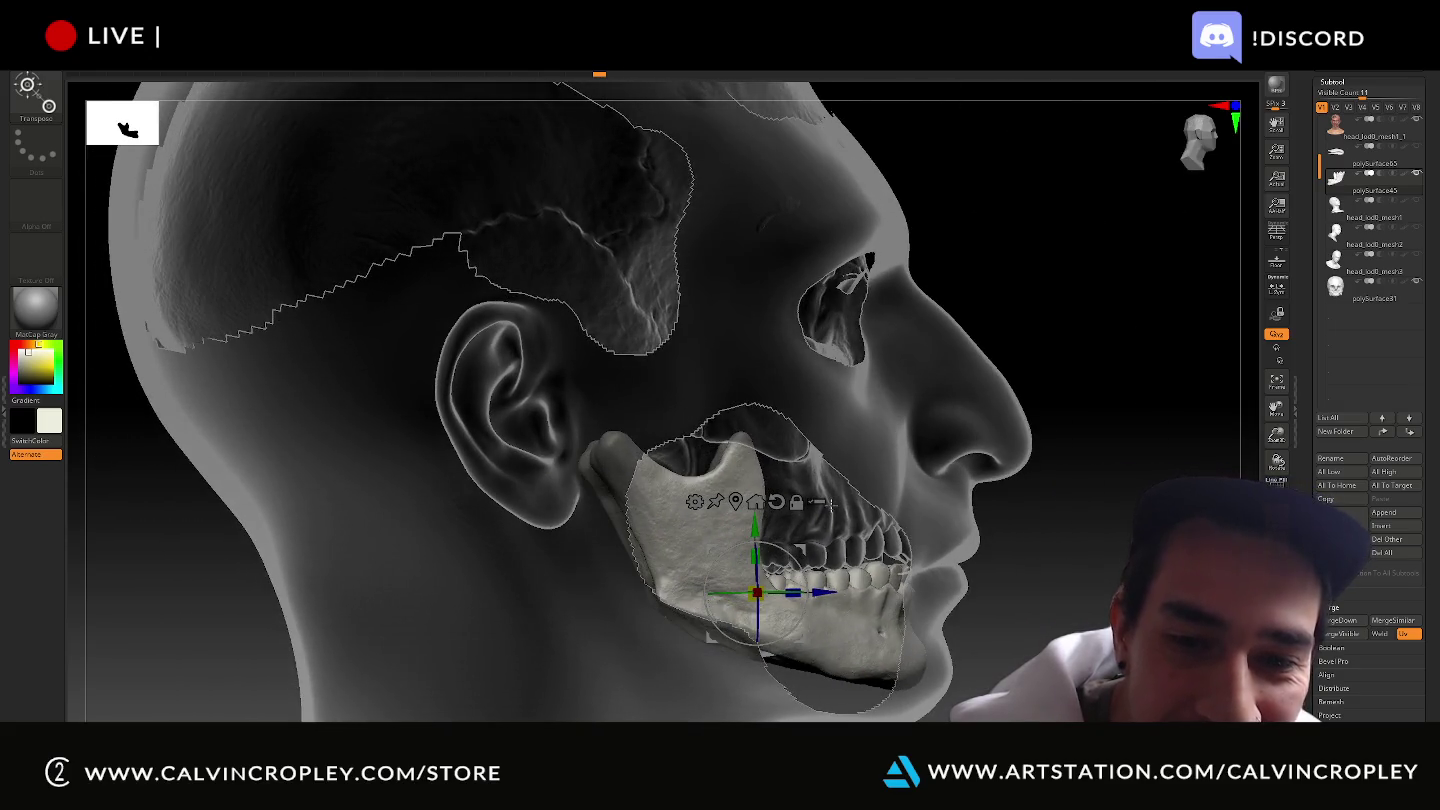
Rotate the jaw up about 4 degrees so the lower teeth close against the upper.
mouse_move(1112, 587)
alt+mouse_down()
mouse_move(967, 587)
mouse_move(979, 586)
alt+mouse_up()
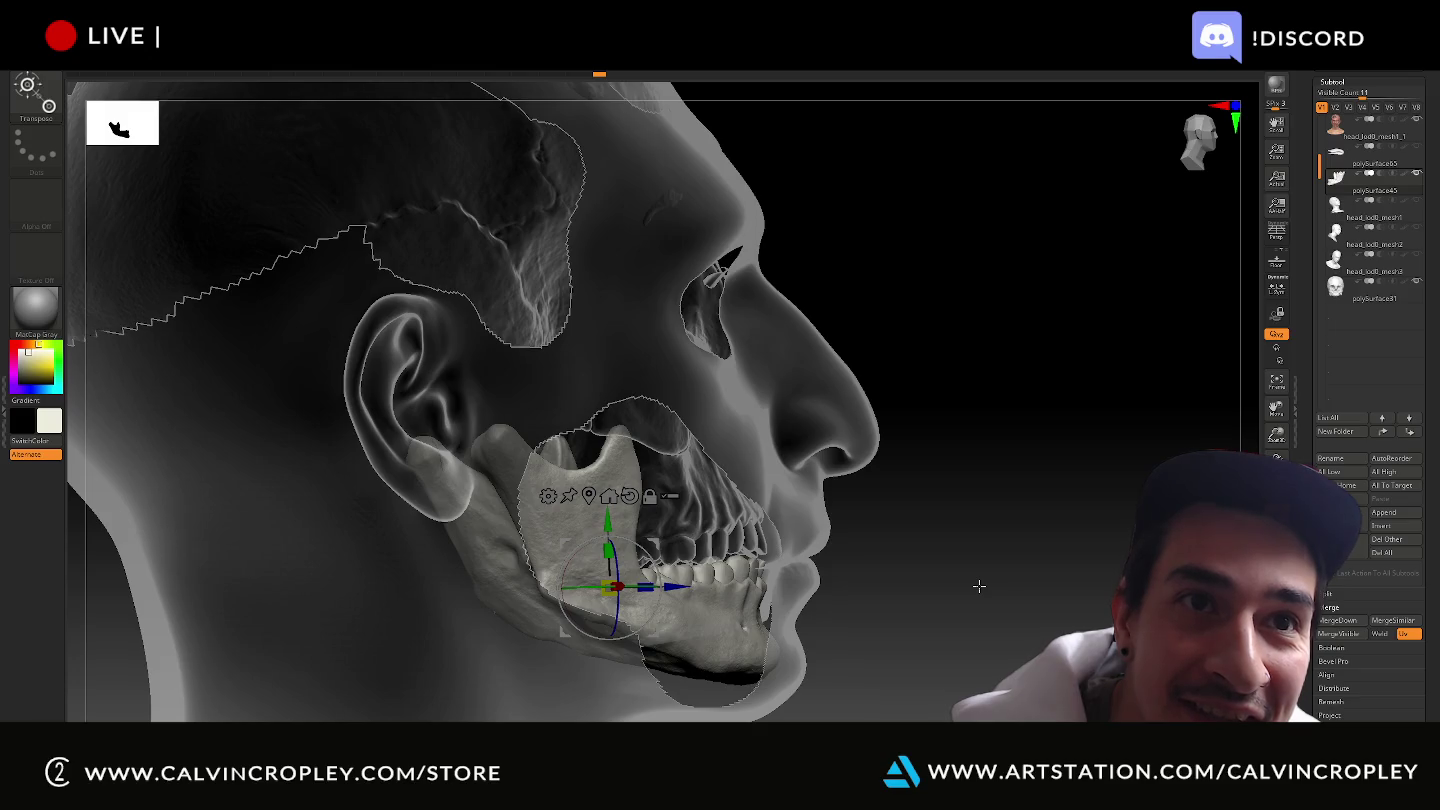
drag(657, 561, 655, 565)
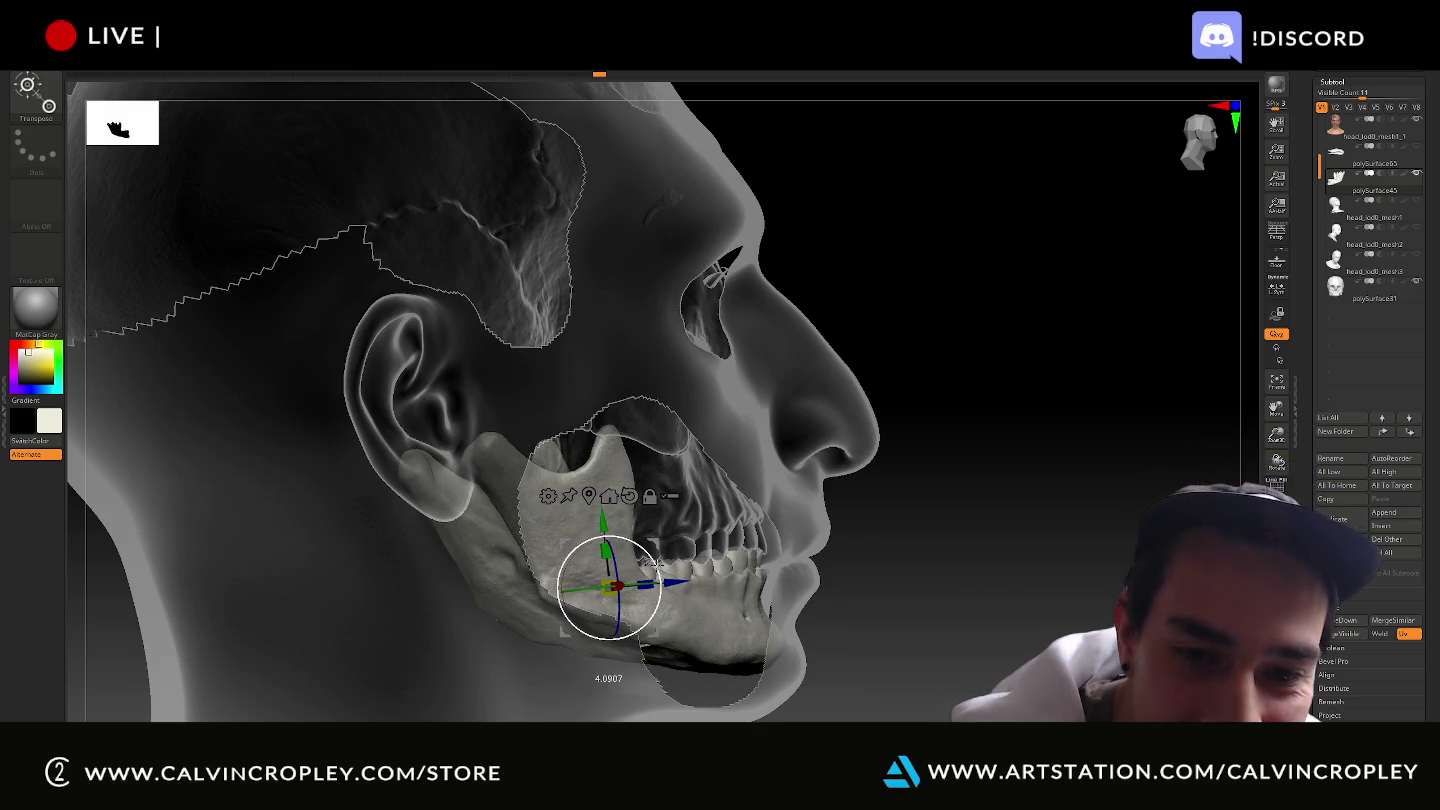
mouse_move(603, 520)
mouse_down()
mouse_move(691, 595)
mouse_move(1000, 596)
mouse_move(967, 596)
mouse_up()
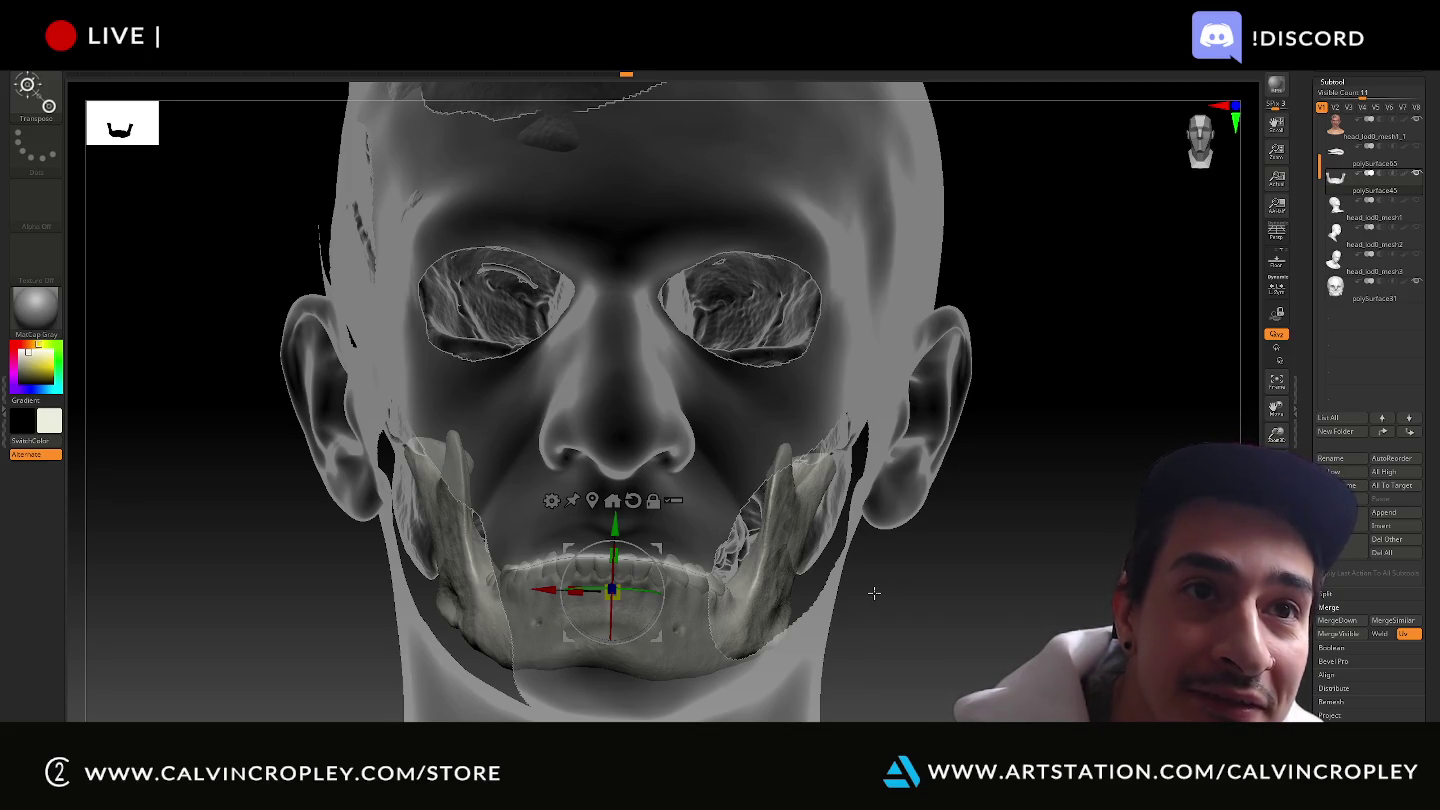
Check the teeth closure from two angles and make the skull the active subtool.
drag(943, 608, 783, 548)
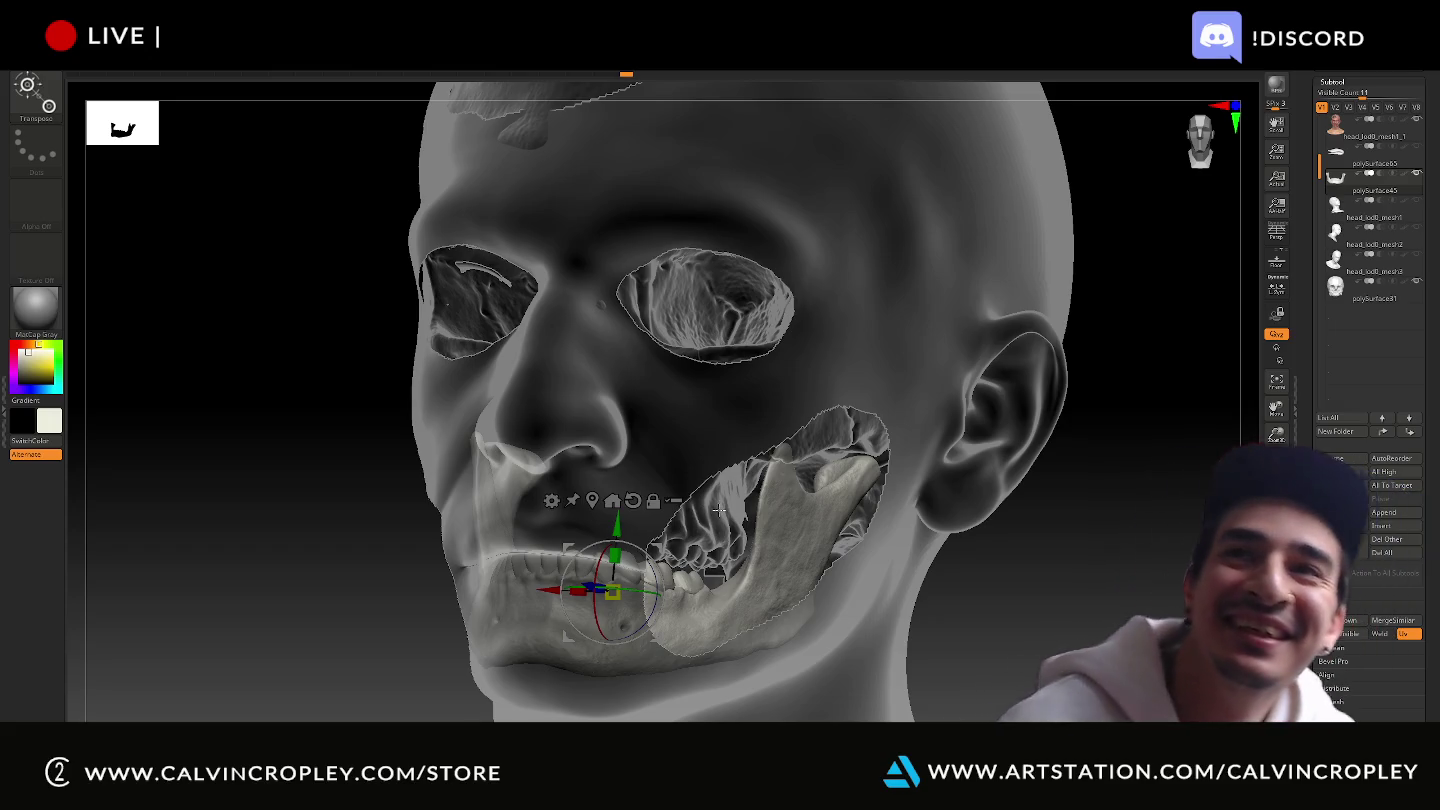
drag(849, 604, 798, 530)
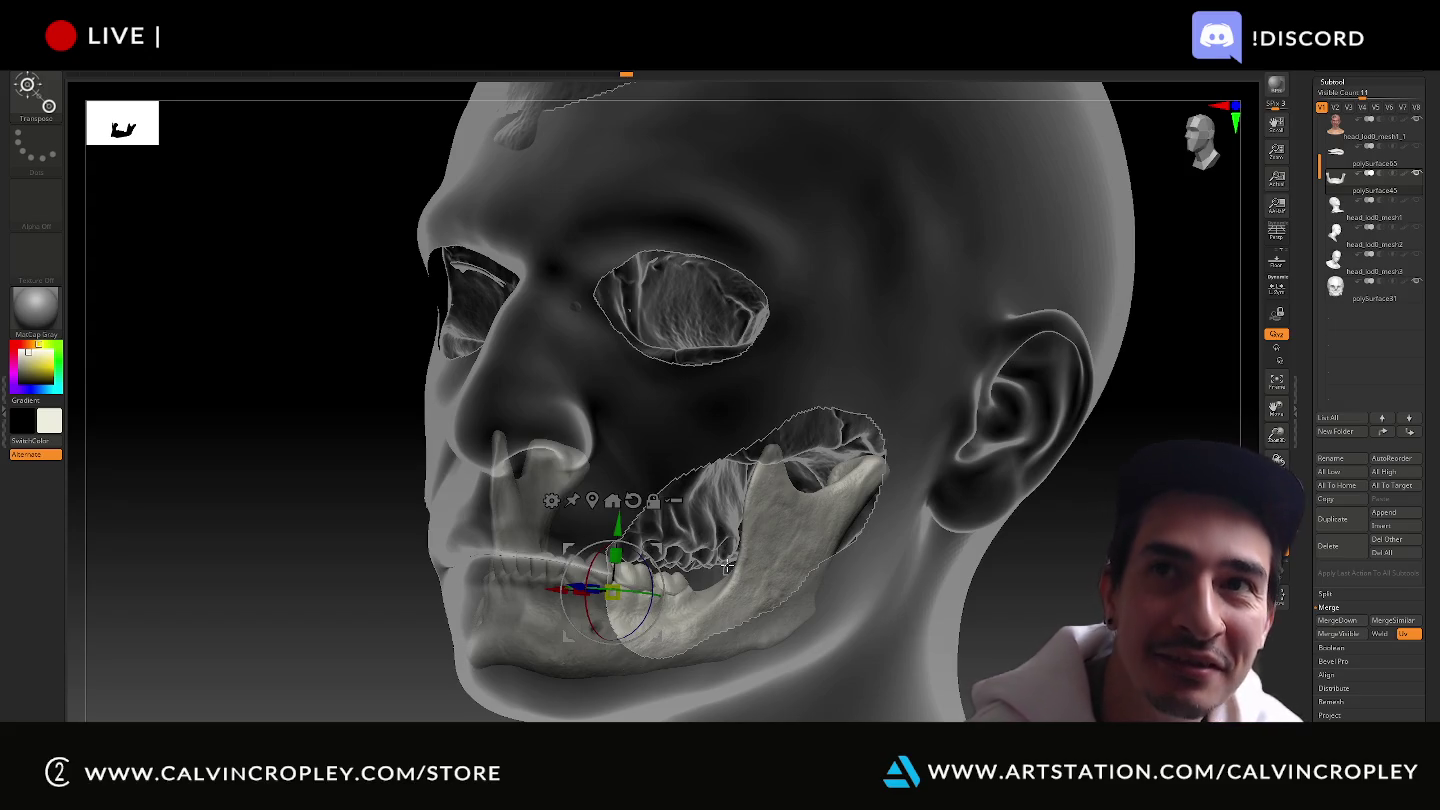
key(q)
alt+click(703, 517)
Inspect the skull from profile and front views, then reselect the head with red guide lines.
key(w)
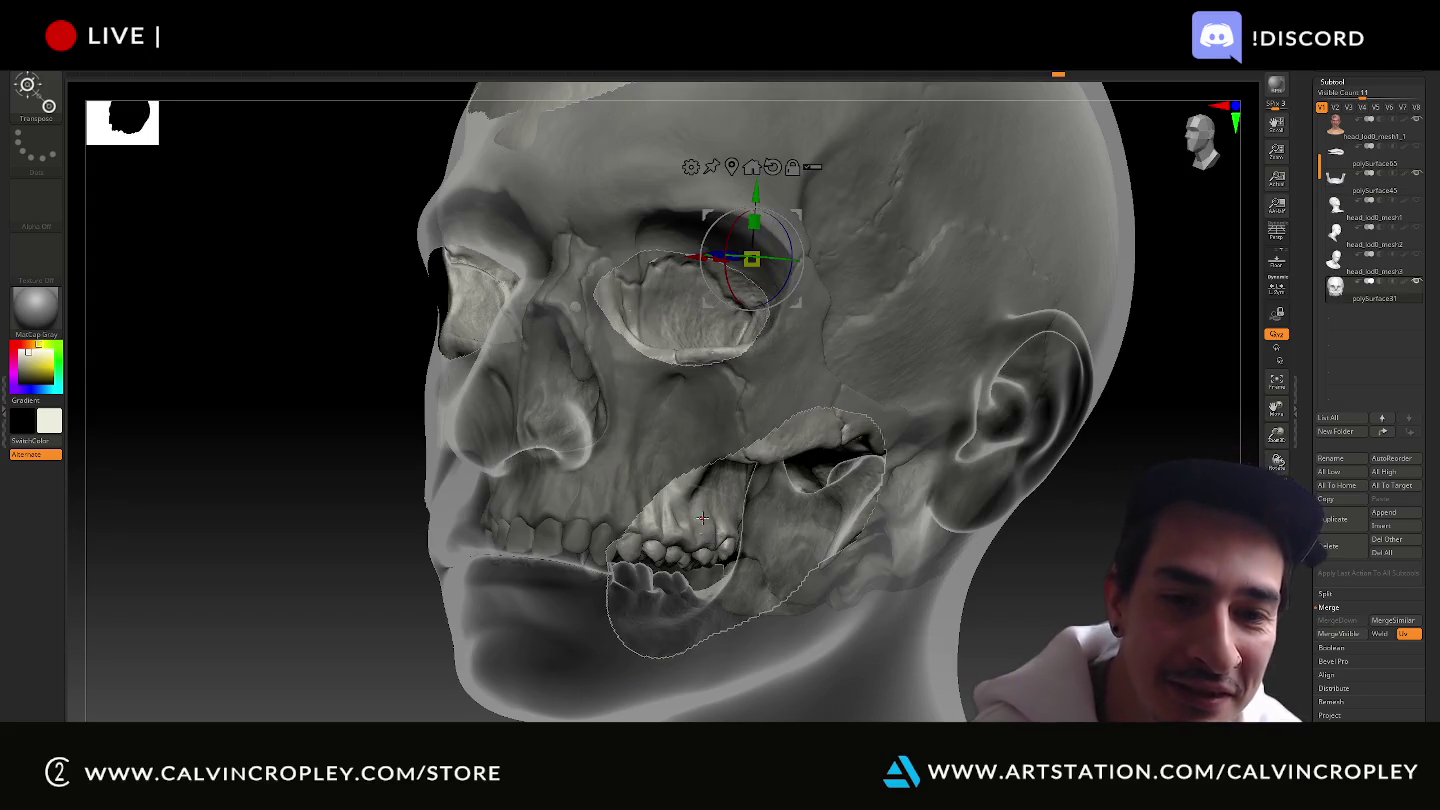
drag(250, 600, 1029, 599)
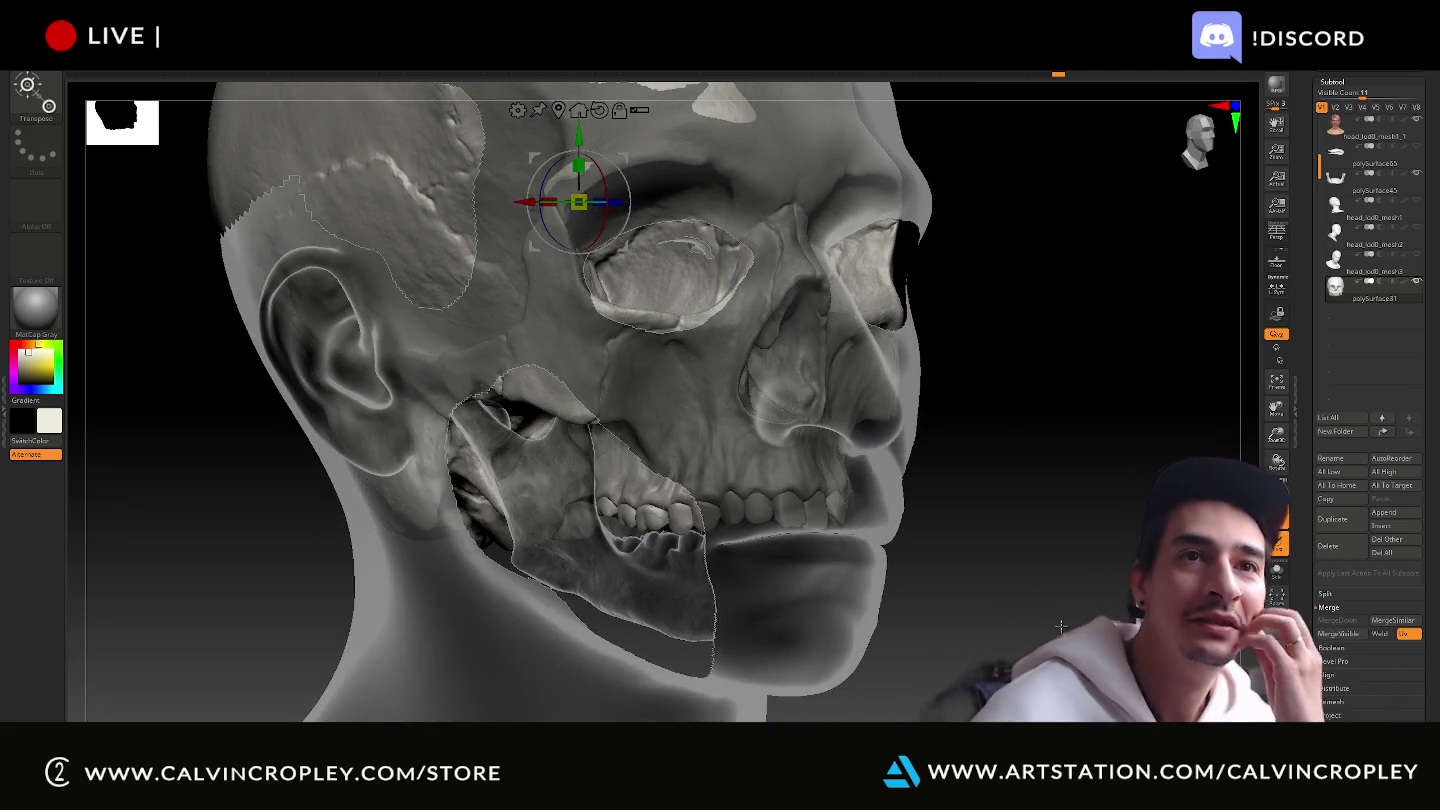
mouse_move(1076, 619)
mouse_down()
mouse_move(1038, 617)
mouse_move(1054, 625)
mouse_up()
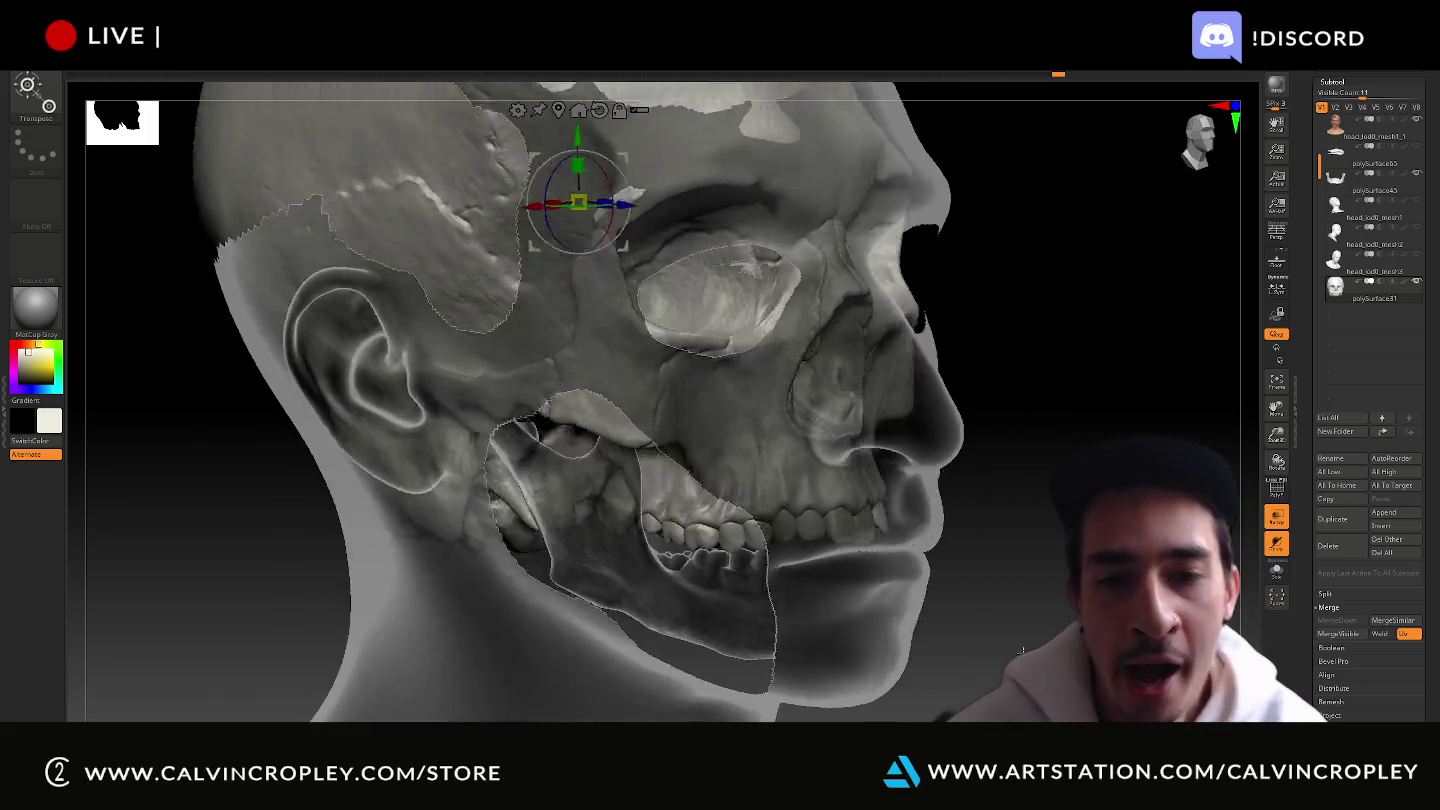
mouse_move(1058, 617)
mouse_down()
mouse_move(995, 645)
mouse_move(806, 263)
mouse_up()
alt+click(806, 263)
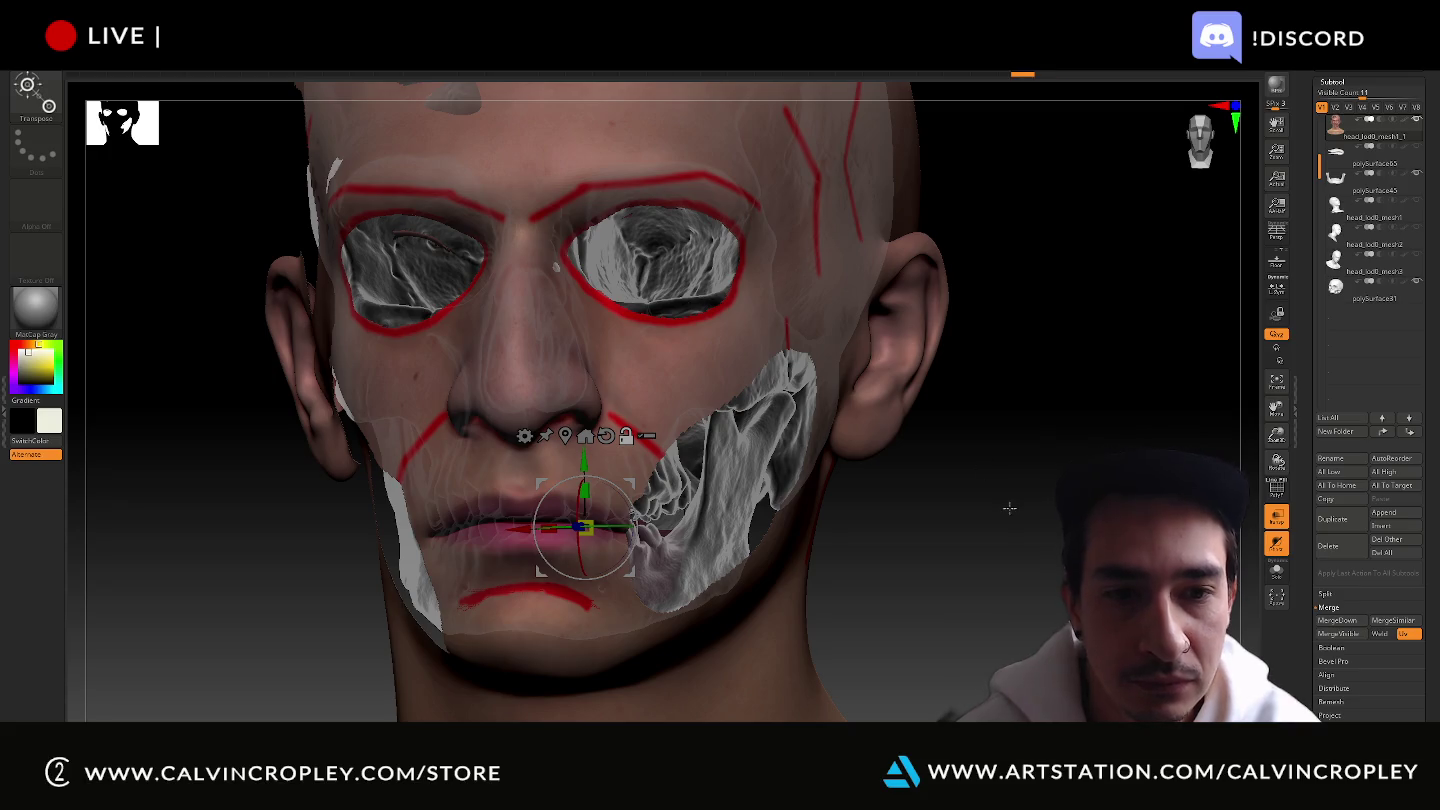
With Move Topological active, compare skull and red guide lines from several angles, then select the skull.
drag(1009, 508, 1060, 540)
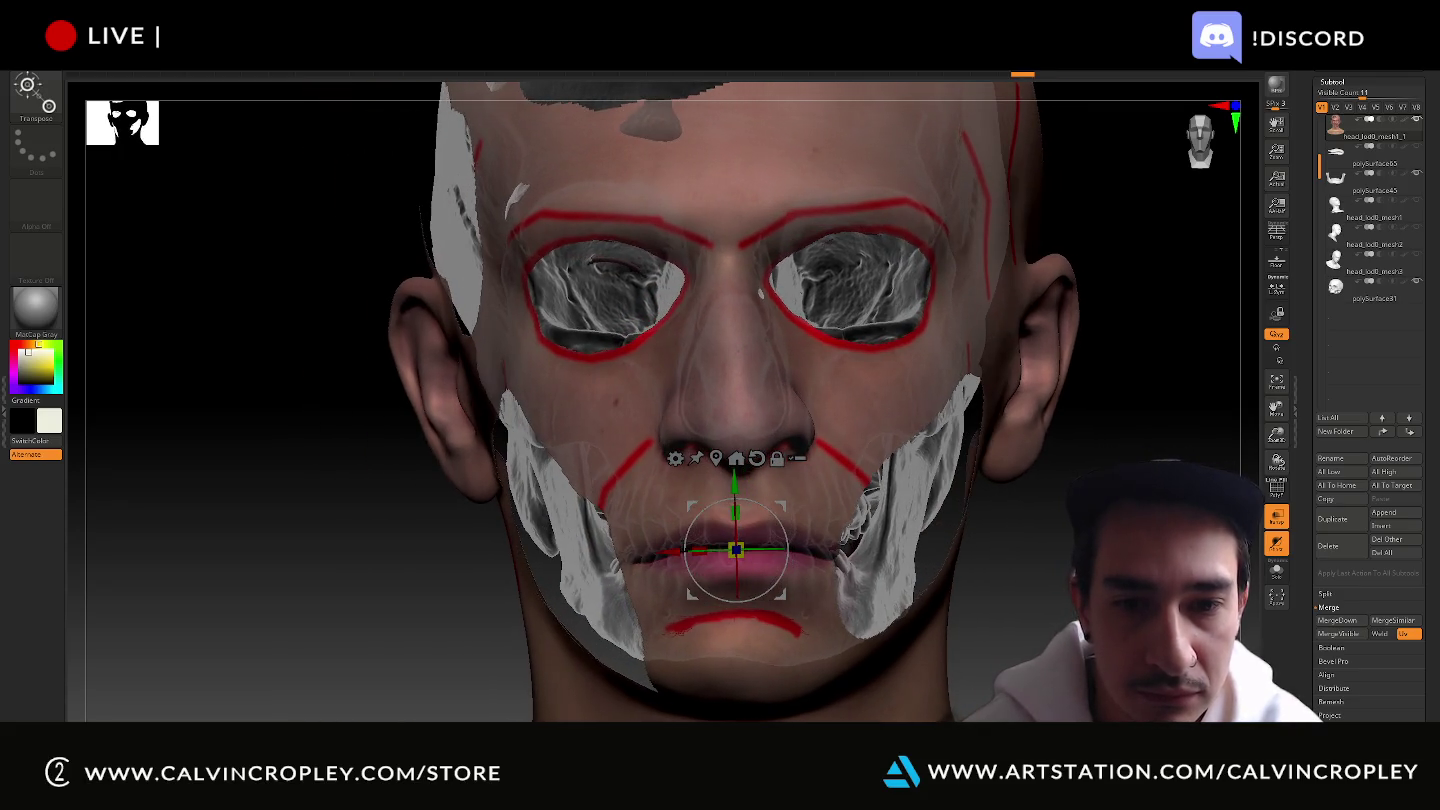
key(q)
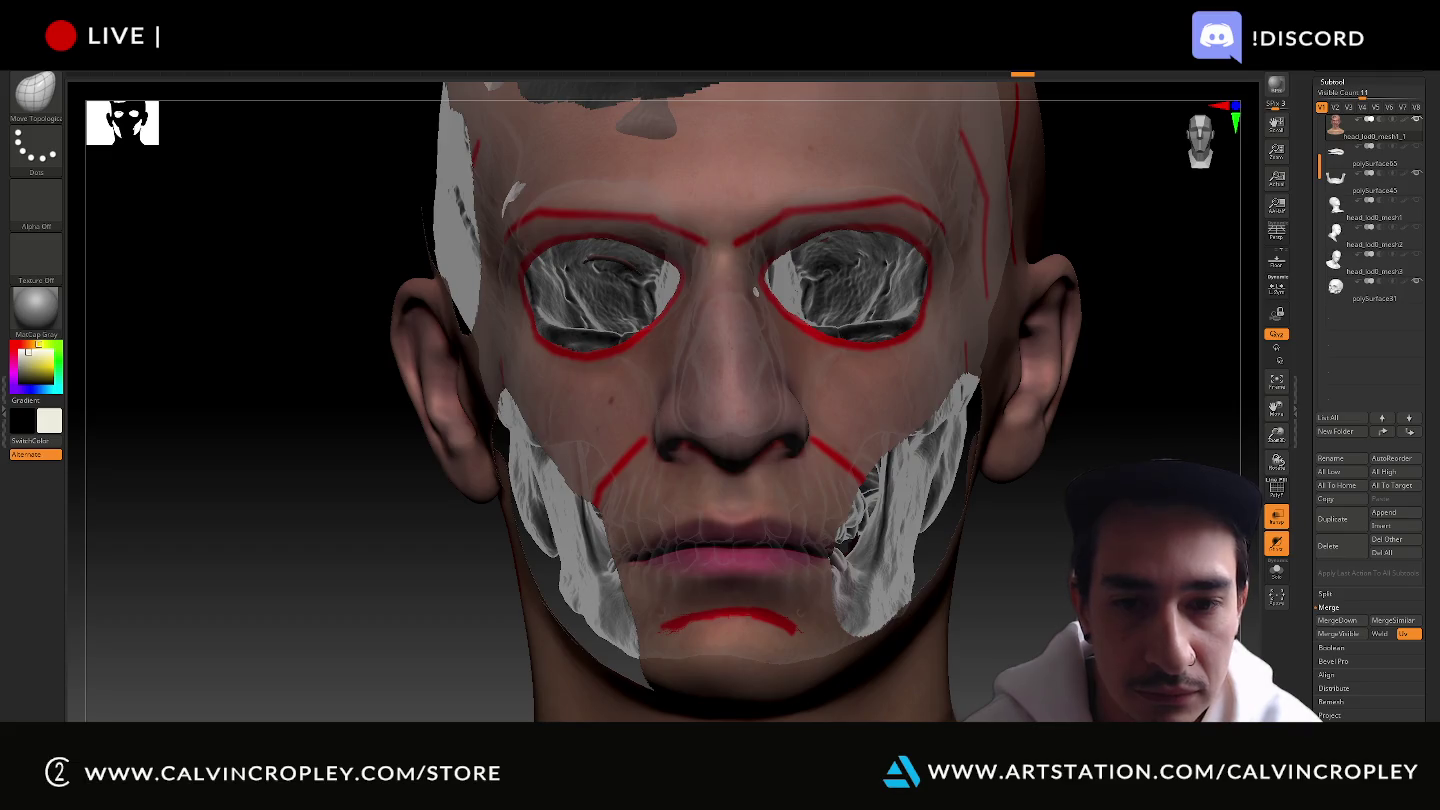
right_drag(757, 291, 808, 300)
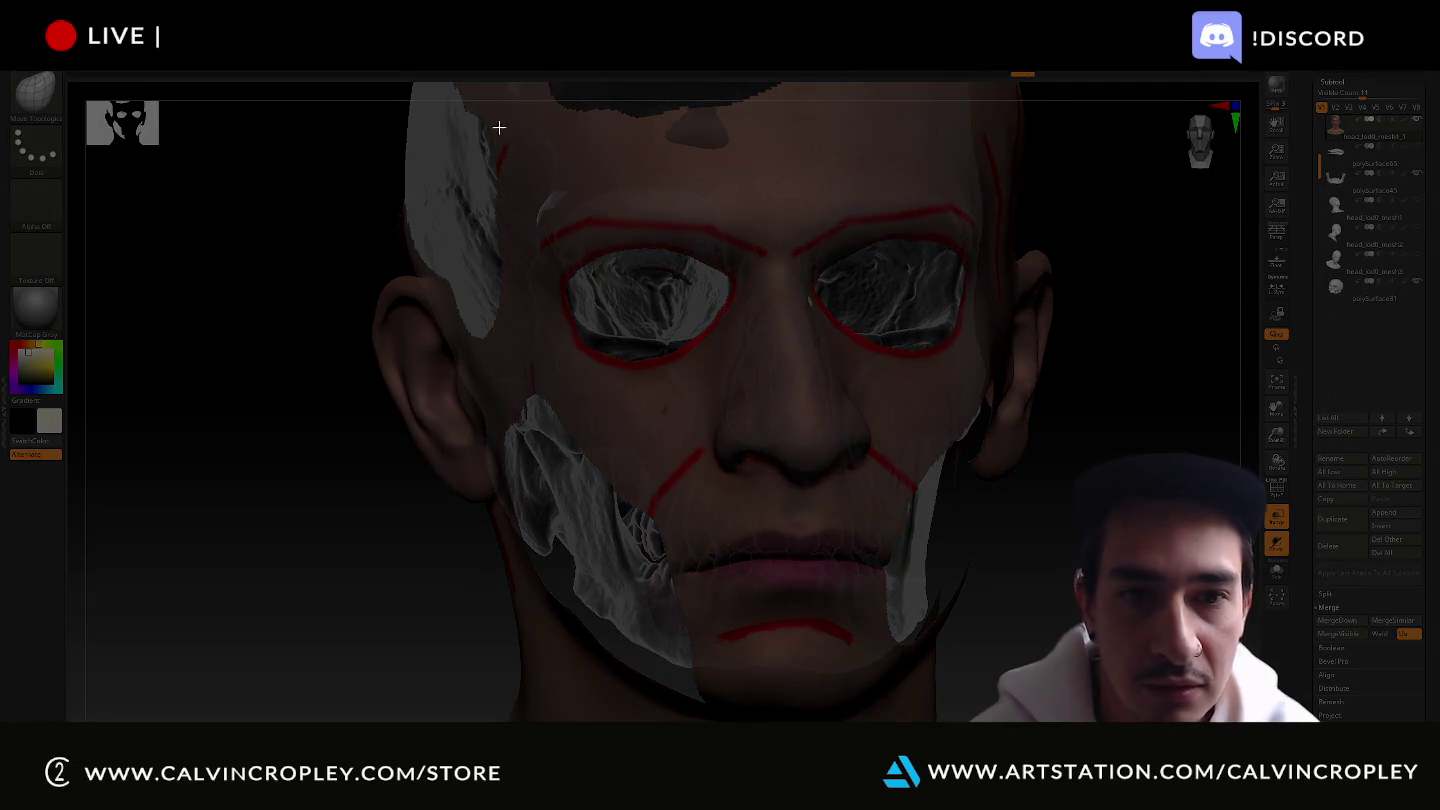
ctrl+drag(486, 127, 1101, 721)
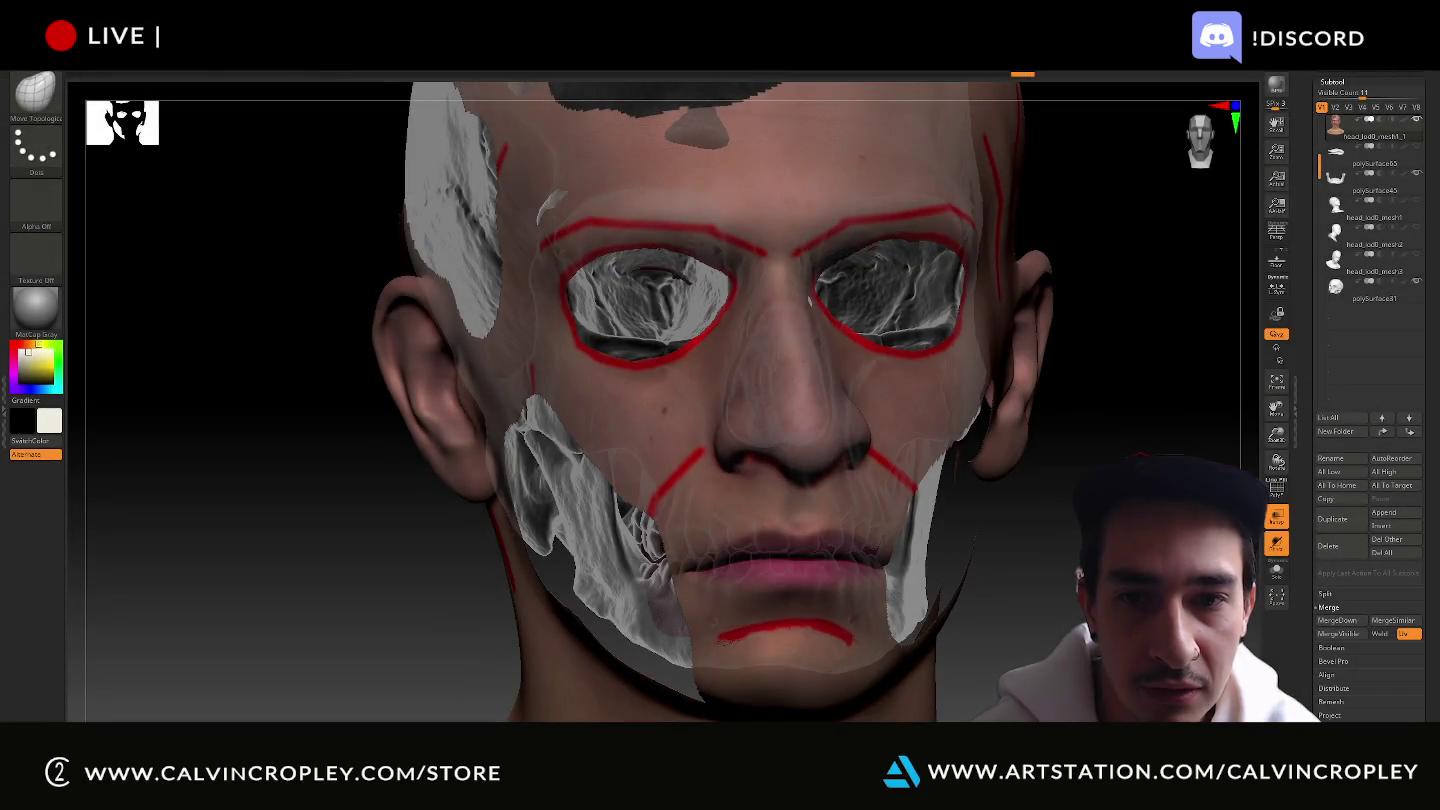
right_drag(760, 400, 760, 450)
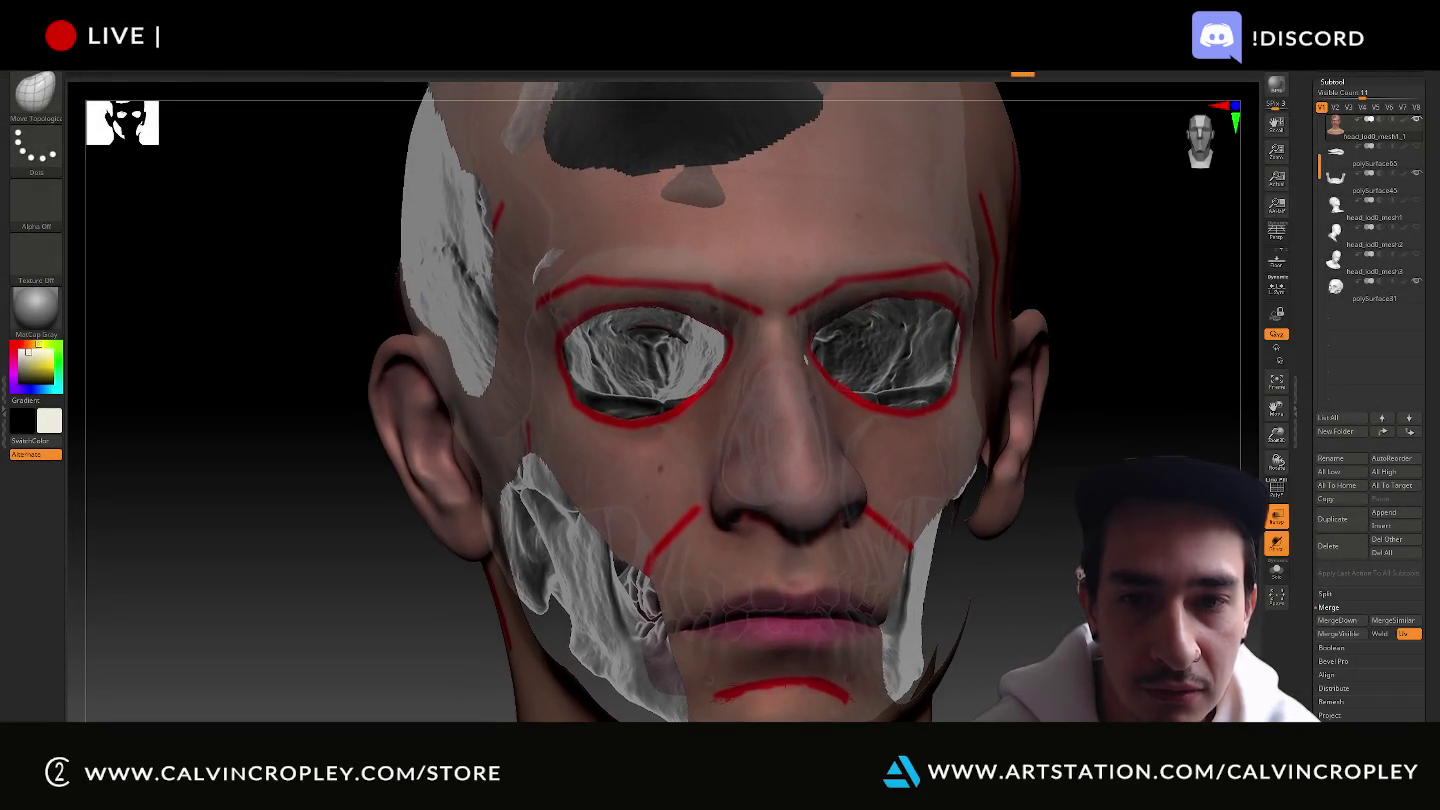
right_drag(760, 400, 790, 405)
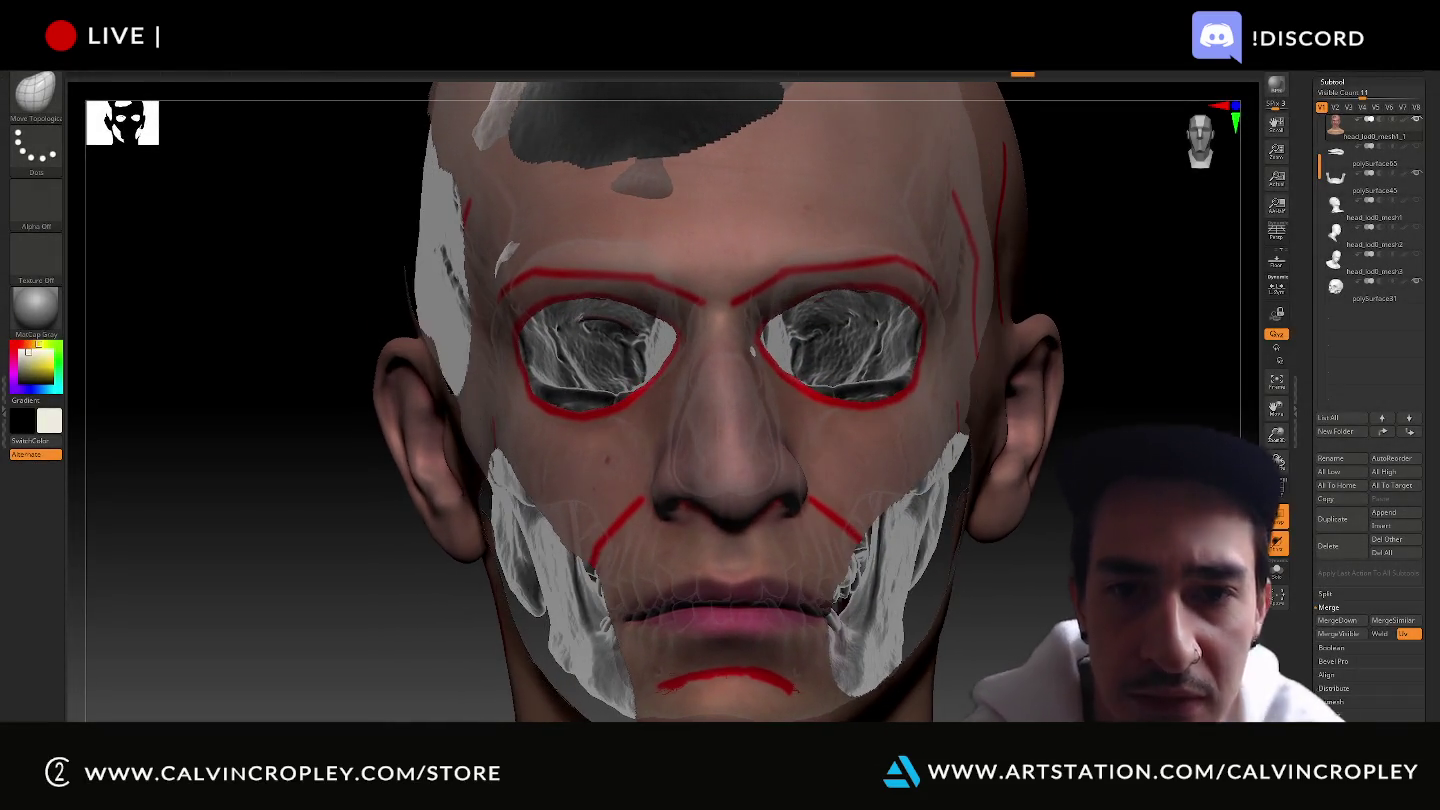
right_drag(1100, 400, 1141, 424)
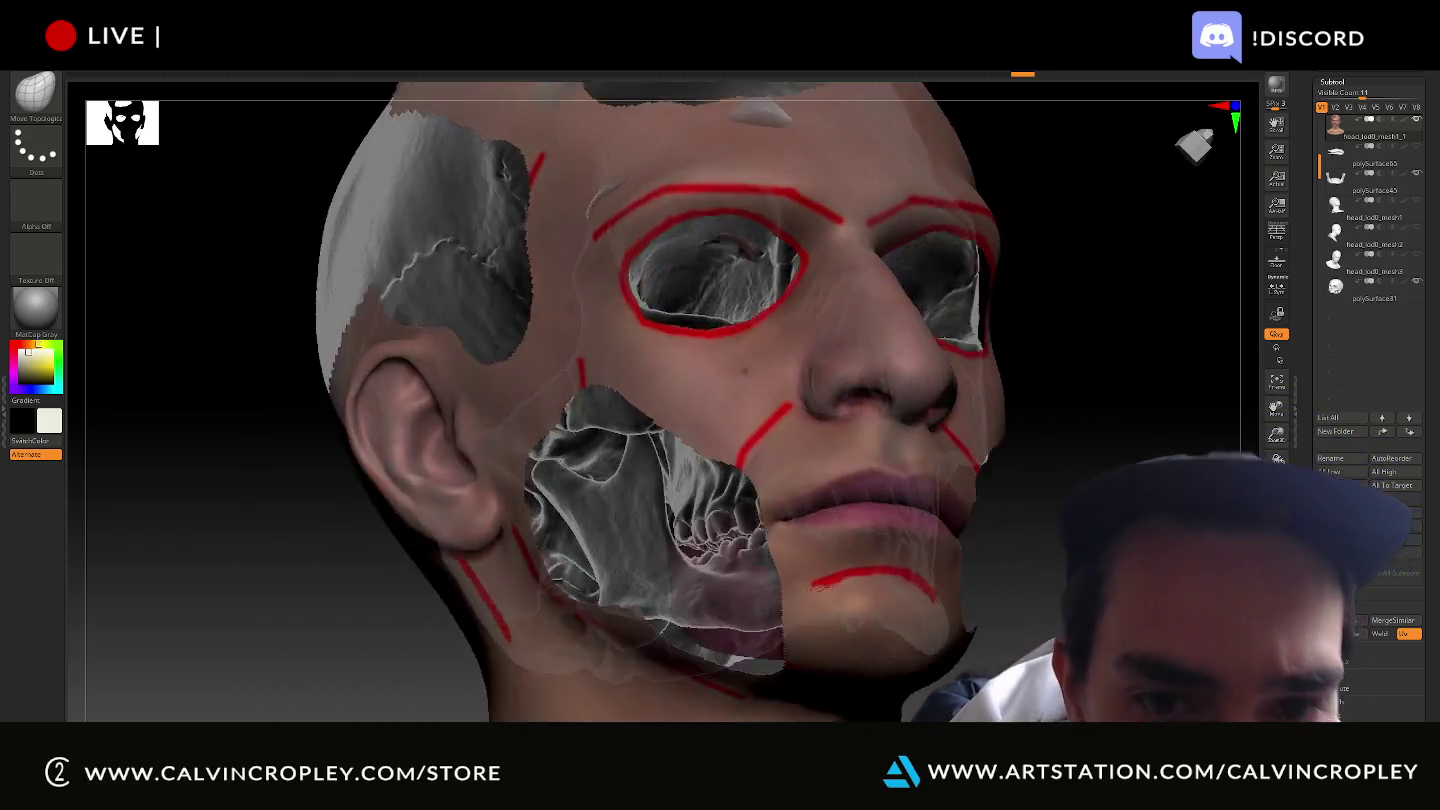
right_drag(900, 400, 795, 388)
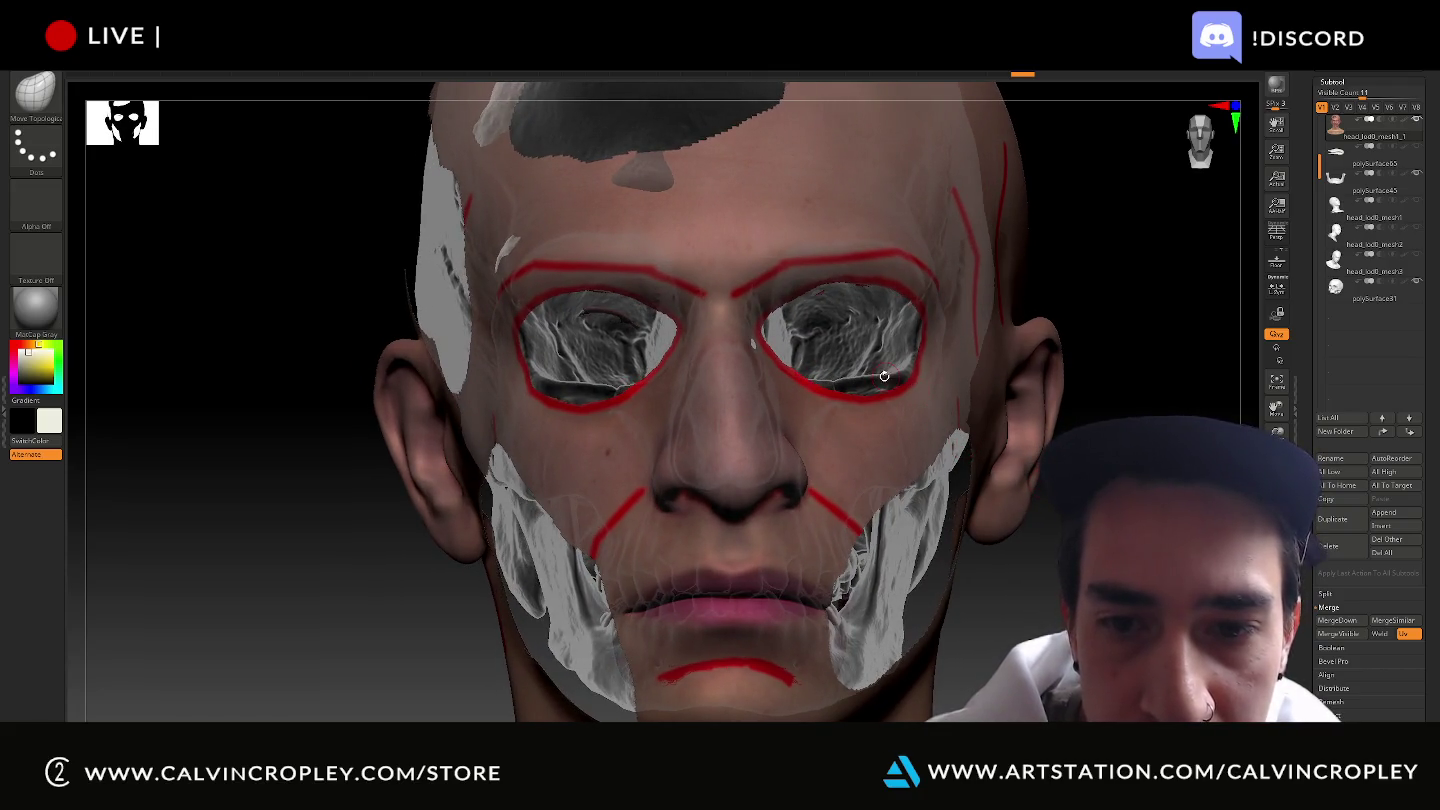
alt+click(884, 375)
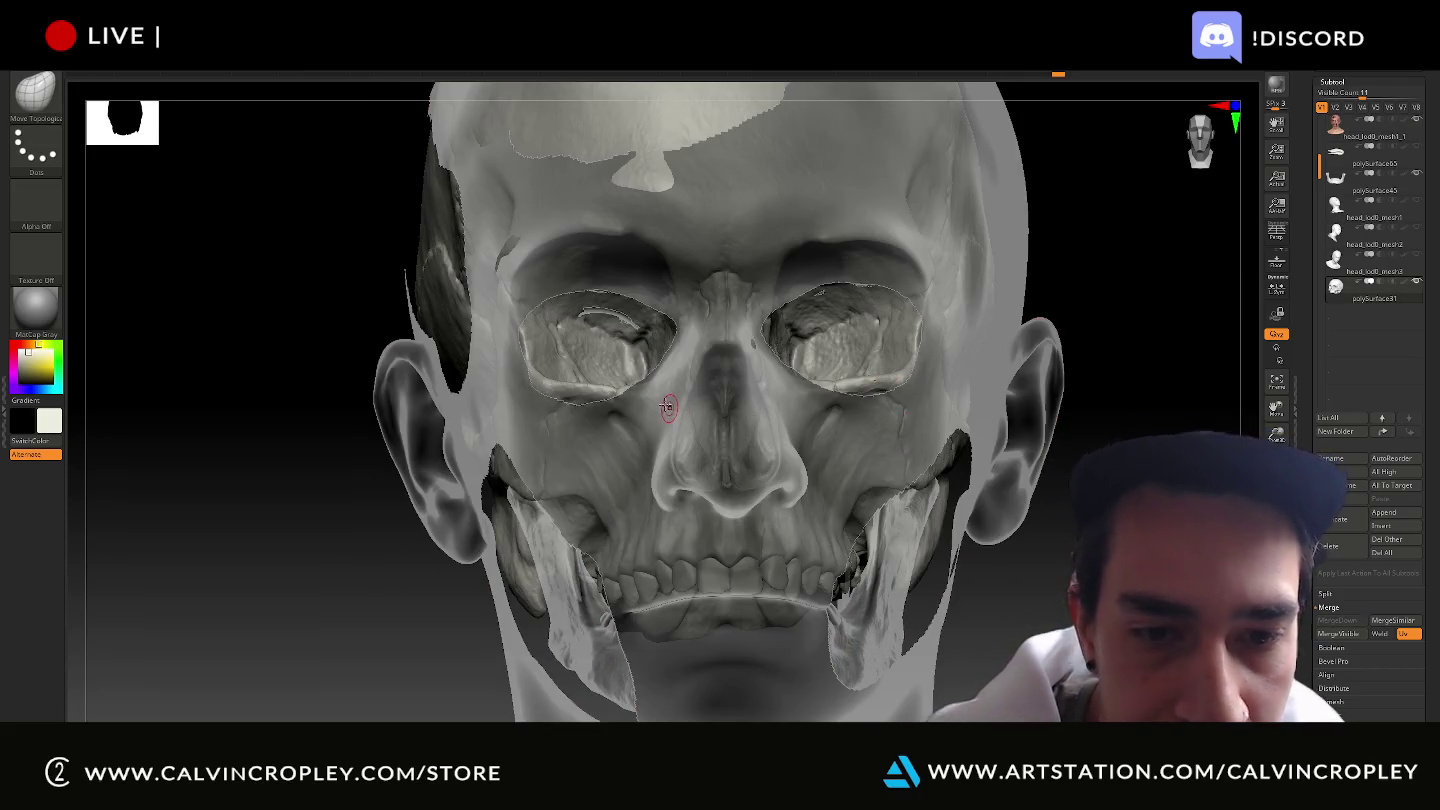
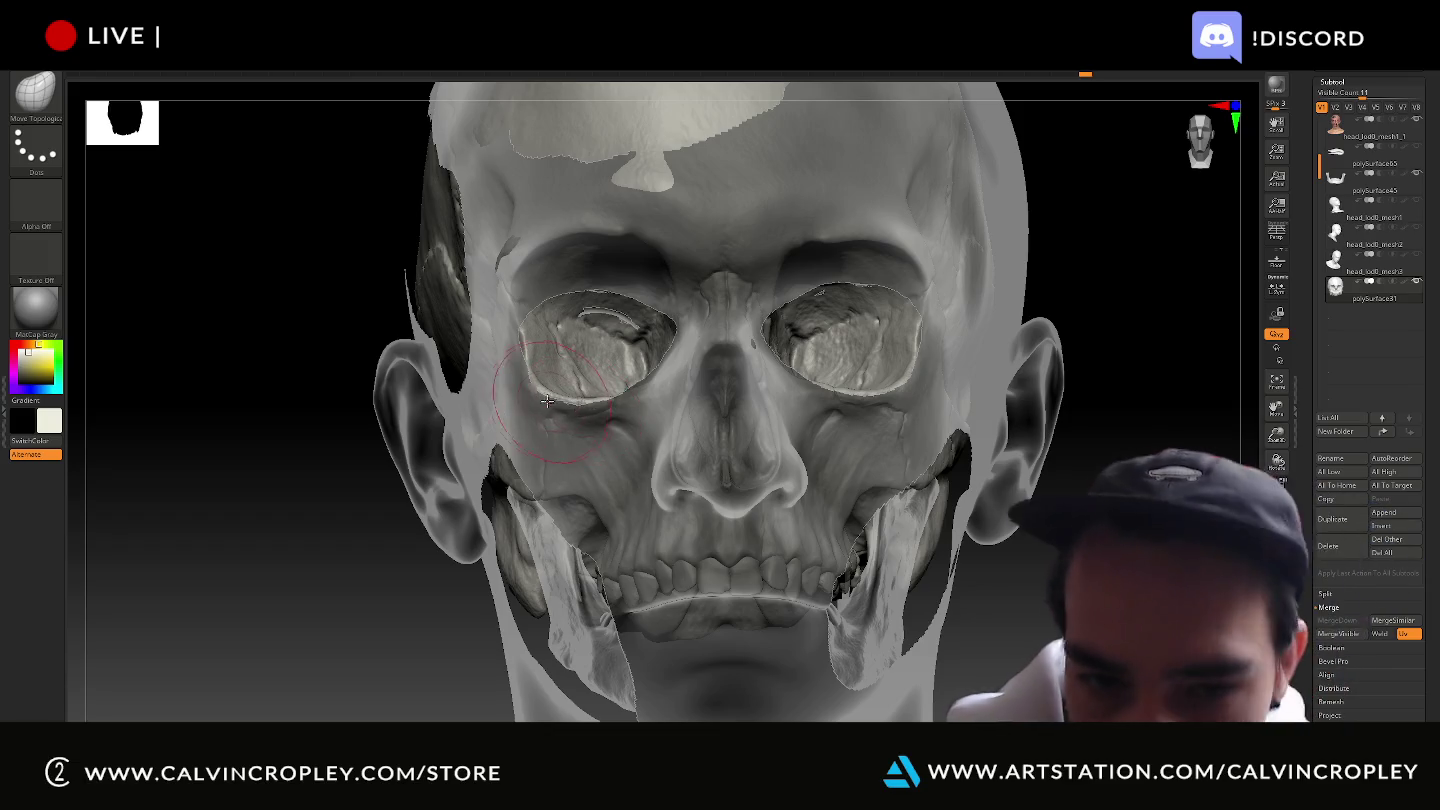
Orbit to a frontal angle and smooth the brow ridges above the right and left eye sockets.
drag(257, 405, 365, 430)
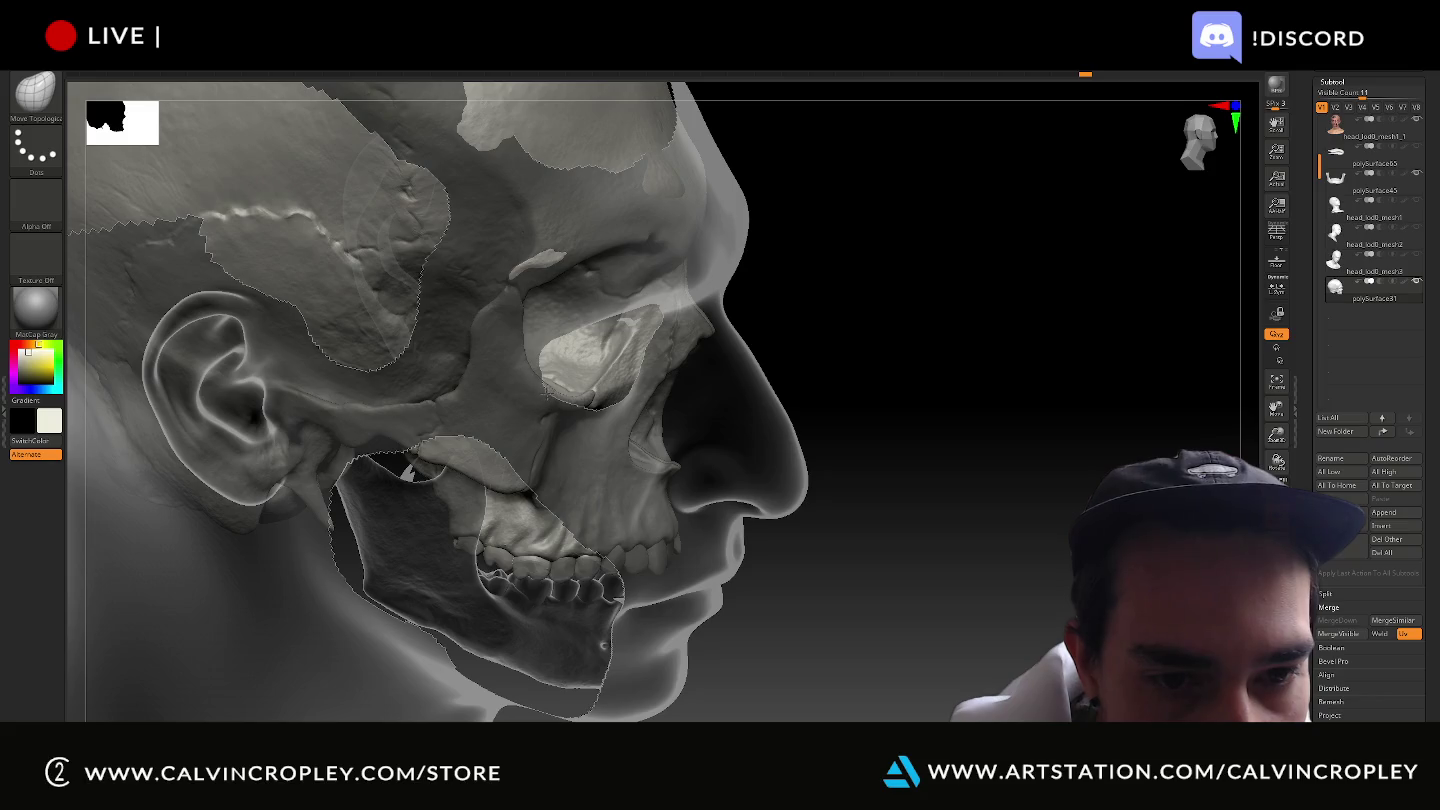
mouse_move(884, 389)
mouse_down()
mouse_move(894, 380)
mouse_move(838, 361)
mouse_up()
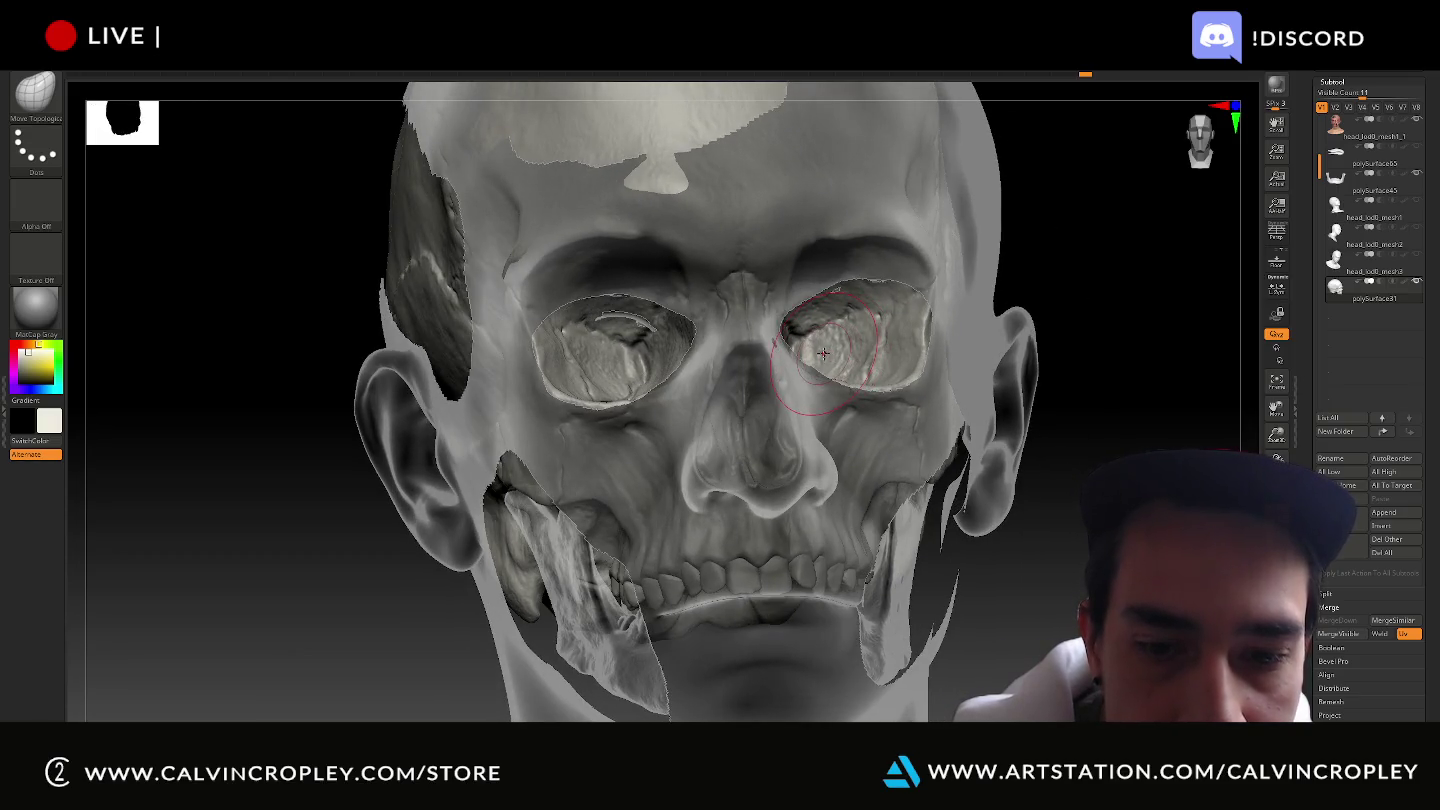
mouse_move(1157, 354)
mouse_down()
mouse_move(1078, 310)
mouse_move(1086, 418)
mouse_up()
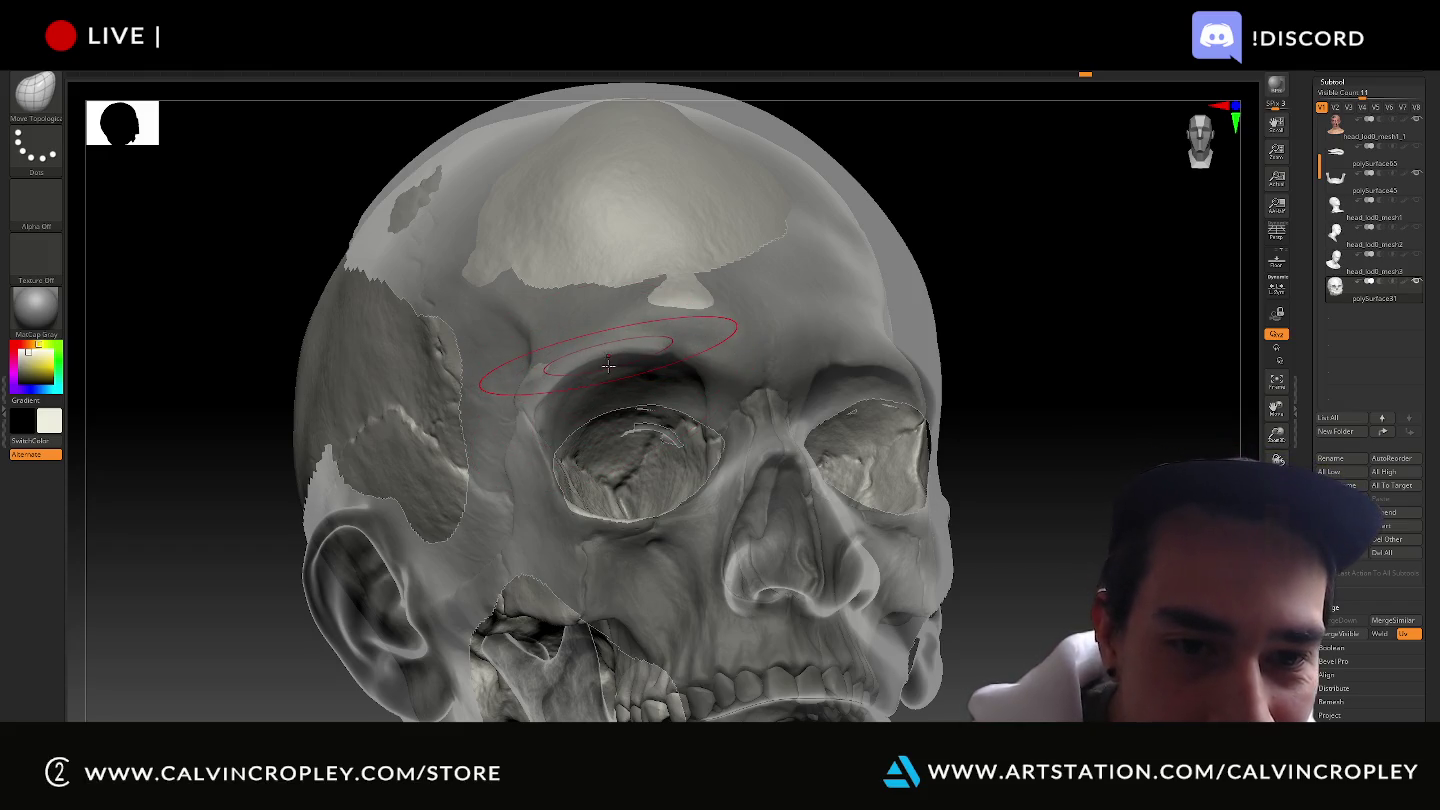
mouse_move(1090, 340)
mouse_down()
mouse_move(1131, 334)
mouse_move(1100, 340)
mouse_up()
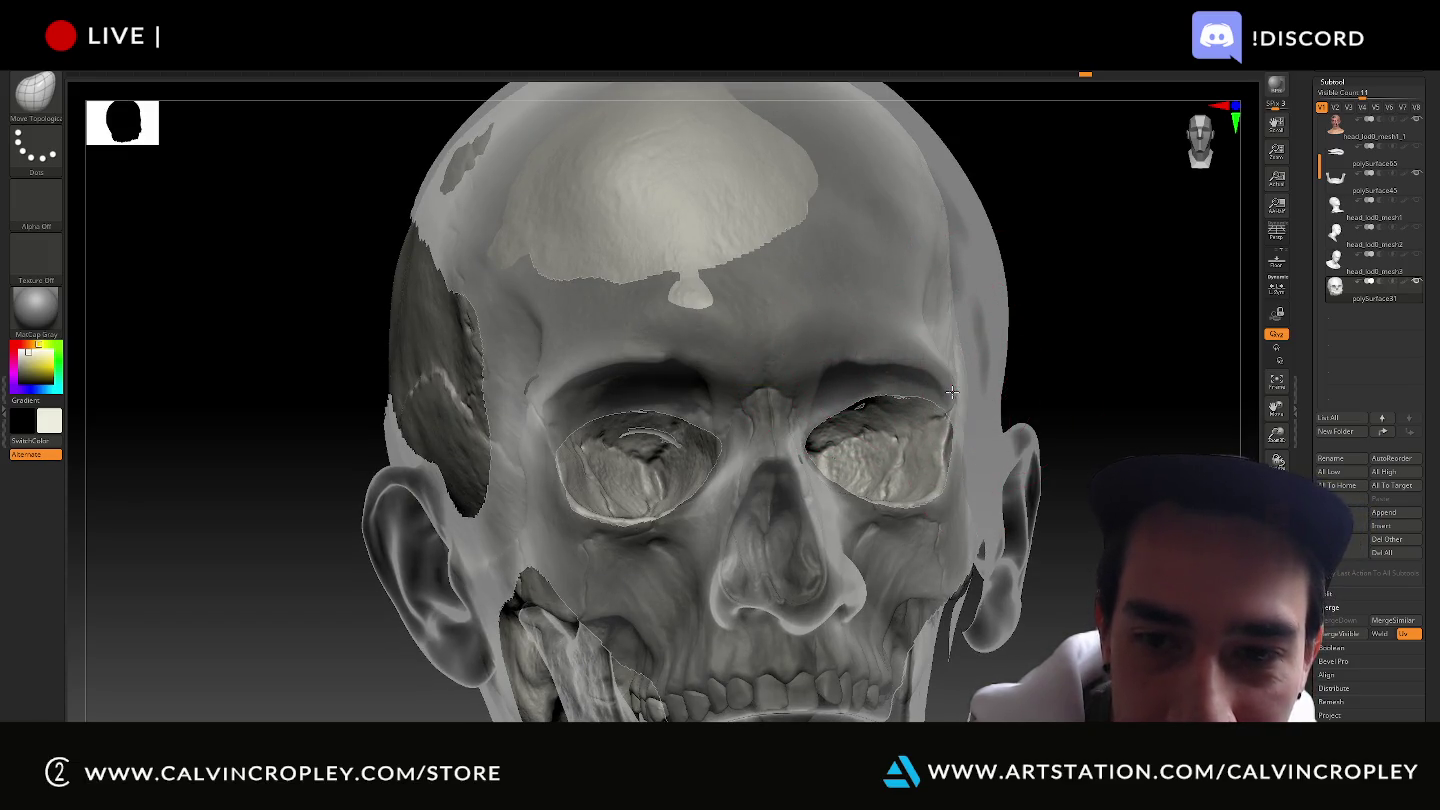
mouse_move(877, 372)
mouse_down()
mouse_move(888, 386)
mouse_move(828, 385)
mouse_move(859, 424)
mouse_up()
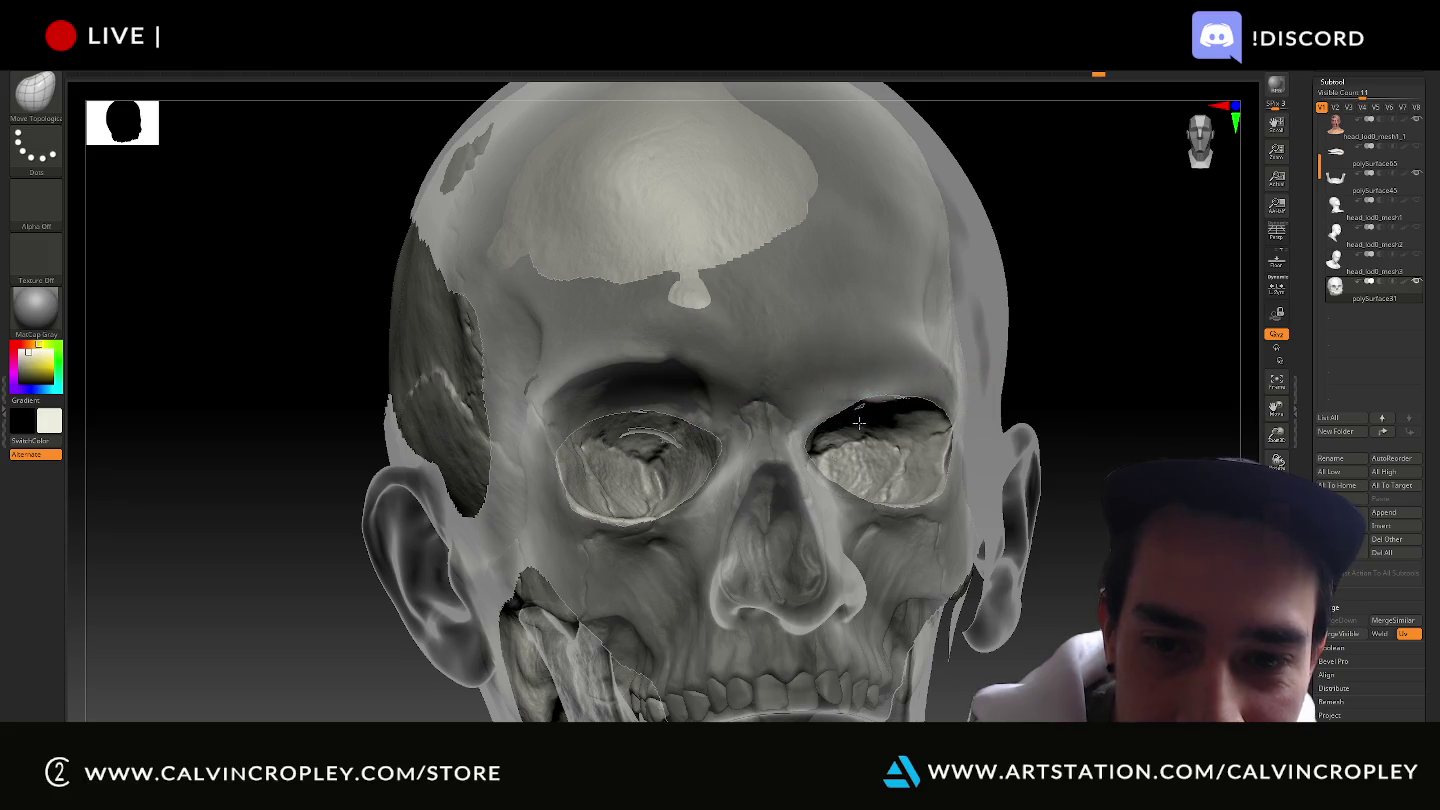
mouse_move(649, 365)
mouse_down()
mouse_move(641, 391)
mouse_move(698, 413)
mouse_up()
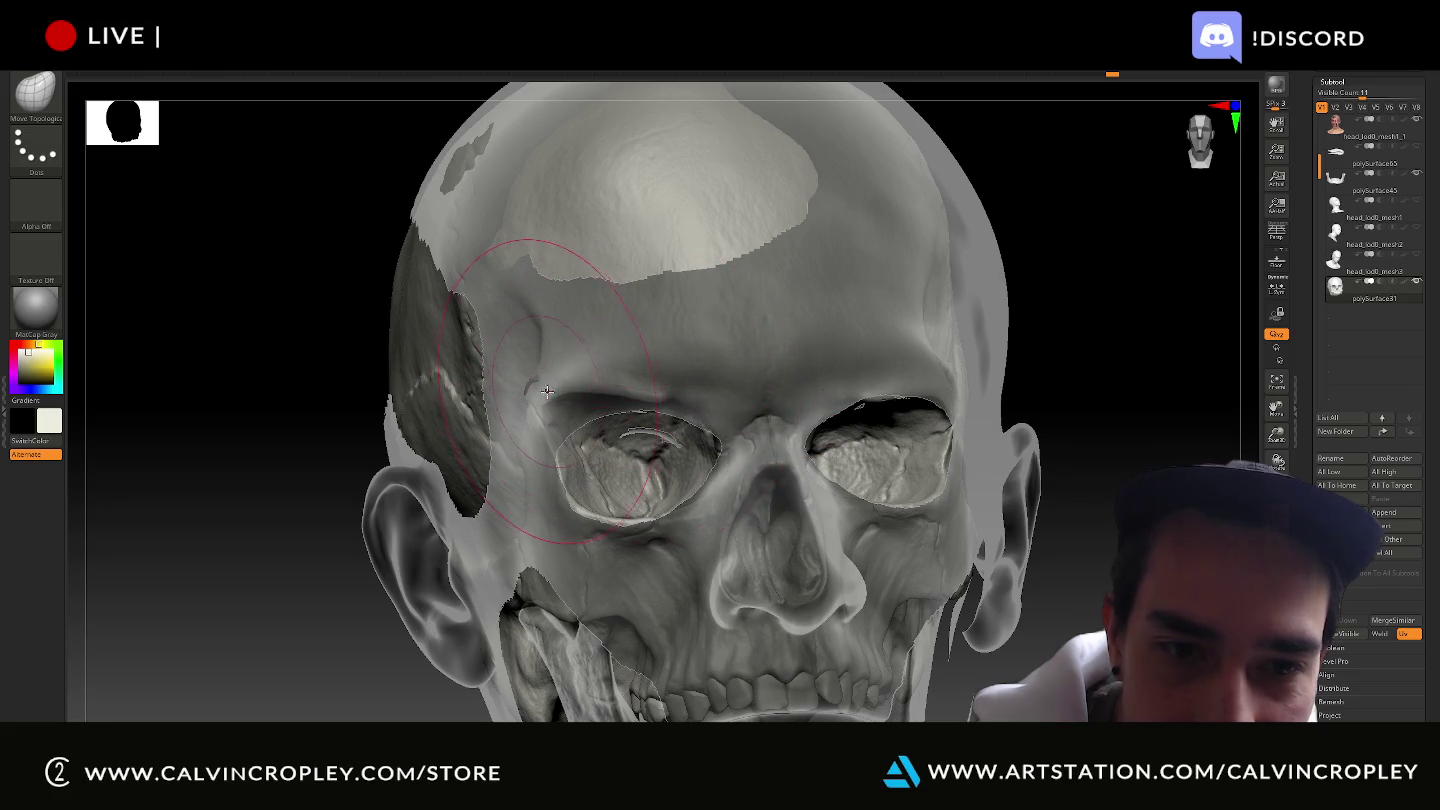
drag(550, 401, 571, 467)
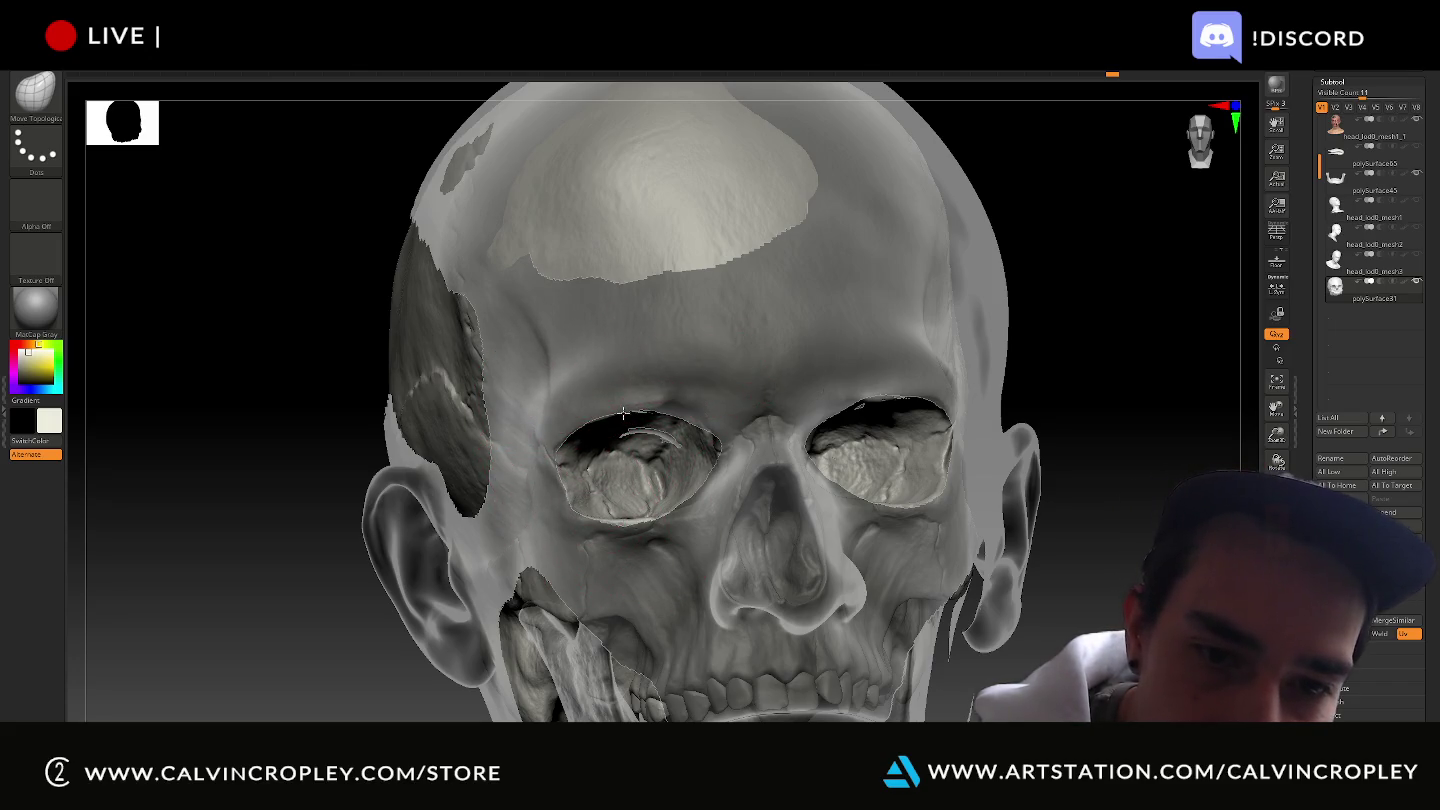
Orbit the head to inspect the face from three-quarter and side angles.
drag(1210, 378, 1150, 375)
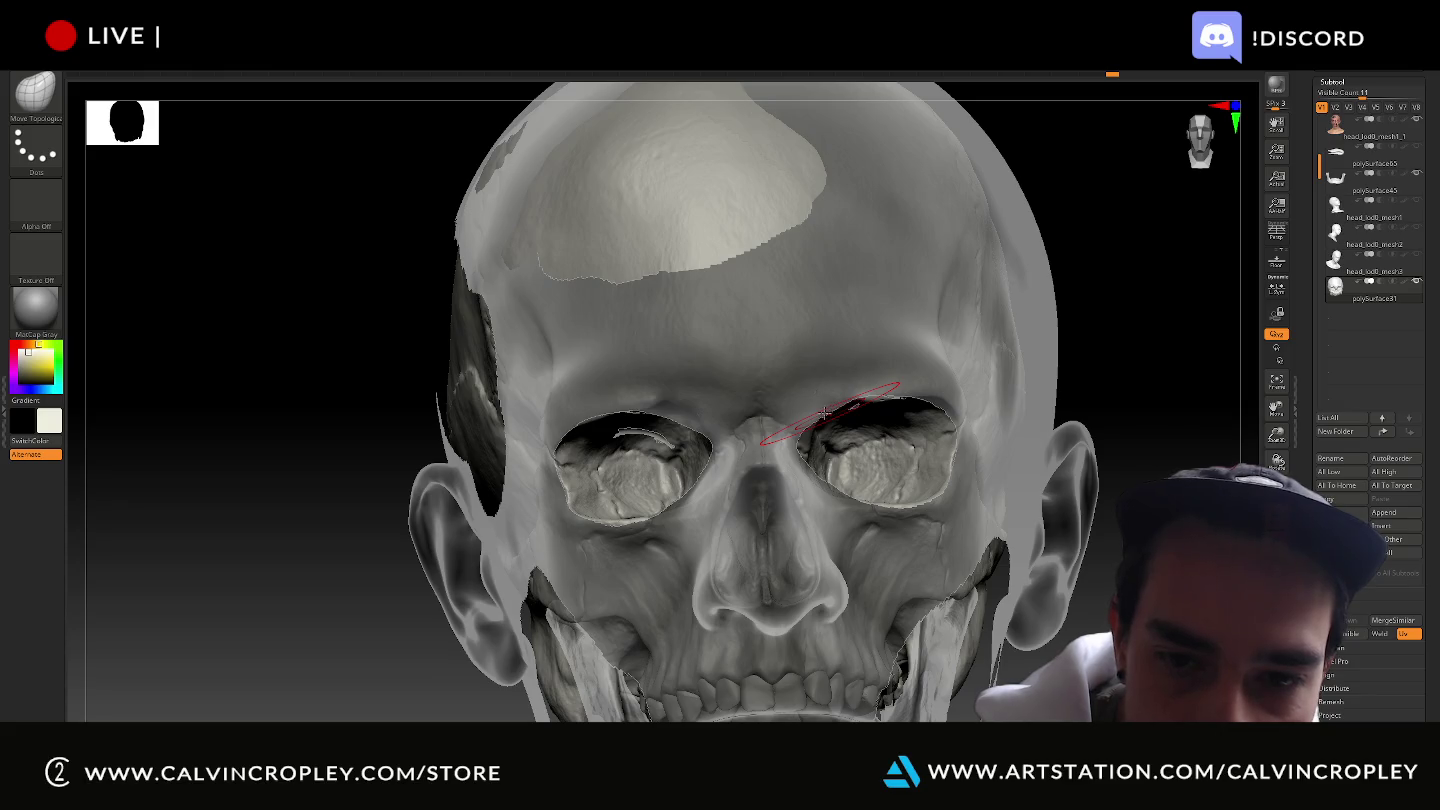
mouse_move(1131, 360)
mouse_down()
mouse_move(1188, 305)
mouse_move(1175, 240)
mouse_up()
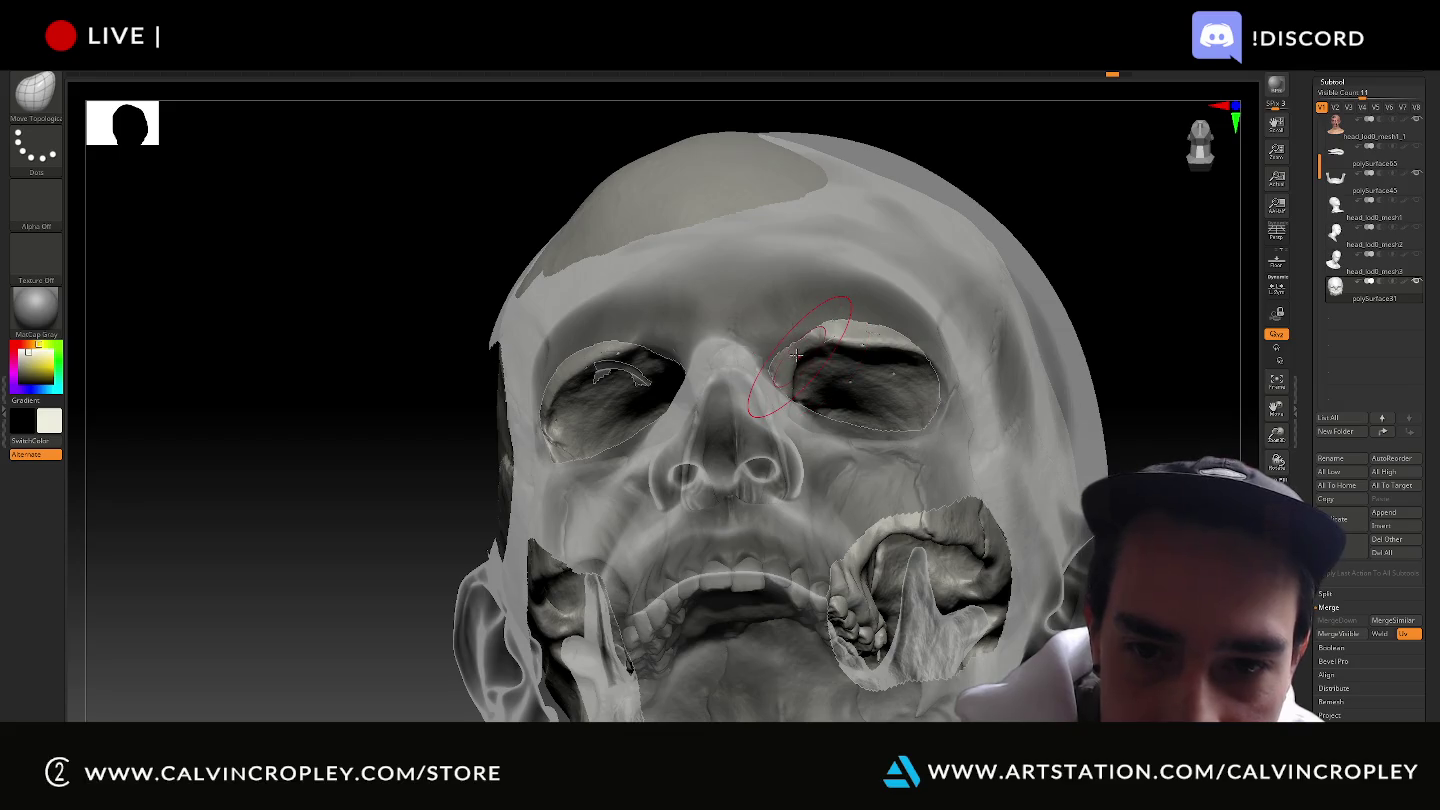
mouse_move(1171, 166)
mouse_down()
mouse_move(1165, 235)
mouse_move(1128, 287)
mouse_up()
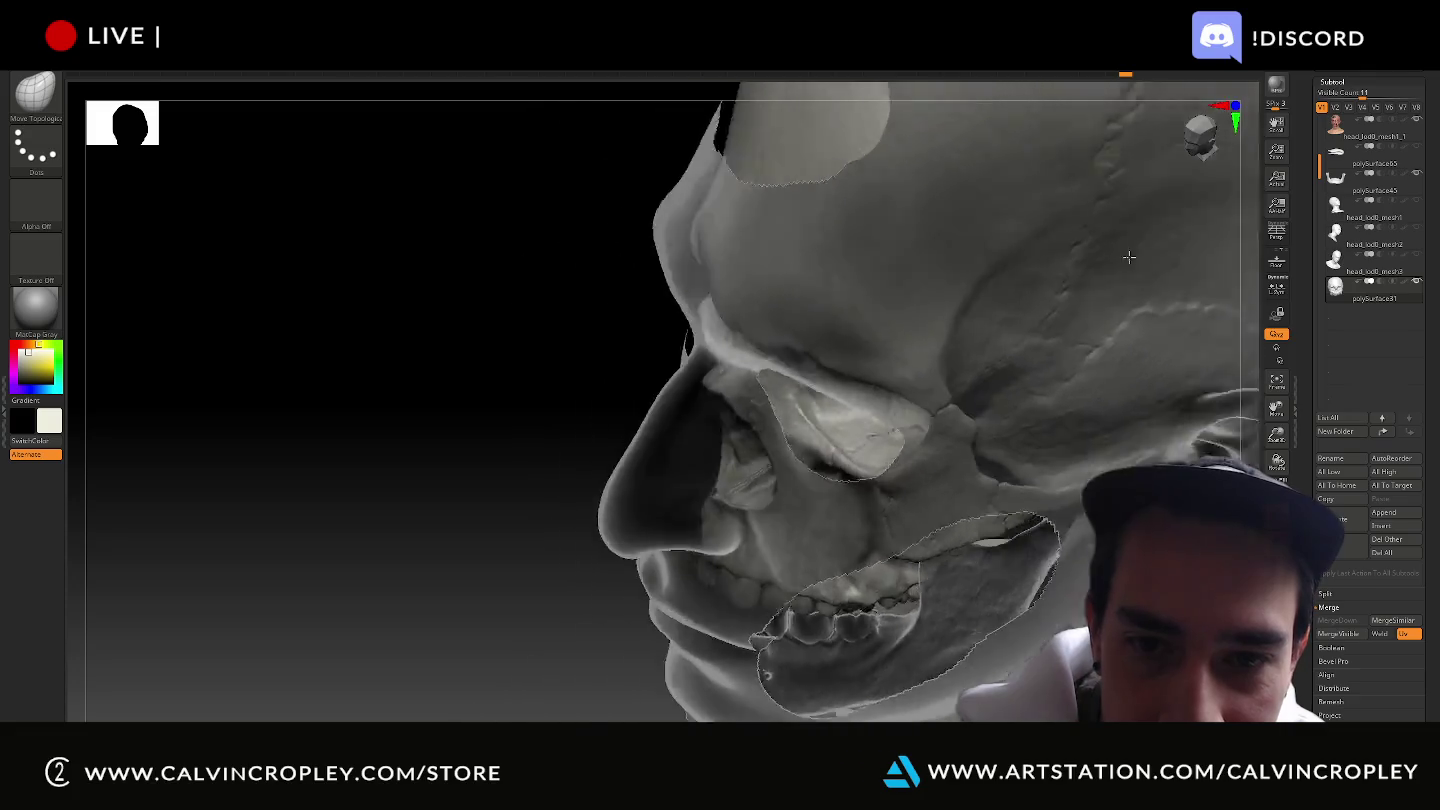
drag(1172, 331, 836, 346)
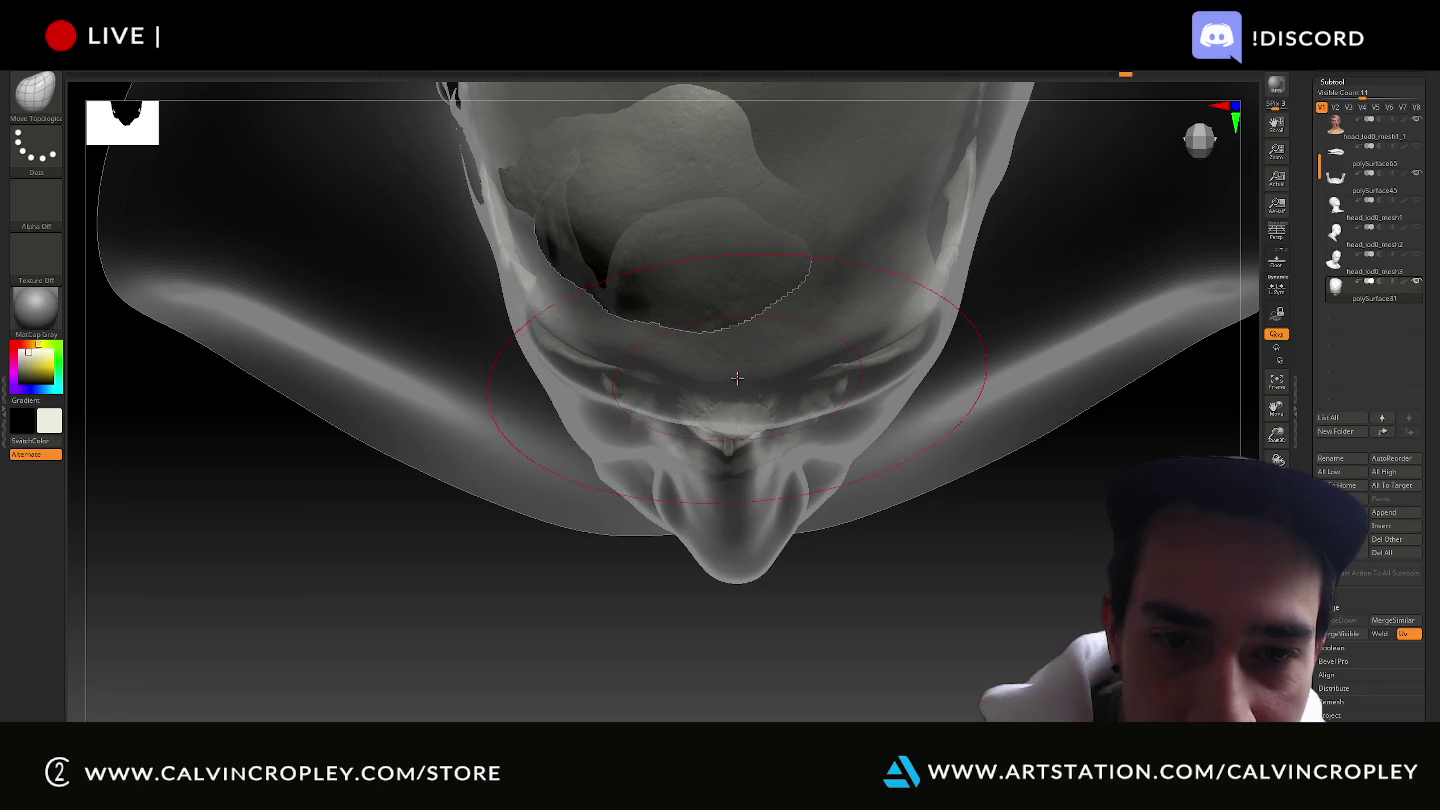
Touch up the surface seen from below and lasso-mark a strip across the brow area.
drag(621, 378, 618, 382)
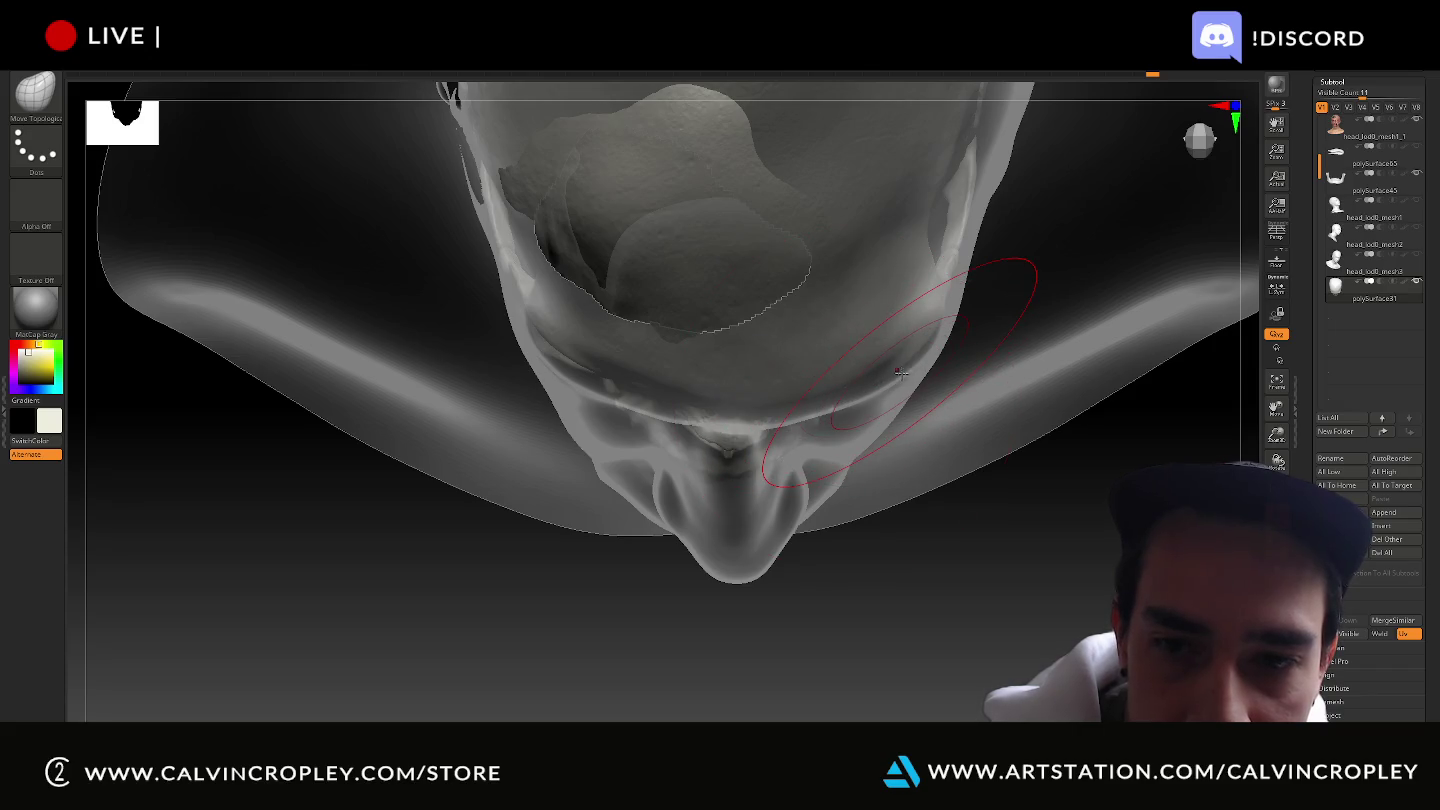
mouse_move(690, 450)
ctrl+shift+mouse_down()
mouse_move(556, 351)
mouse_move(644, 393)
ctrl+shift+mouse_up()
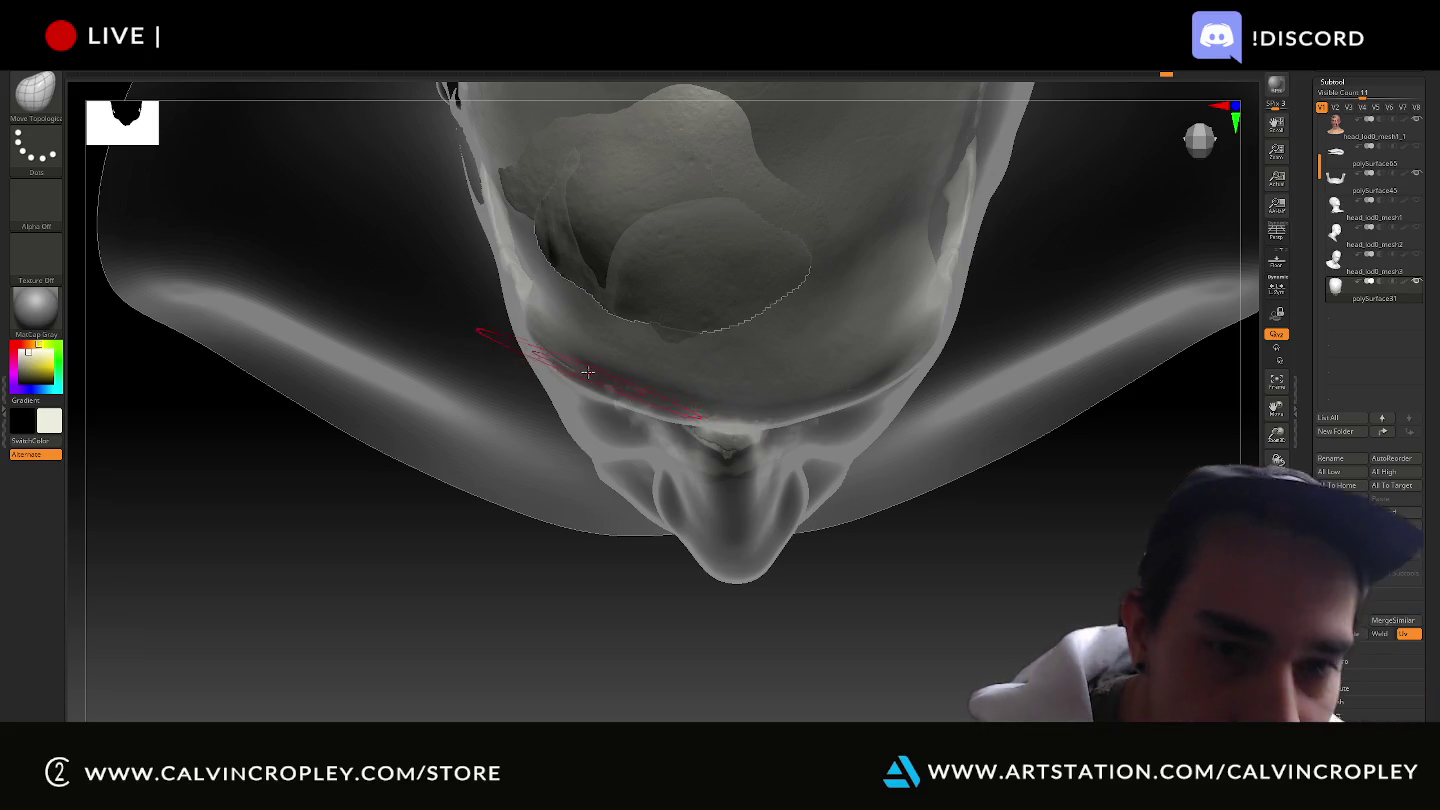
drag(482, 611, 609, 531)
ctrl+shift+drag(548, 342, 717, 376)
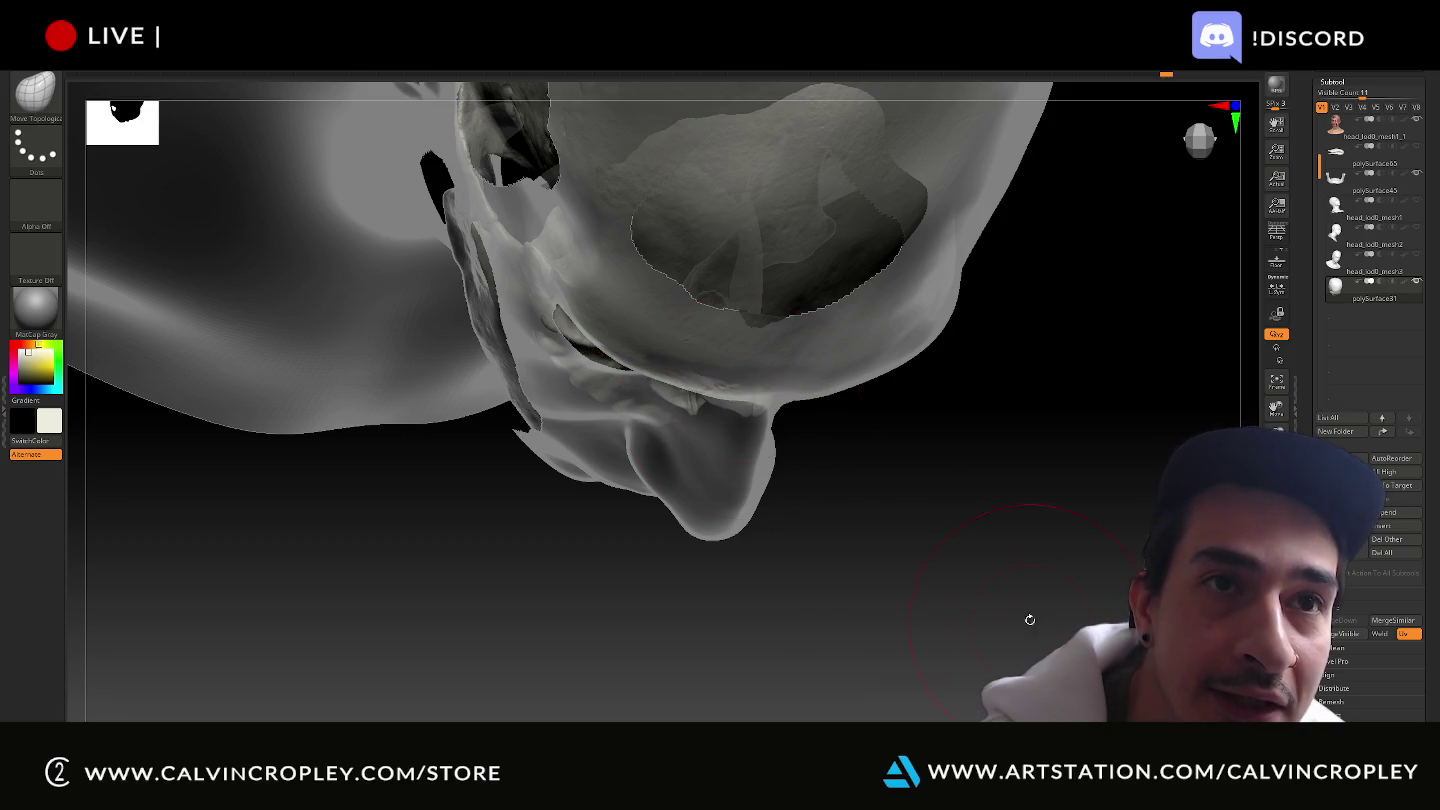
mouse_move(1012, 587)
mouse_down()
mouse_move(998, 559)
mouse_move(1016, 431)
mouse_move(1061, 469)
mouse_move(1075, 526)
mouse_move(1040, 470)
mouse_up()
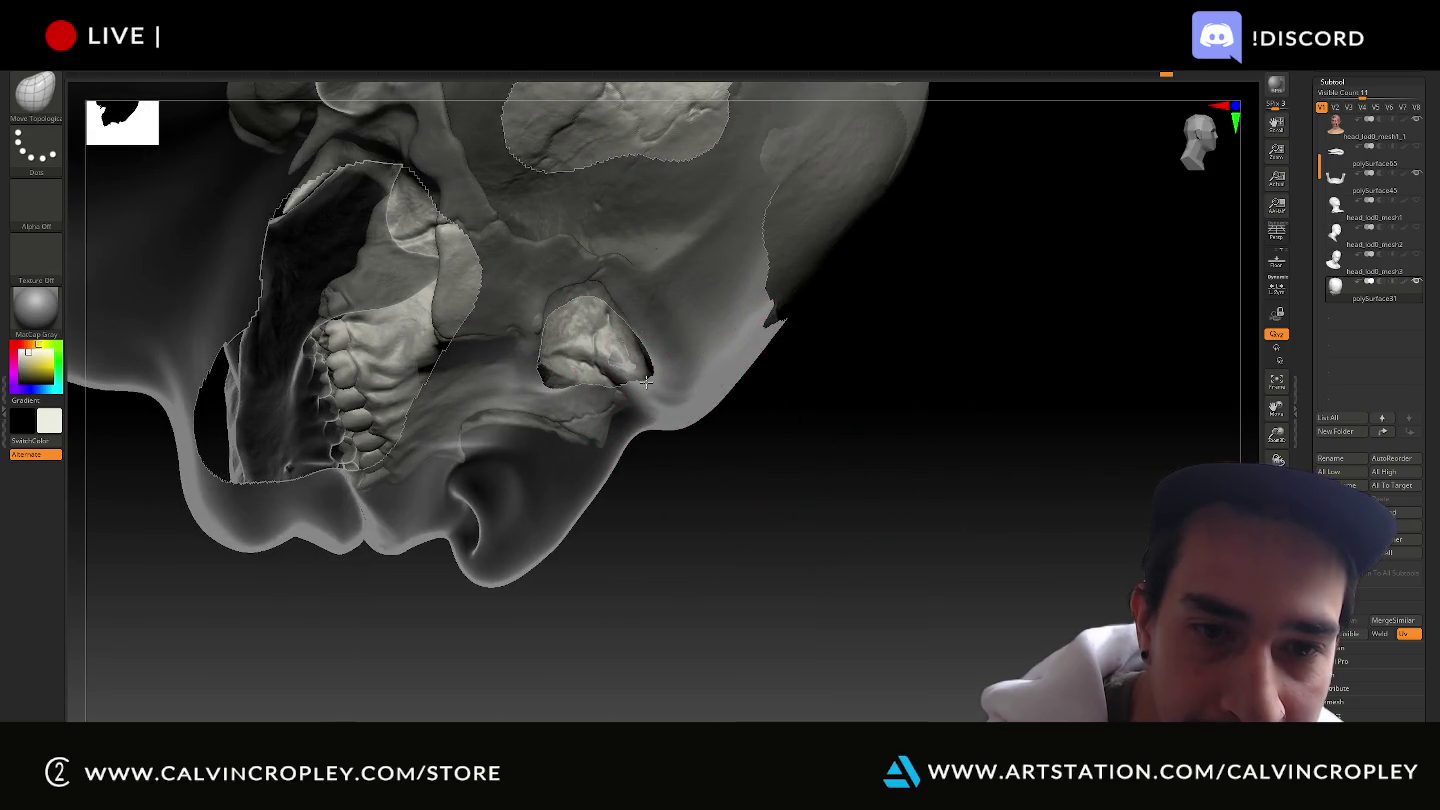
mouse_move(816, 572)
mouse_down()
mouse_move(797, 524)
mouse_move(654, 372)
mouse_up()
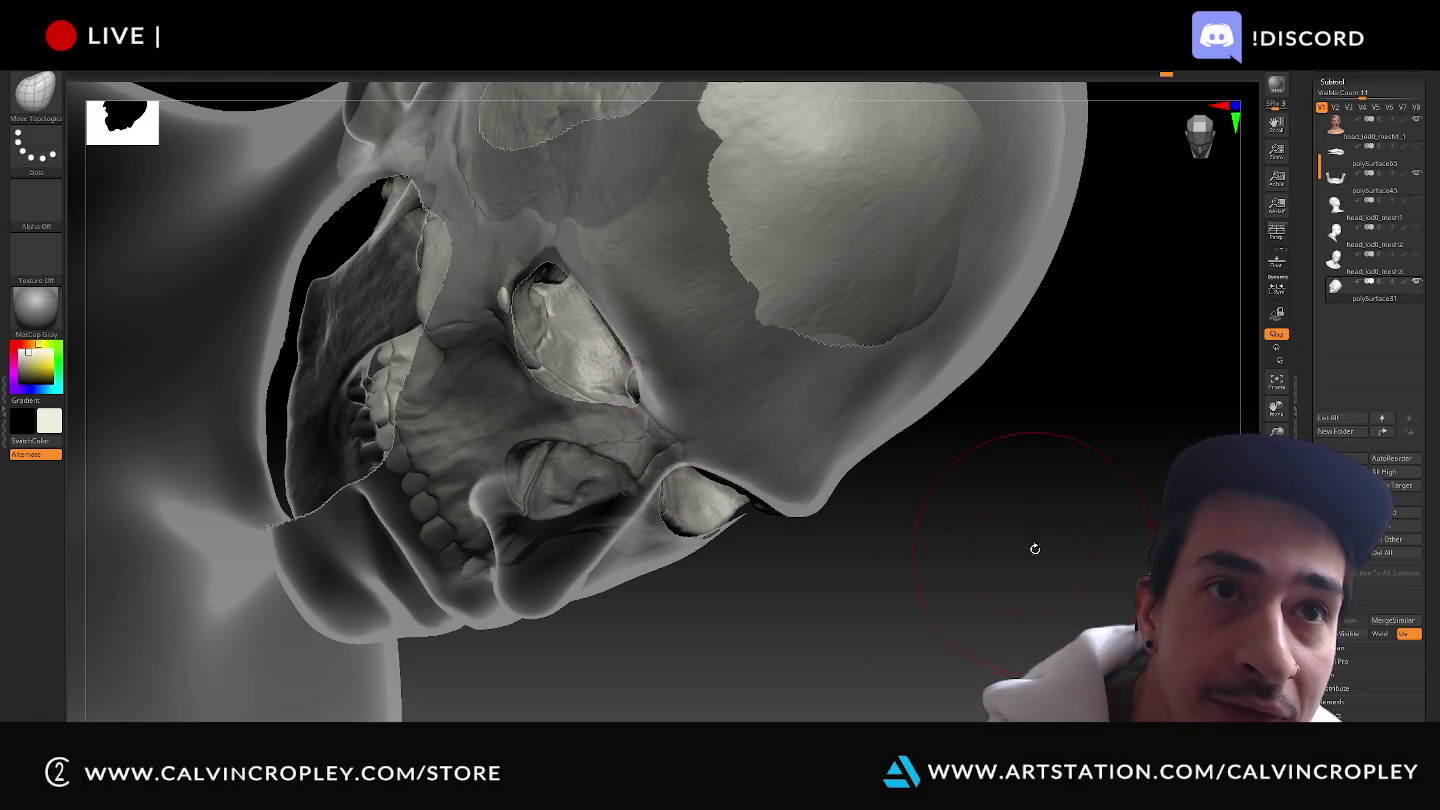
mouse_move(1026, 538)
mouse_down()
mouse_move(970, 433)
mouse_move(930, 415)
mouse_up()
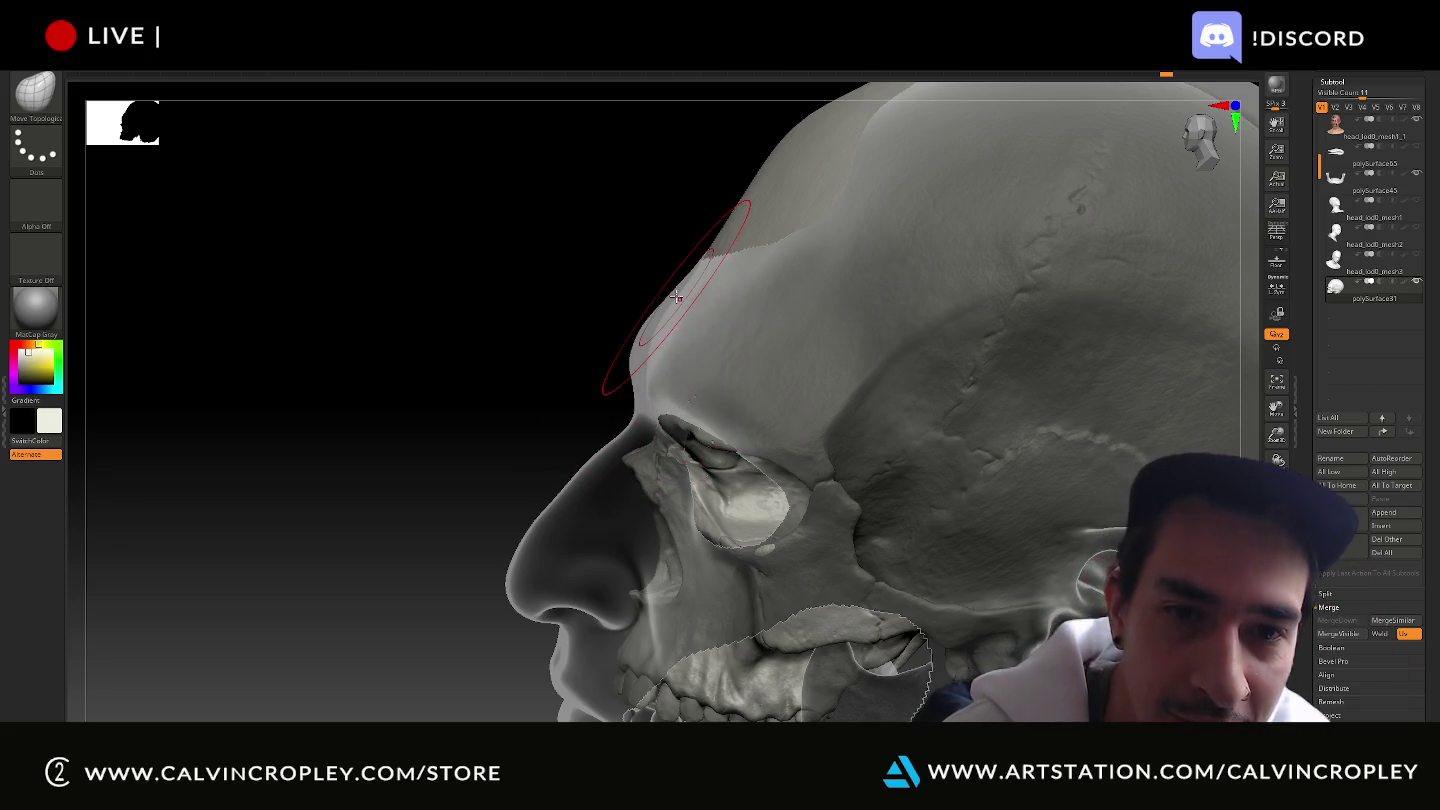
mouse_move(604, 229)
mouse_down()
mouse_move(595, 264)
mouse_move(710, 288)
mouse_up()
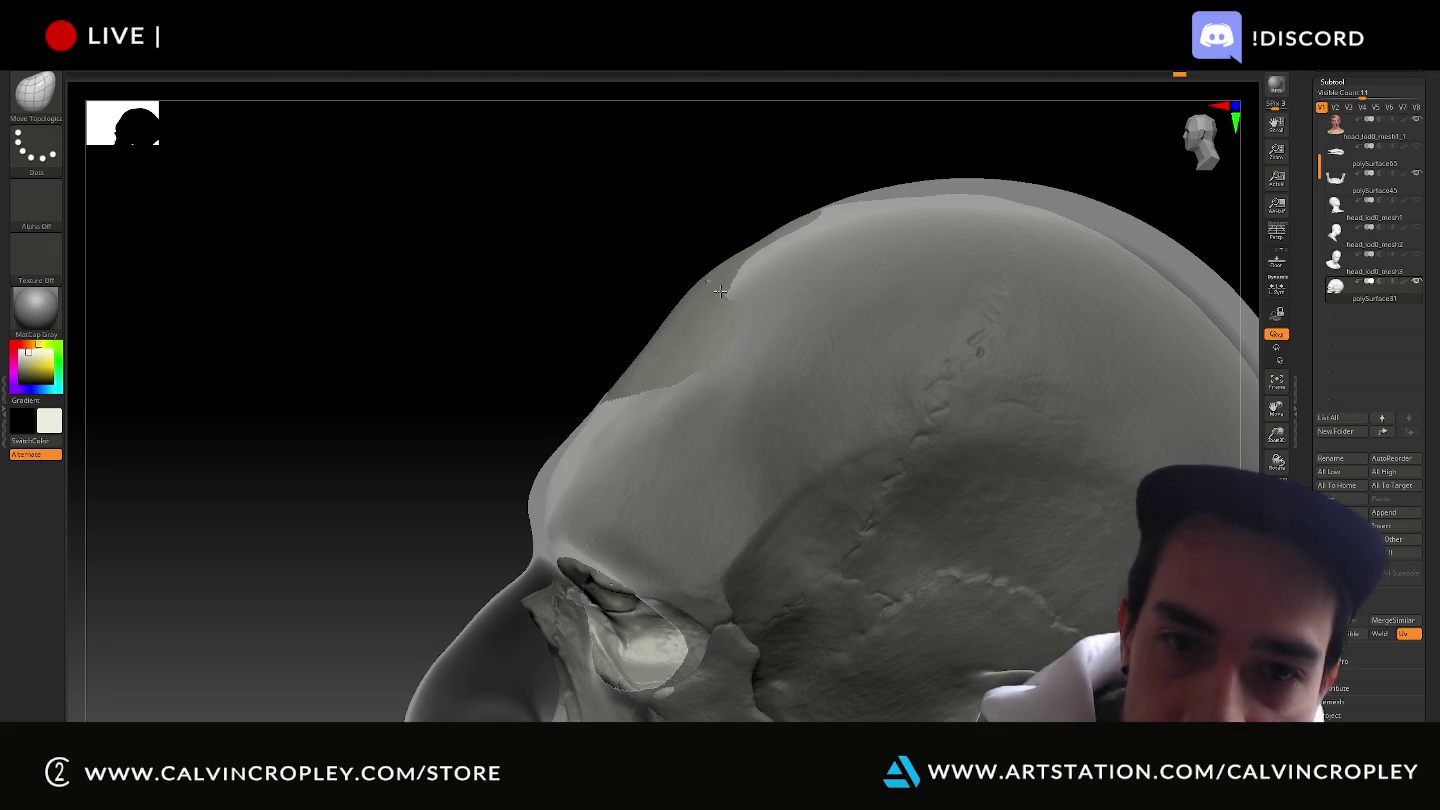
mouse_move(686, 273)
mouse_down()
mouse_move(708, 297)
mouse_move(675, 312)
mouse_move(700, 325)
mouse_up()
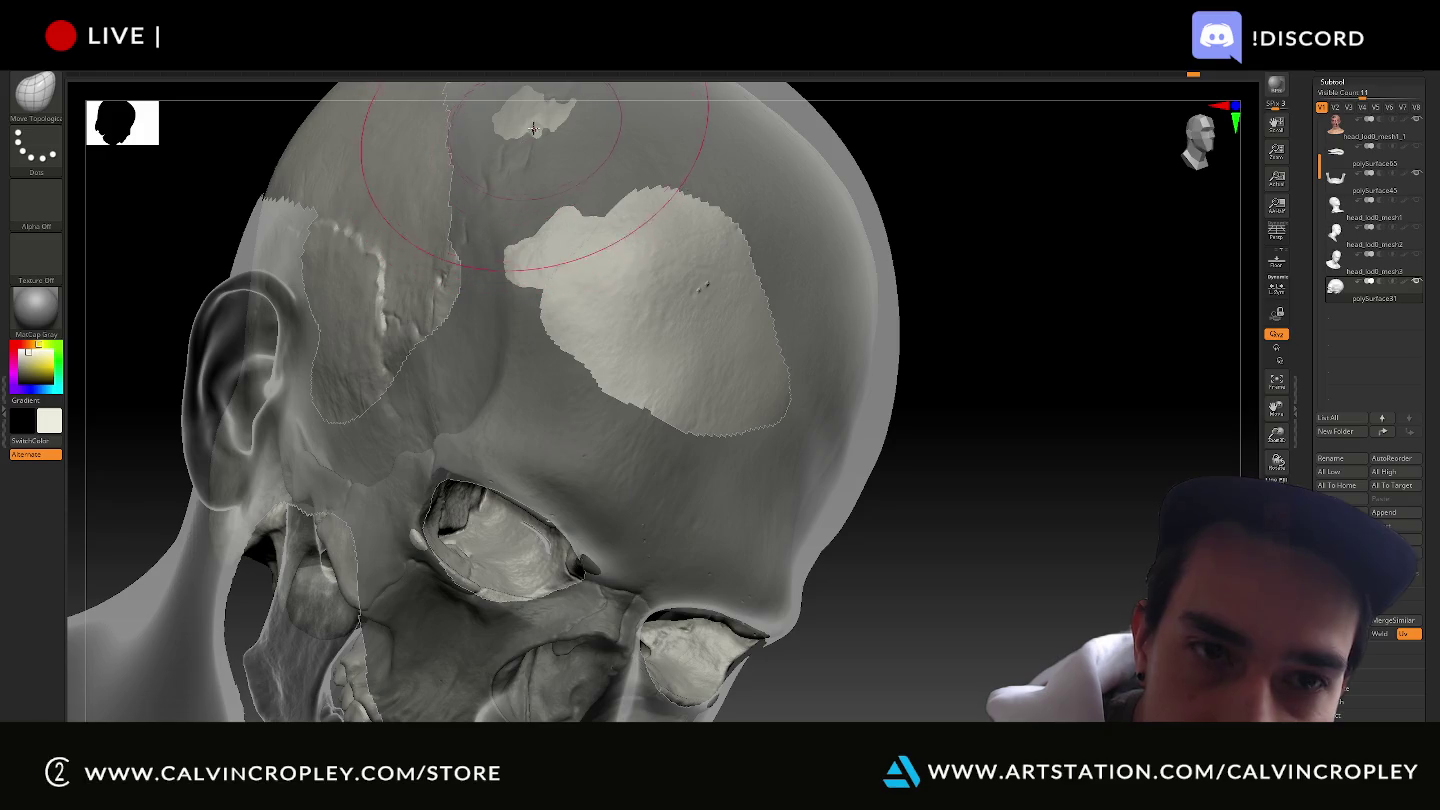
Shrink the brush, push back the patch atop the cranium, and frame a front view.
key(bracketleft)
key(bracketleft)
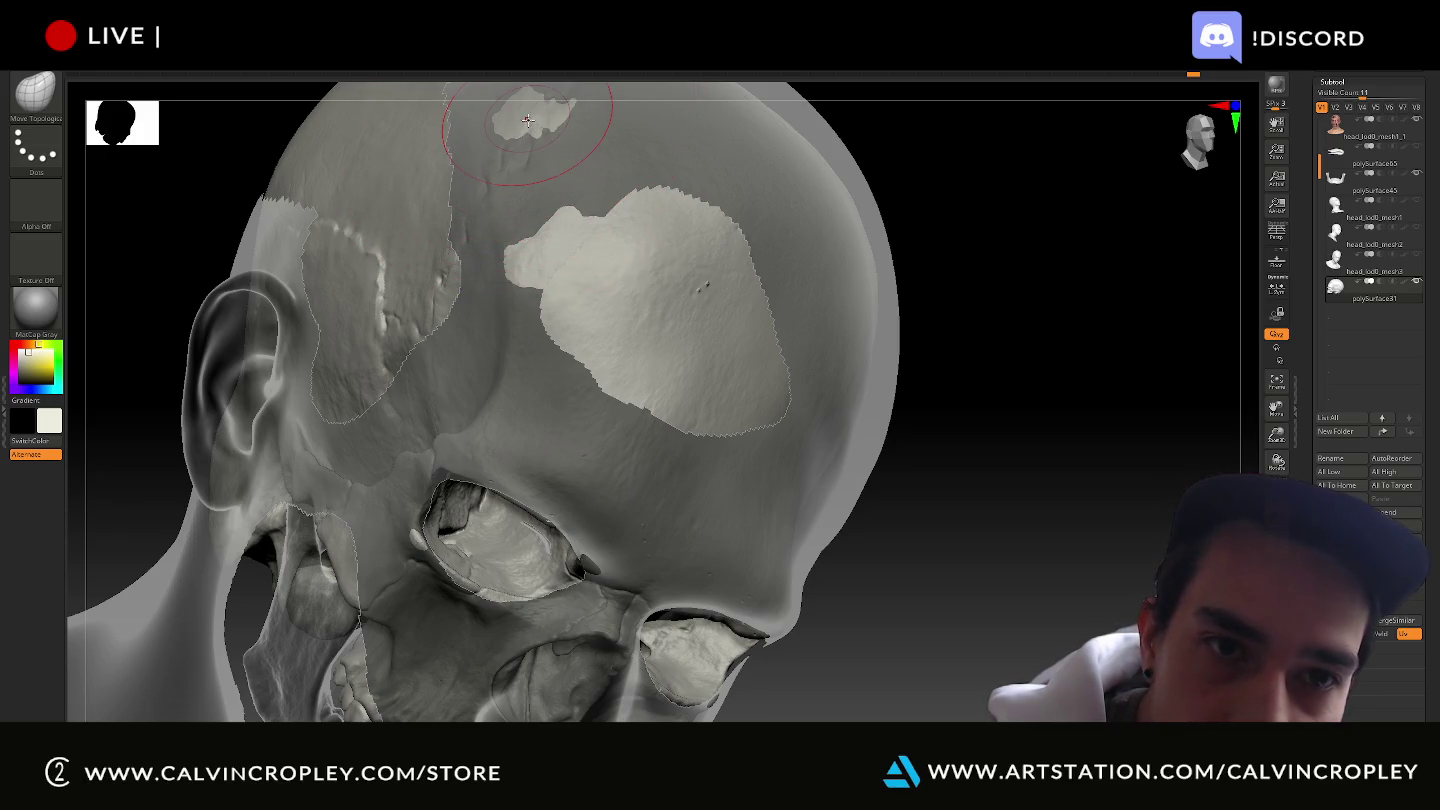
click(527, 120)
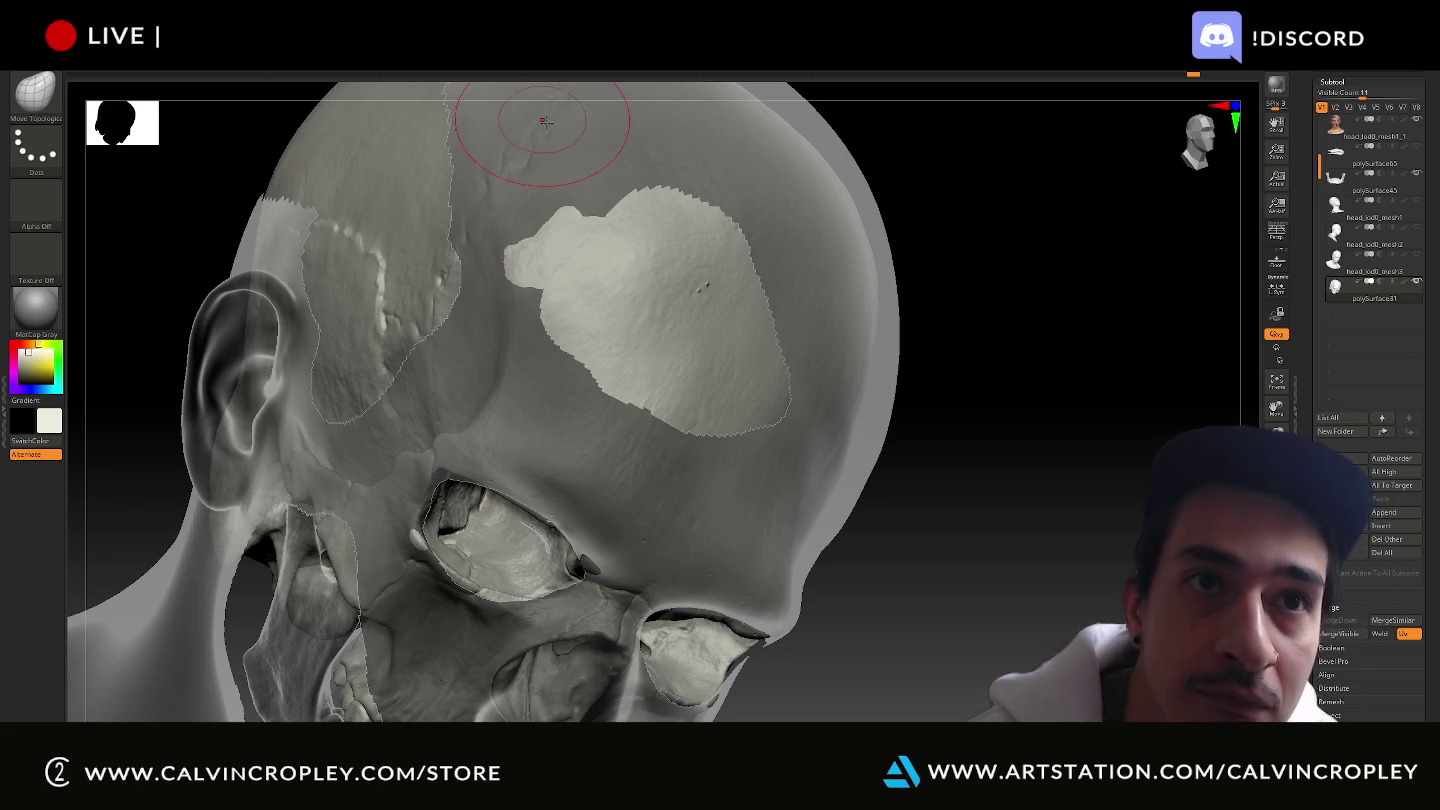
shift+drag(985, 300, 1118, 434)
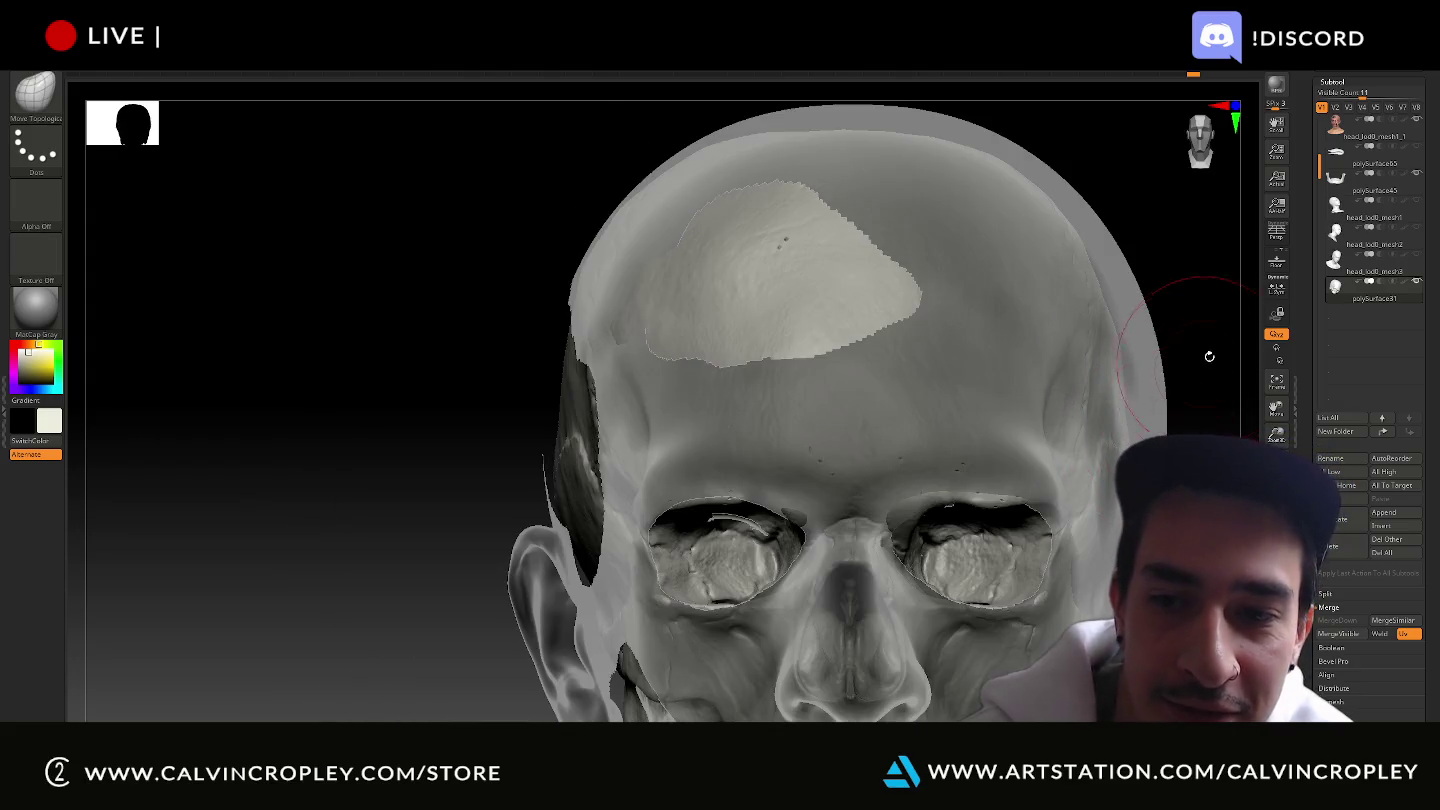
alt+drag(1214, 346, 1155, 282)
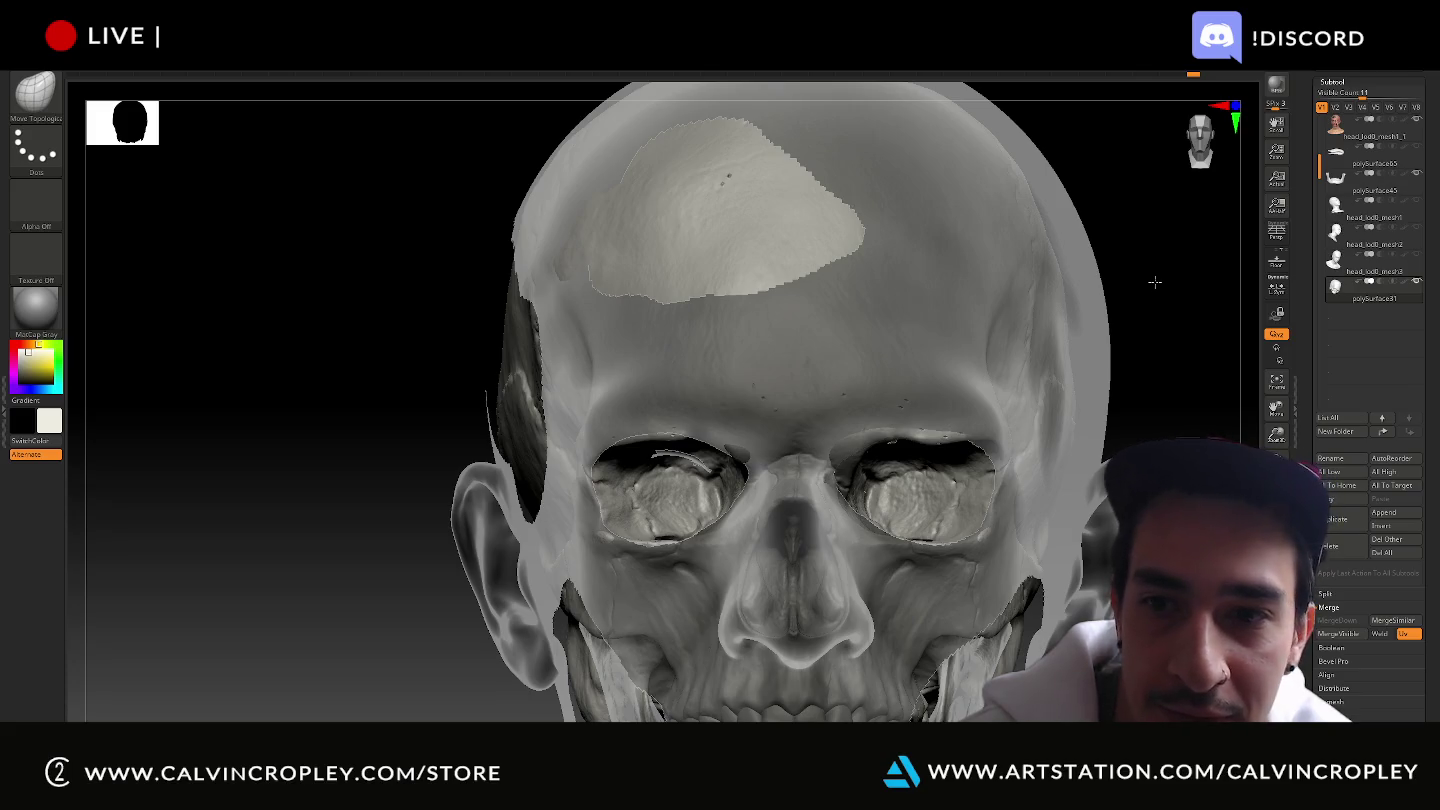
mouse_move(1155, 282)
alt+mouse_down()
mouse_move(1097, 337)
mouse_move(1086, 321)
mouse_move(948, 325)
mouse_move(884, 354)
mouse_move(1067, 324)
alt+mouse_up()
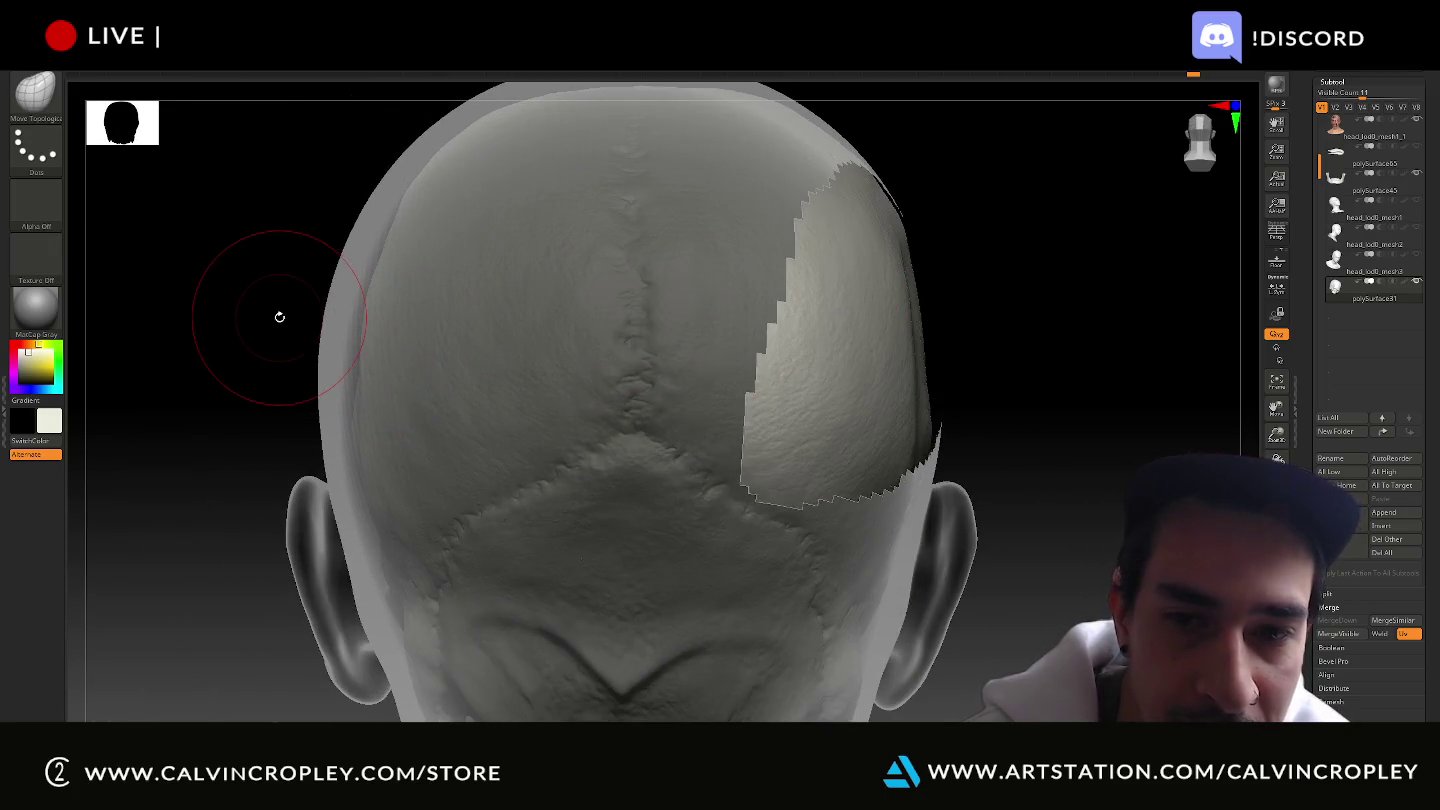
Orbit to check the back of the head, right side and ear, and the palate and teeth from below.
drag(260, 305, 259, 309)
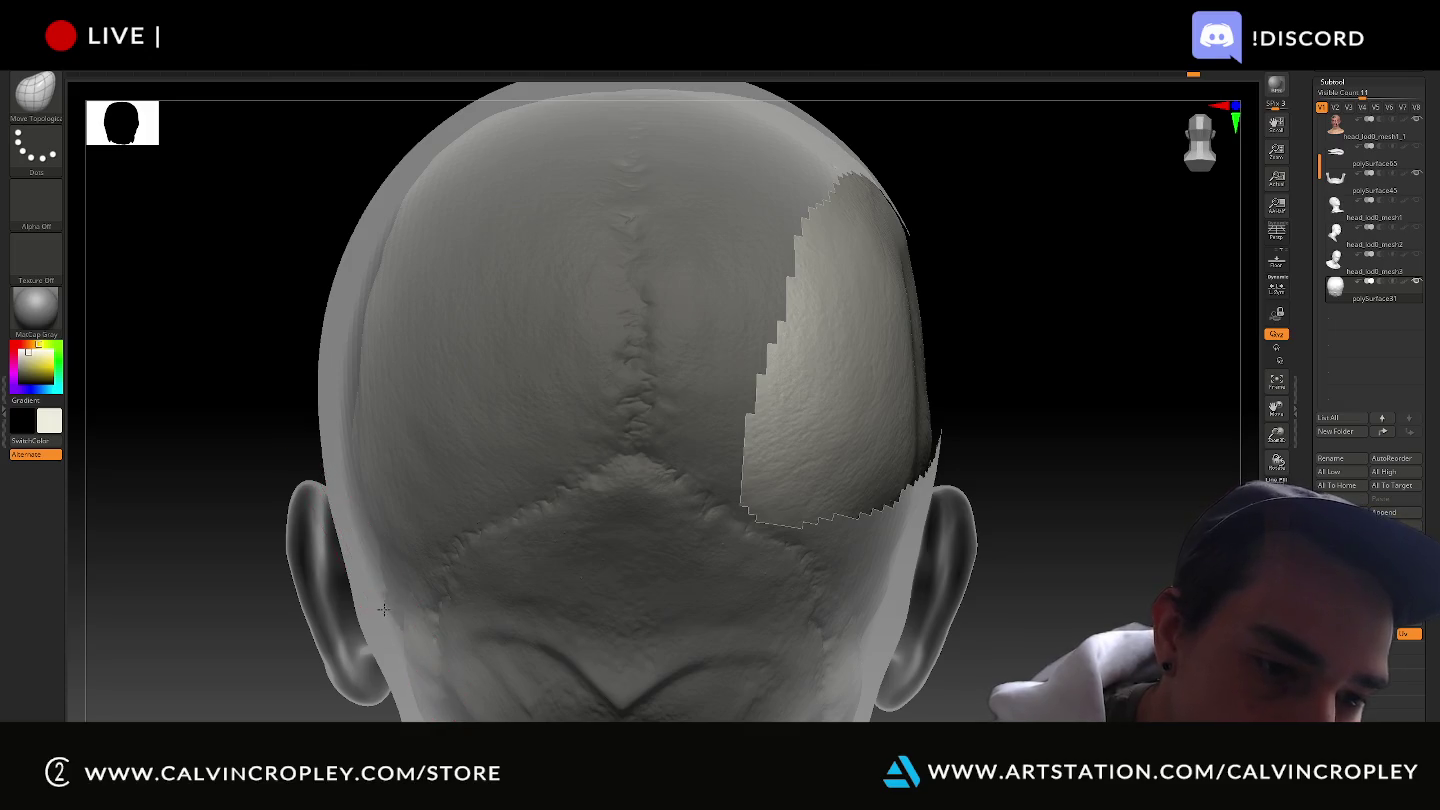
drag(206, 446, 324, 527)
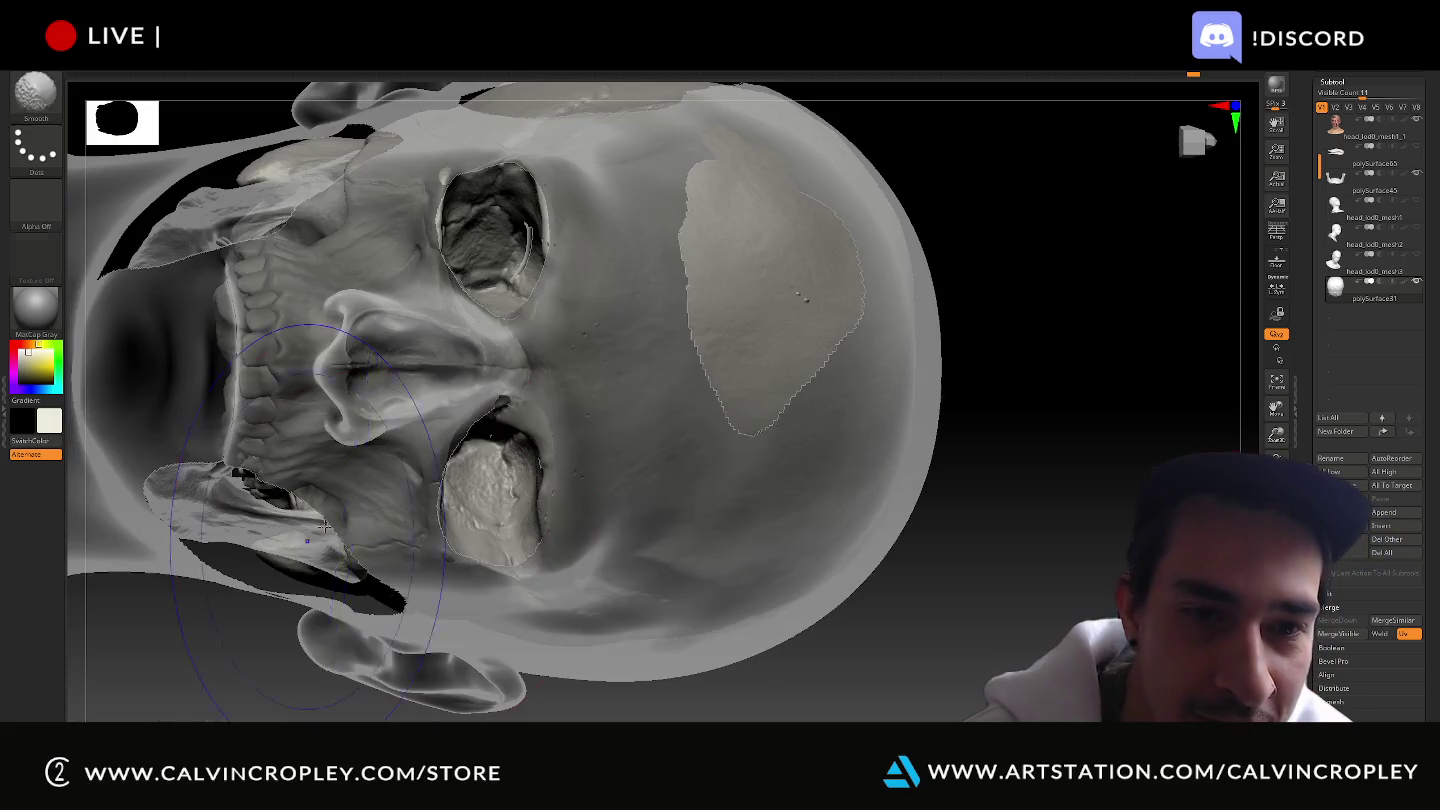
mouse_move(905, 430)
mouse_down()
mouse_move(962, 471)
mouse_move(1025, 363)
mouse_up()
mouse_move(810, 325)
mouse_down()
mouse_move(1097, 363)
mouse_move(1096, 440)
mouse_up()
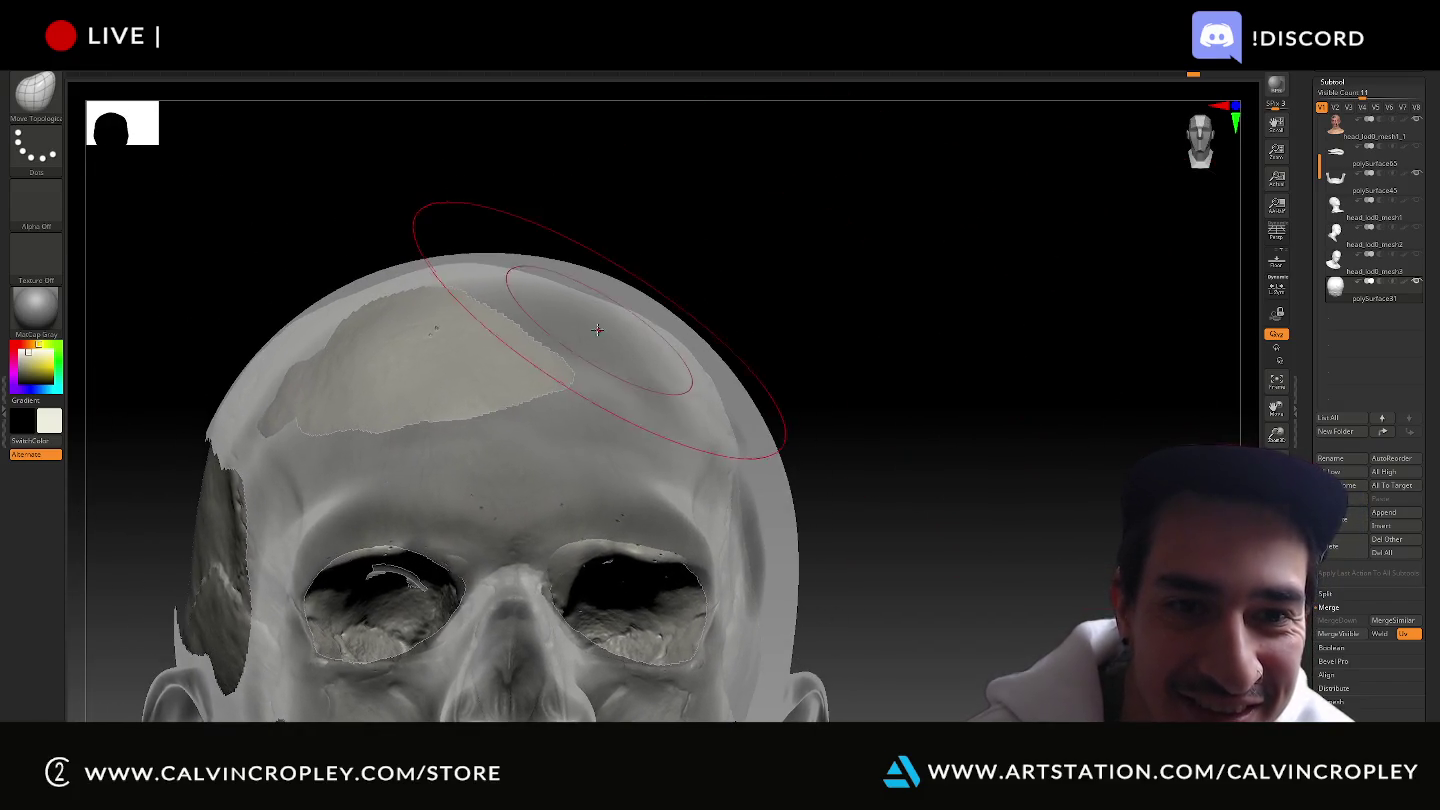
Push and smooth the shell at the forehead and along the skull's right side.
drag(594, 308, 597, 303)
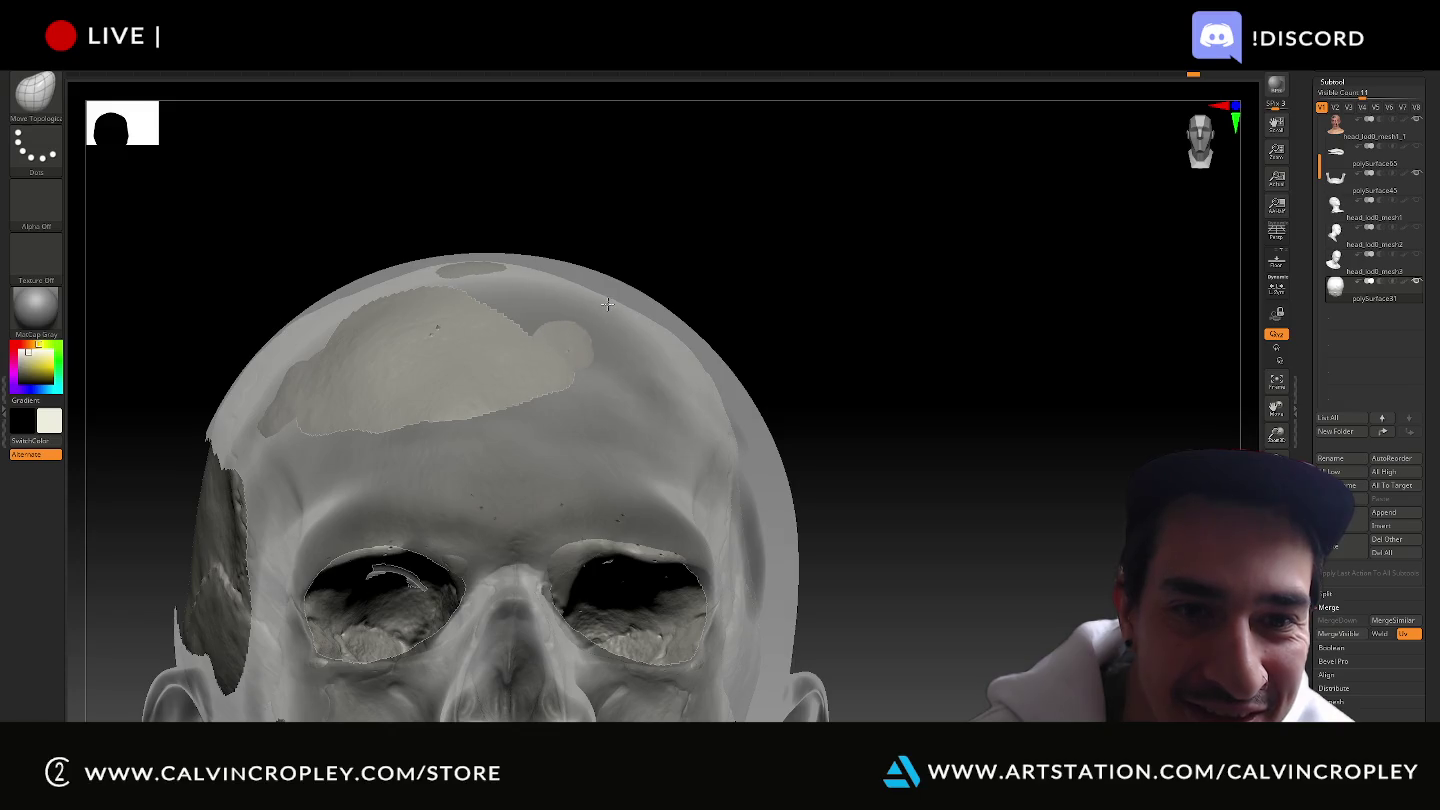
mouse_move(787, 489)
mouse_down()
mouse_move(868, 460)
mouse_move(789, 500)
mouse_up()
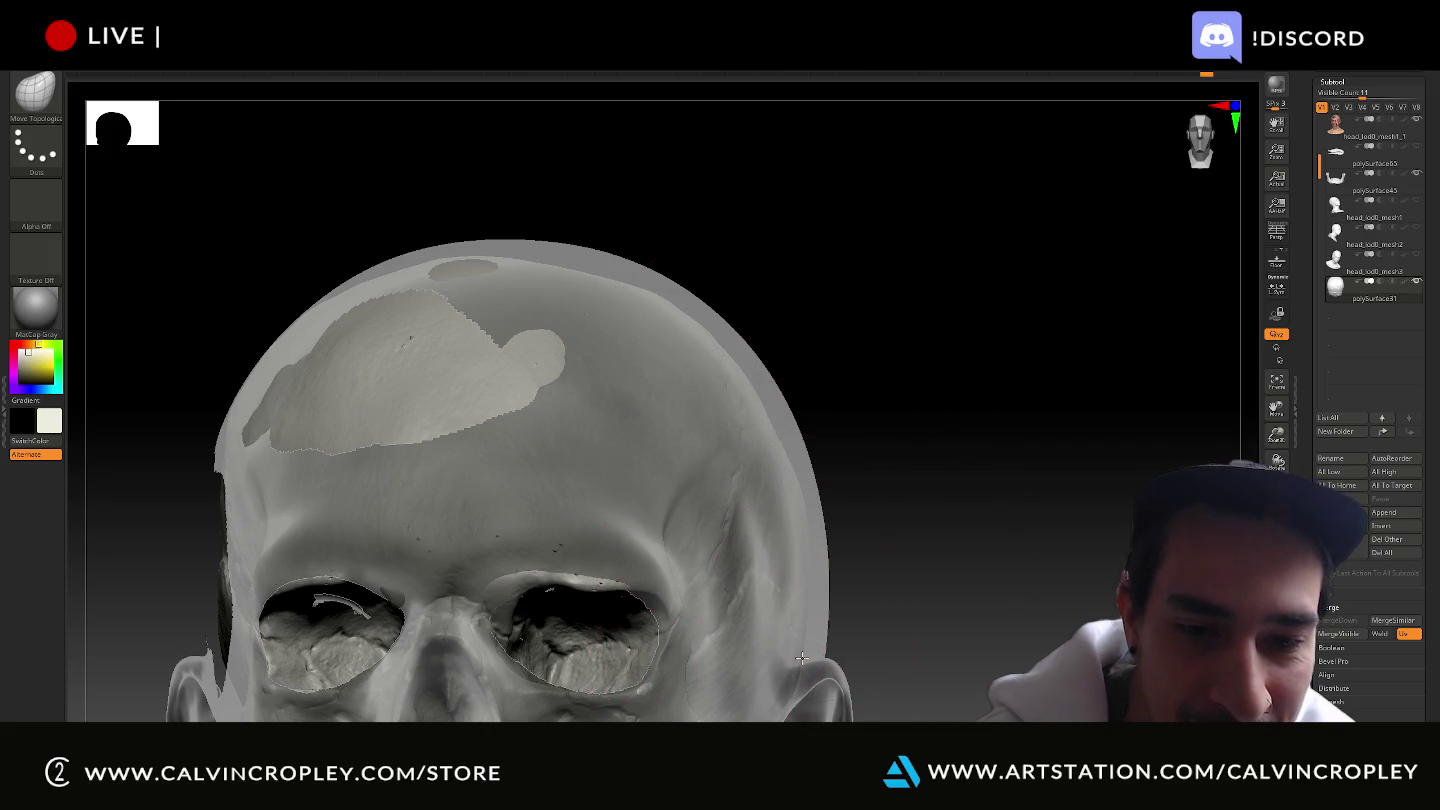
drag(902, 563, 700, 250)
mouse_move(980, 250)
mouse_down()
mouse_move(824, 303)
mouse_move(800, 290)
mouse_up()
drag(643, 300, 636, 271)
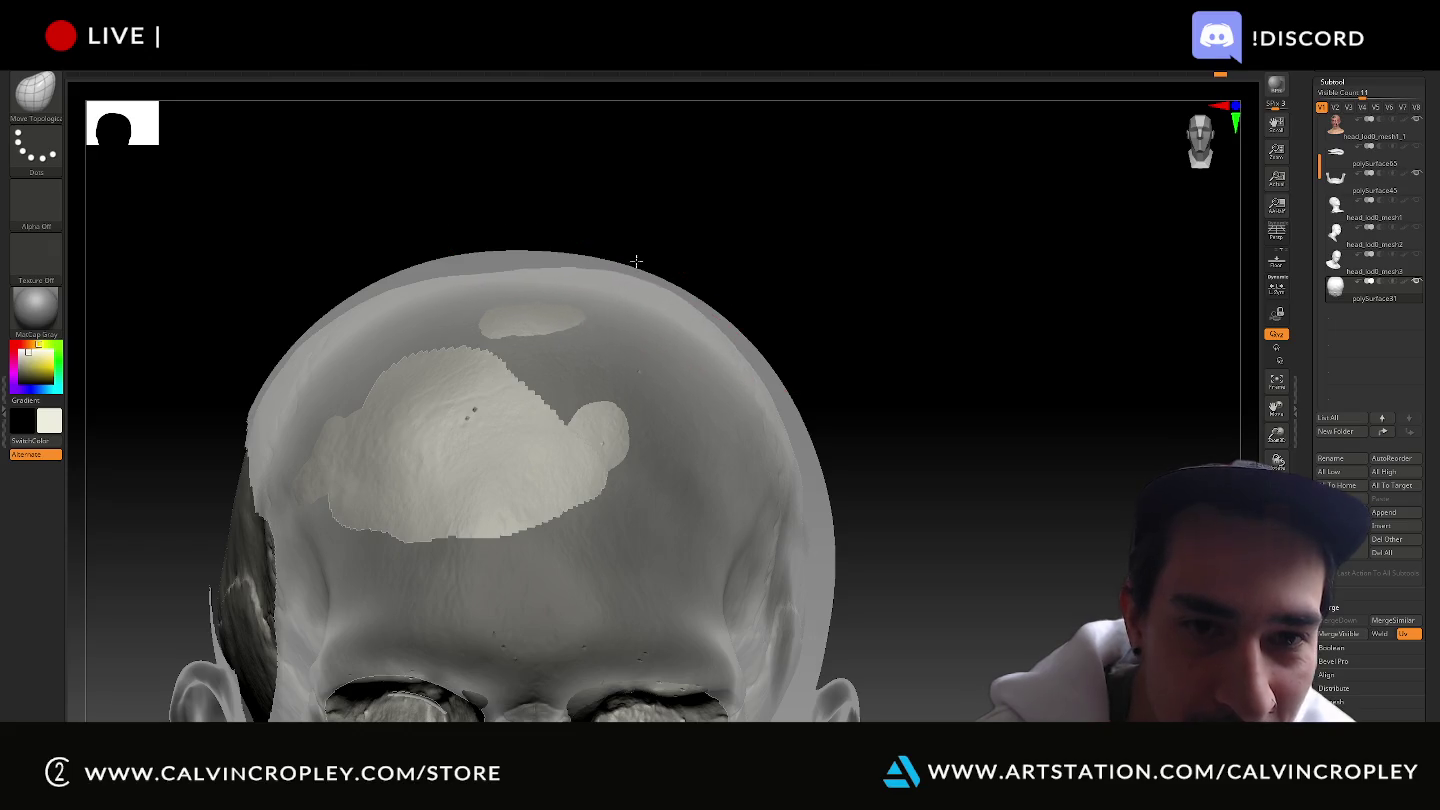
drag(740, 330, 800, 428)
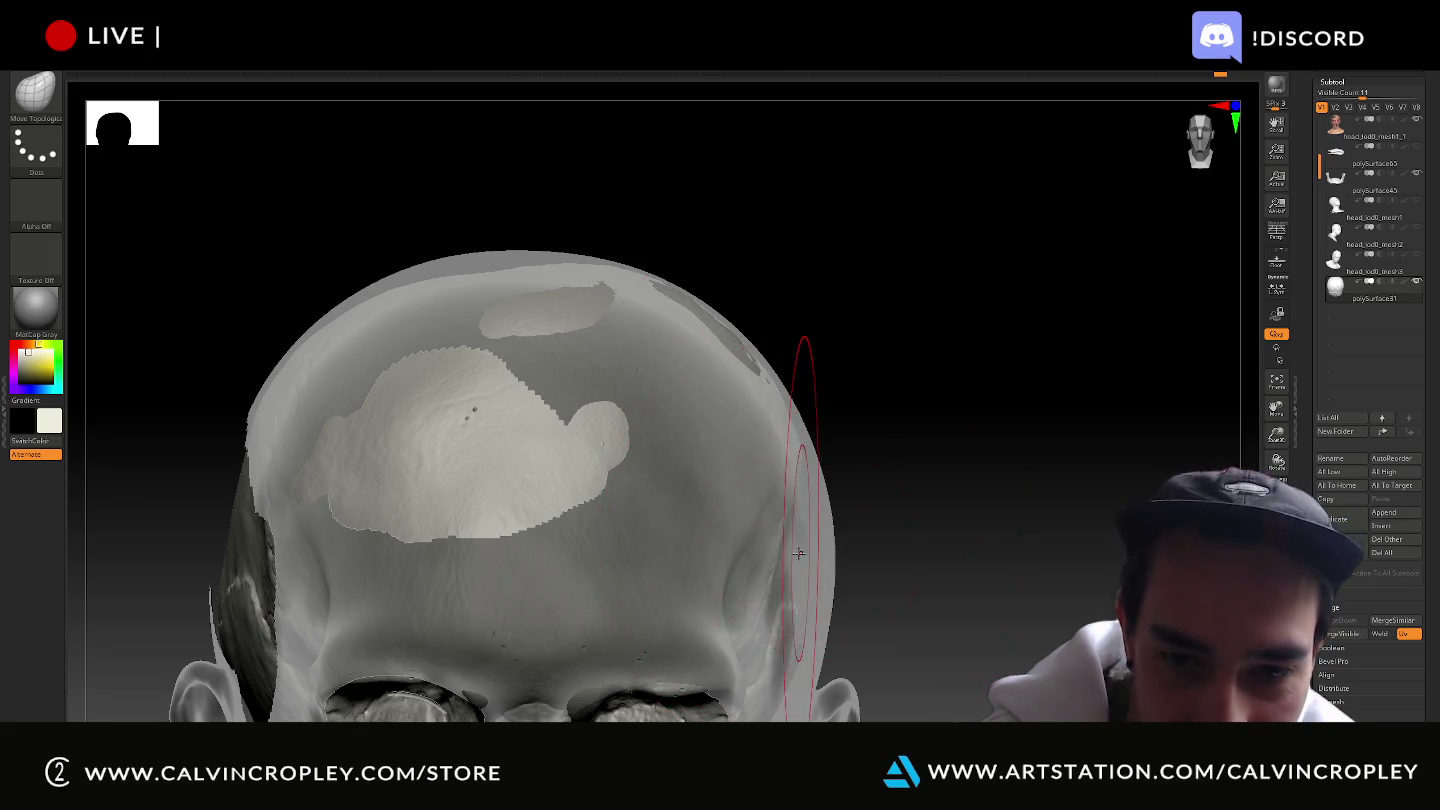
Orbit around the skull, including the back of the head, to check its fit.
right_drag(818, 555, 850, 610)
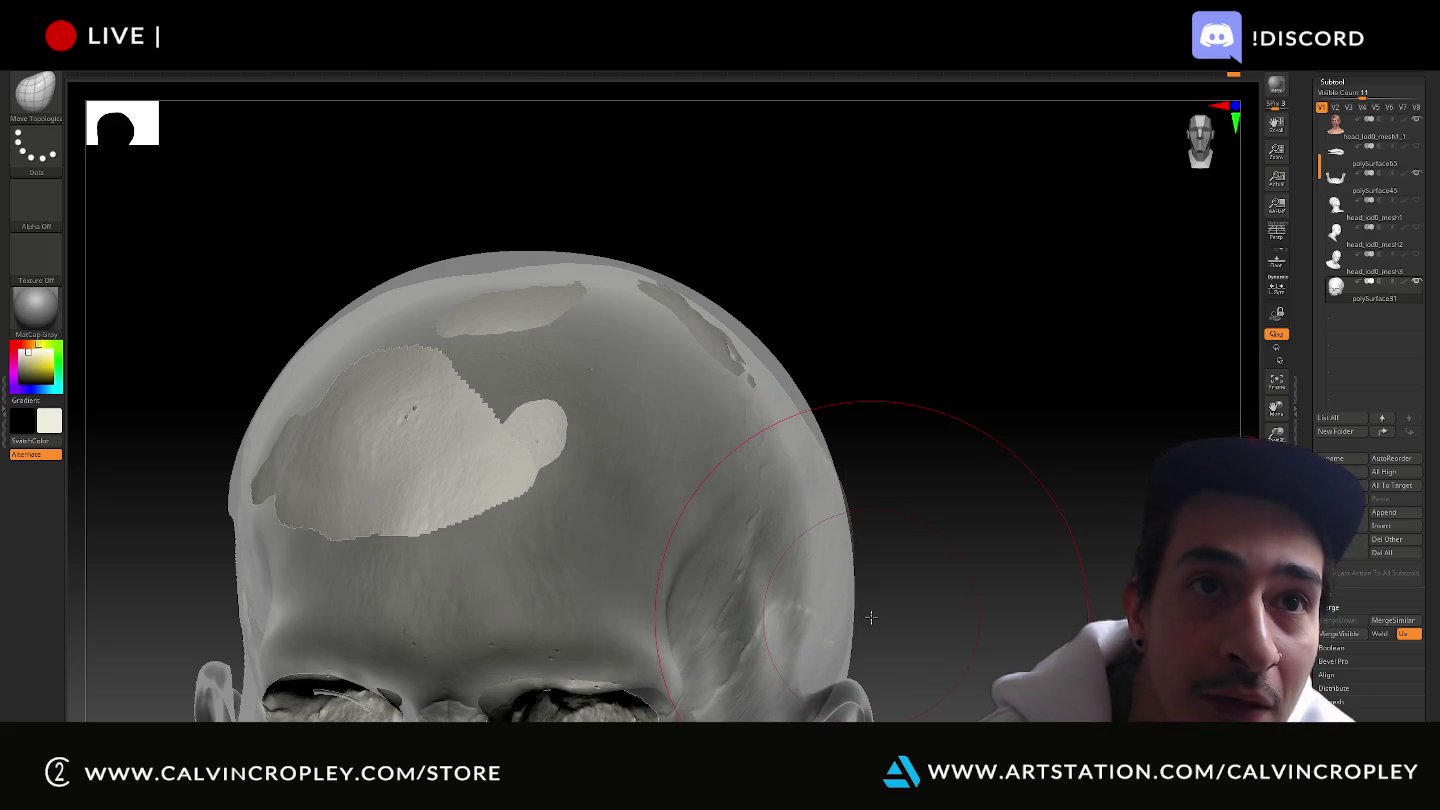
drag(868, 402, 1041, 421)
mouse_move(1041, 350)
mouse_down()
mouse_move(1062, 363)
mouse_move(823, 300)
mouse_up()
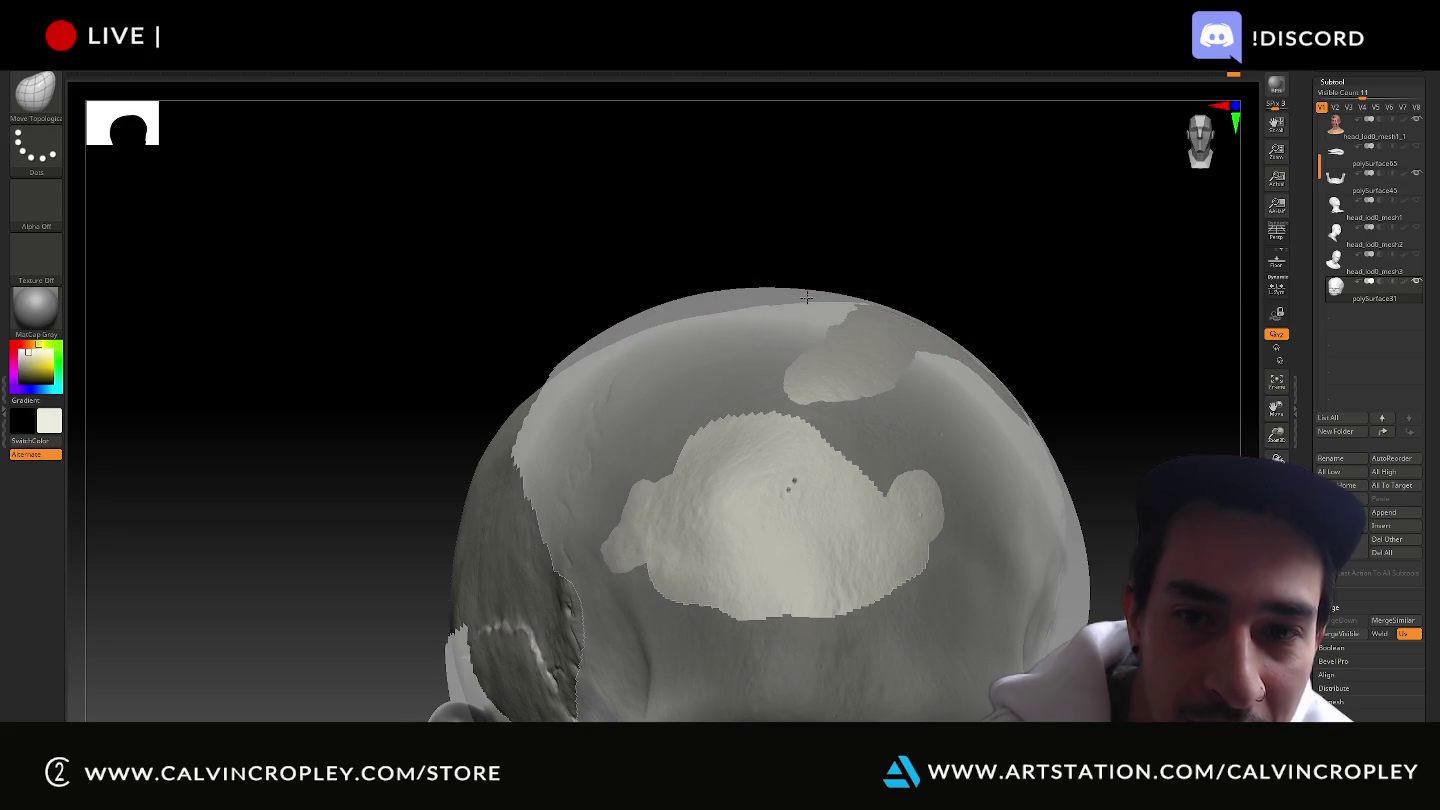
mouse_move(804, 219)
mouse_down()
mouse_move(700, 205)
mouse_move(622, 289)
mouse_up()
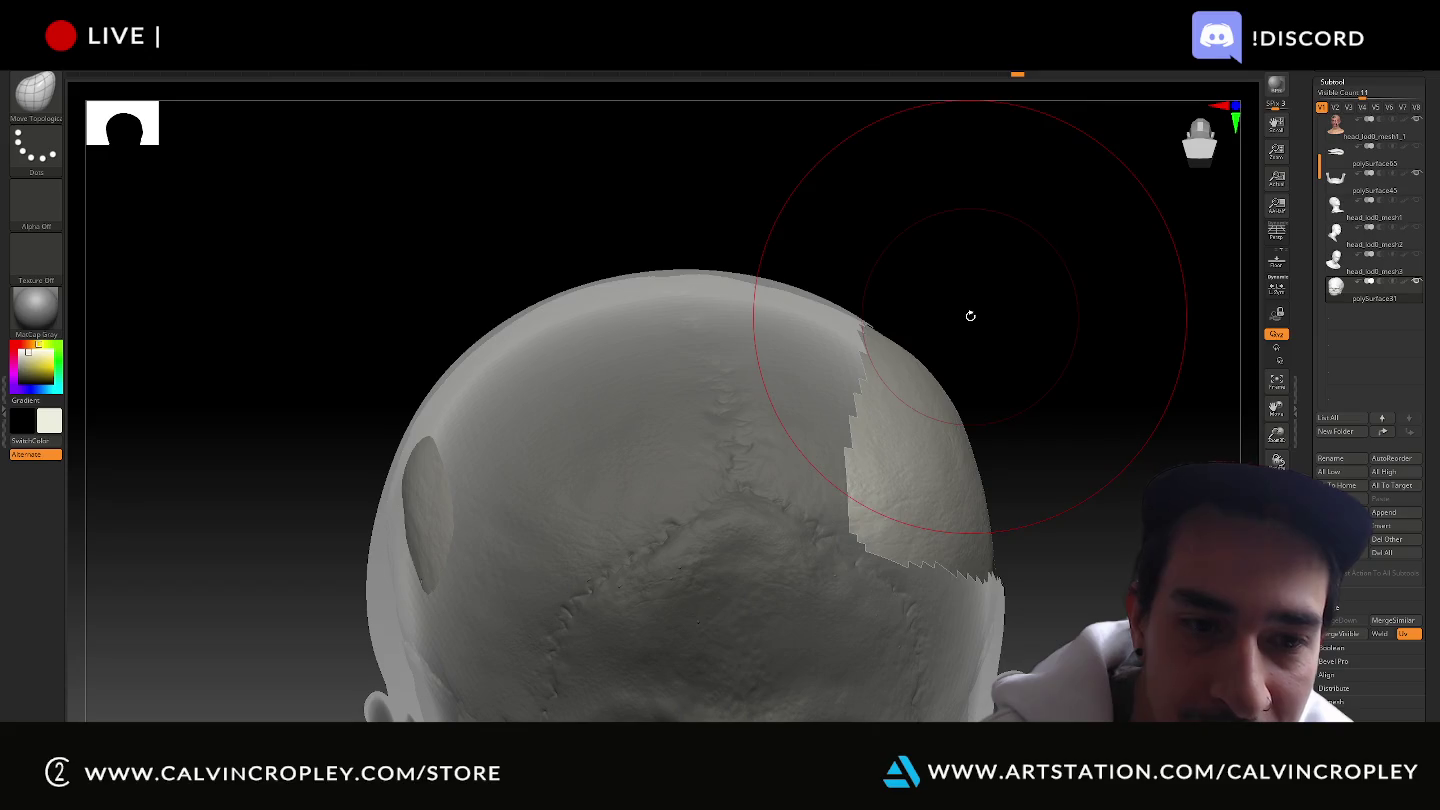
mouse_move(970, 318)
mouse_down()
mouse_move(1062, 341)
mouse_move(607, 200)
mouse_up()
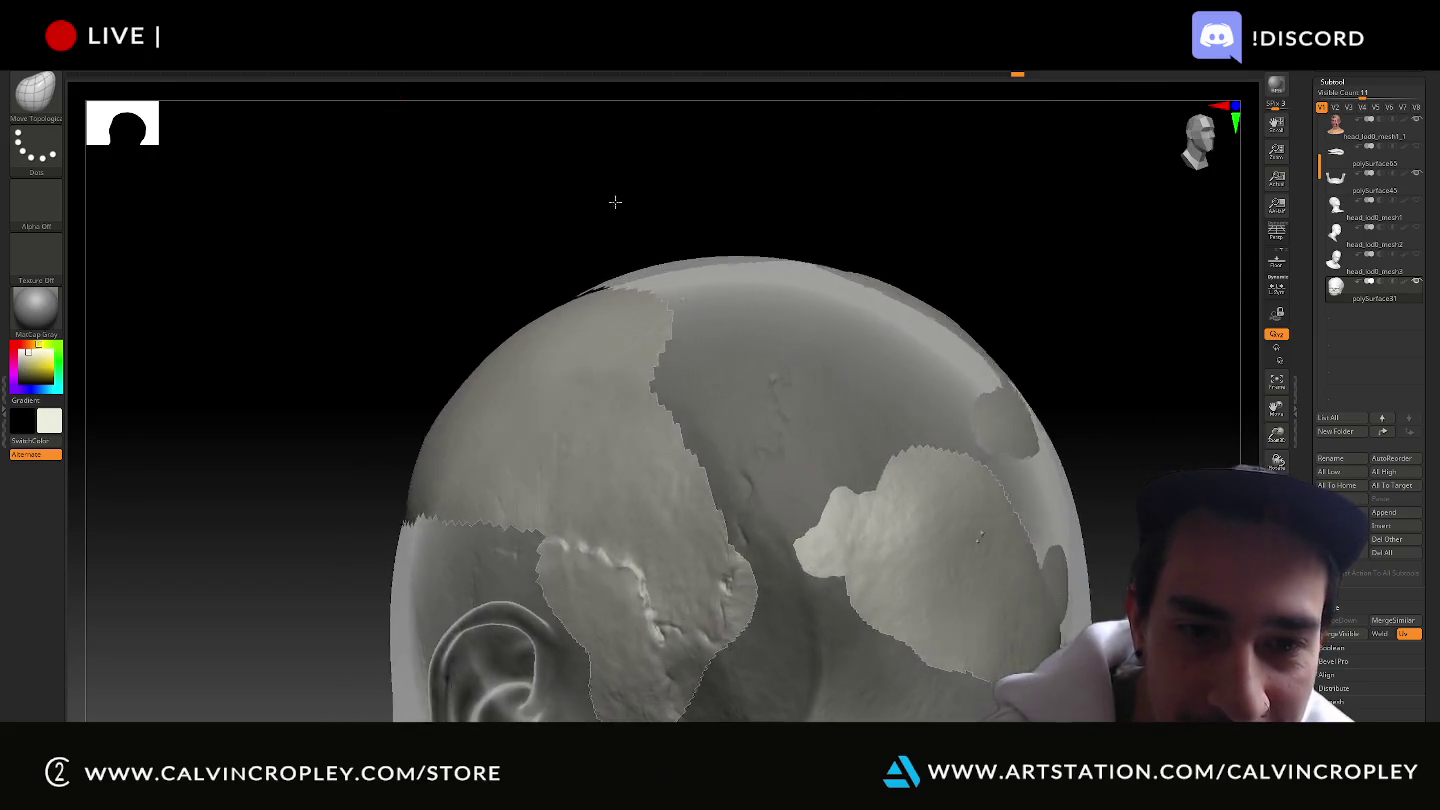
mouse_move(607, 200)
mouse_down()
mouse_move(1105, 279)
mouse_move(746, 383)
mouse_up()
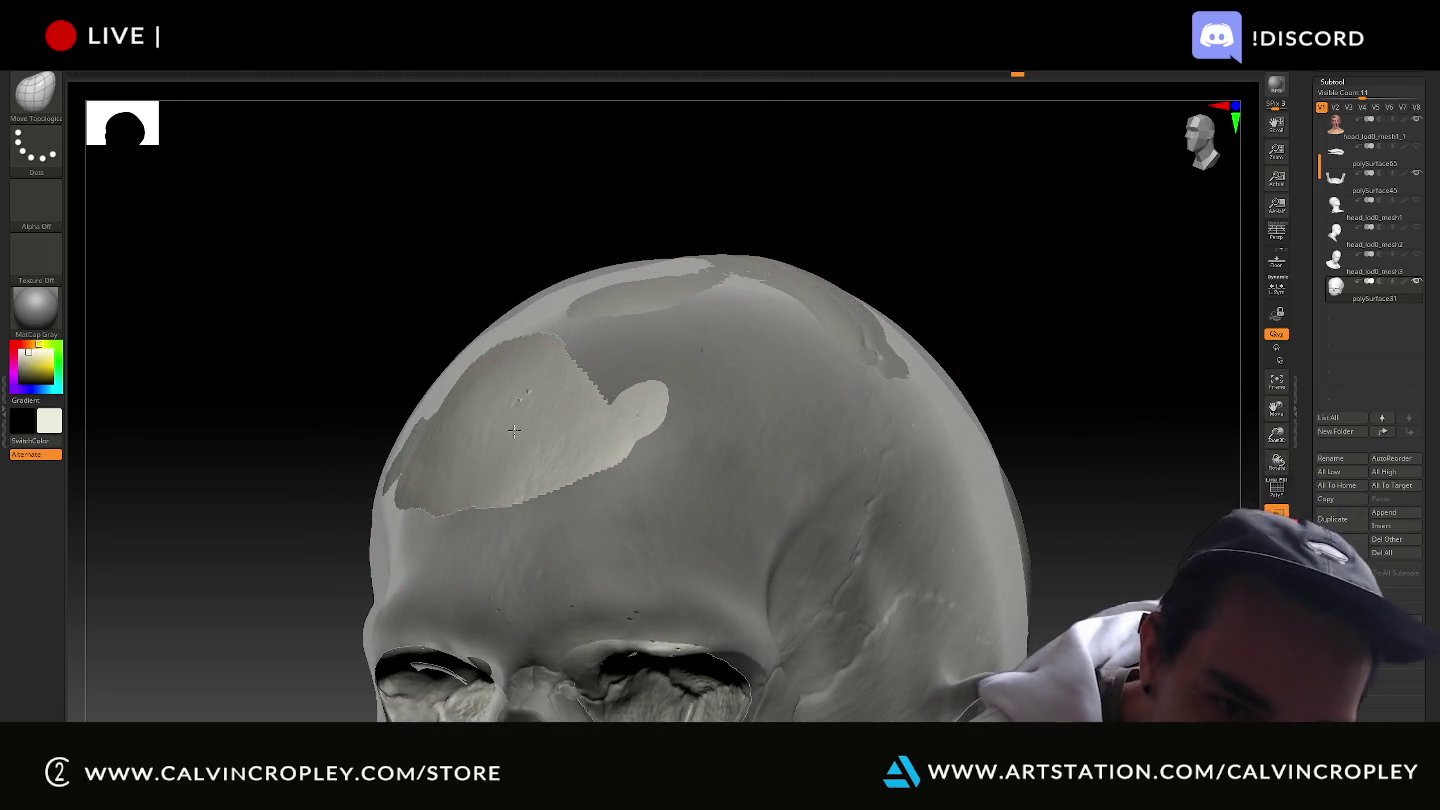
Smooth down the forehead bump, then inspect the cranium's top and sides.
key(ctrl)
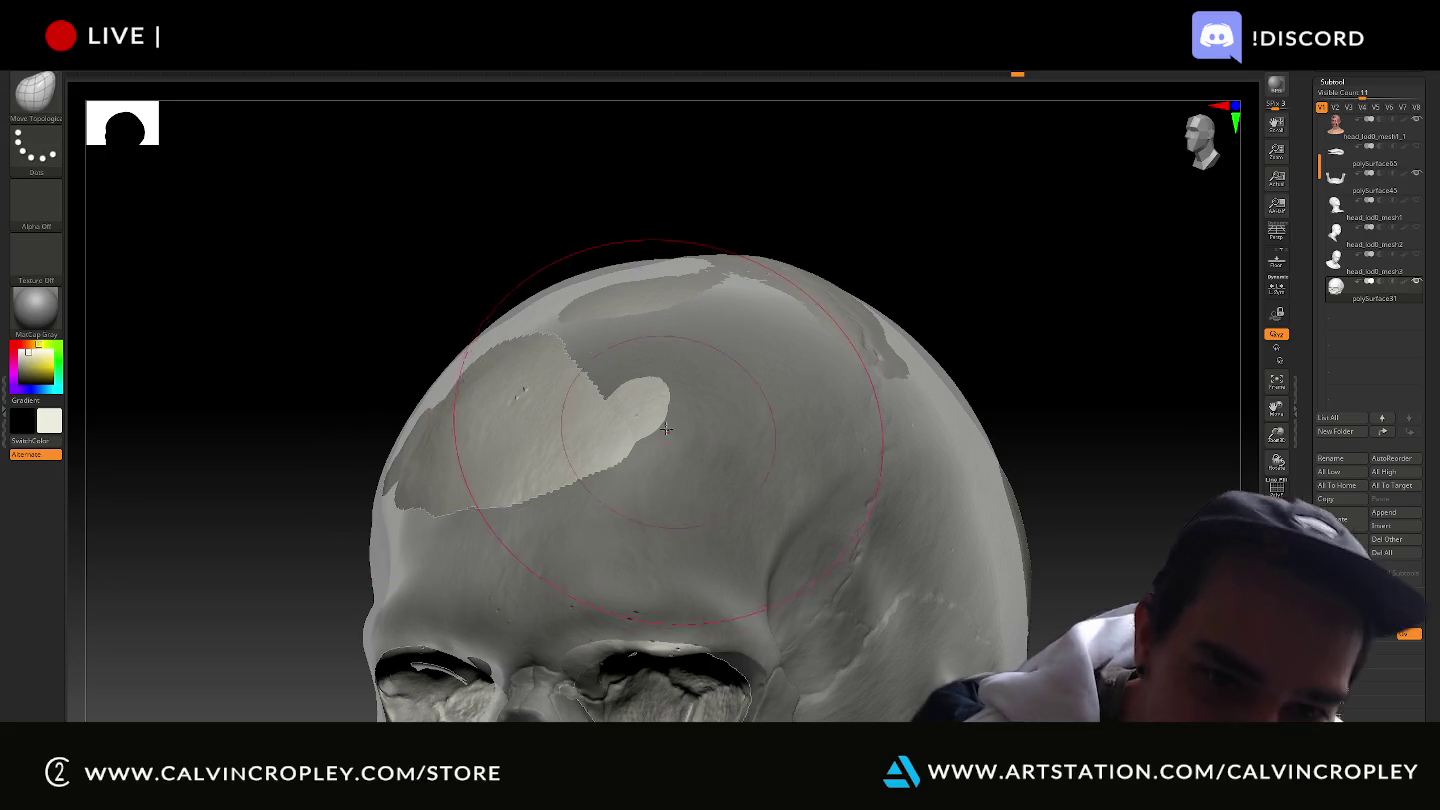
drag(640, 400, 643, 403)
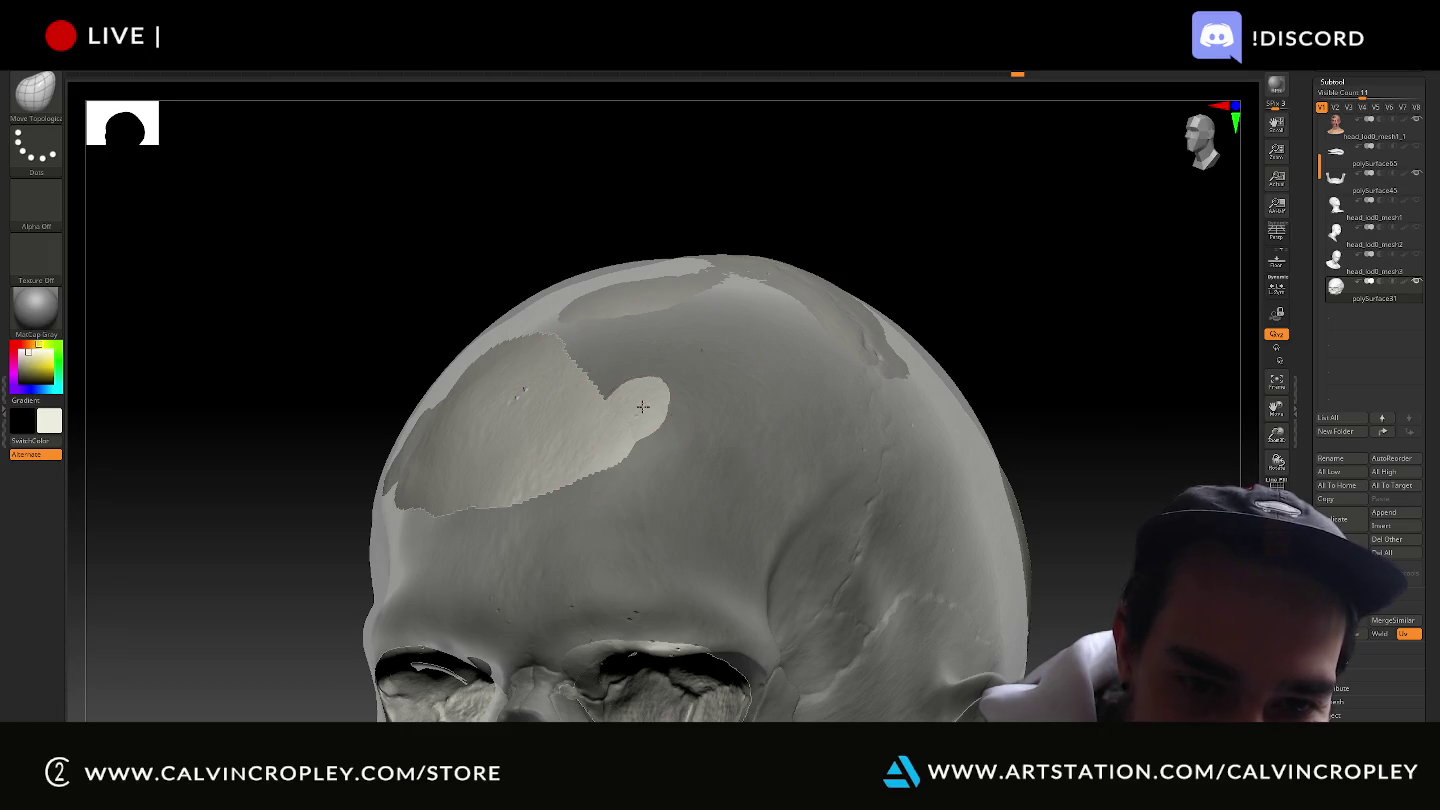
mouse_move(921, 179)
mouse_down()
mouse_move(877, 180)
mouse_move(642, 405)
mouse_up()
mouse_move(640, 320)
mouse_down()
mouse_move(630, 254)
mouse_move(672, 241)
mouse_move(657, 385)
mouse_up()
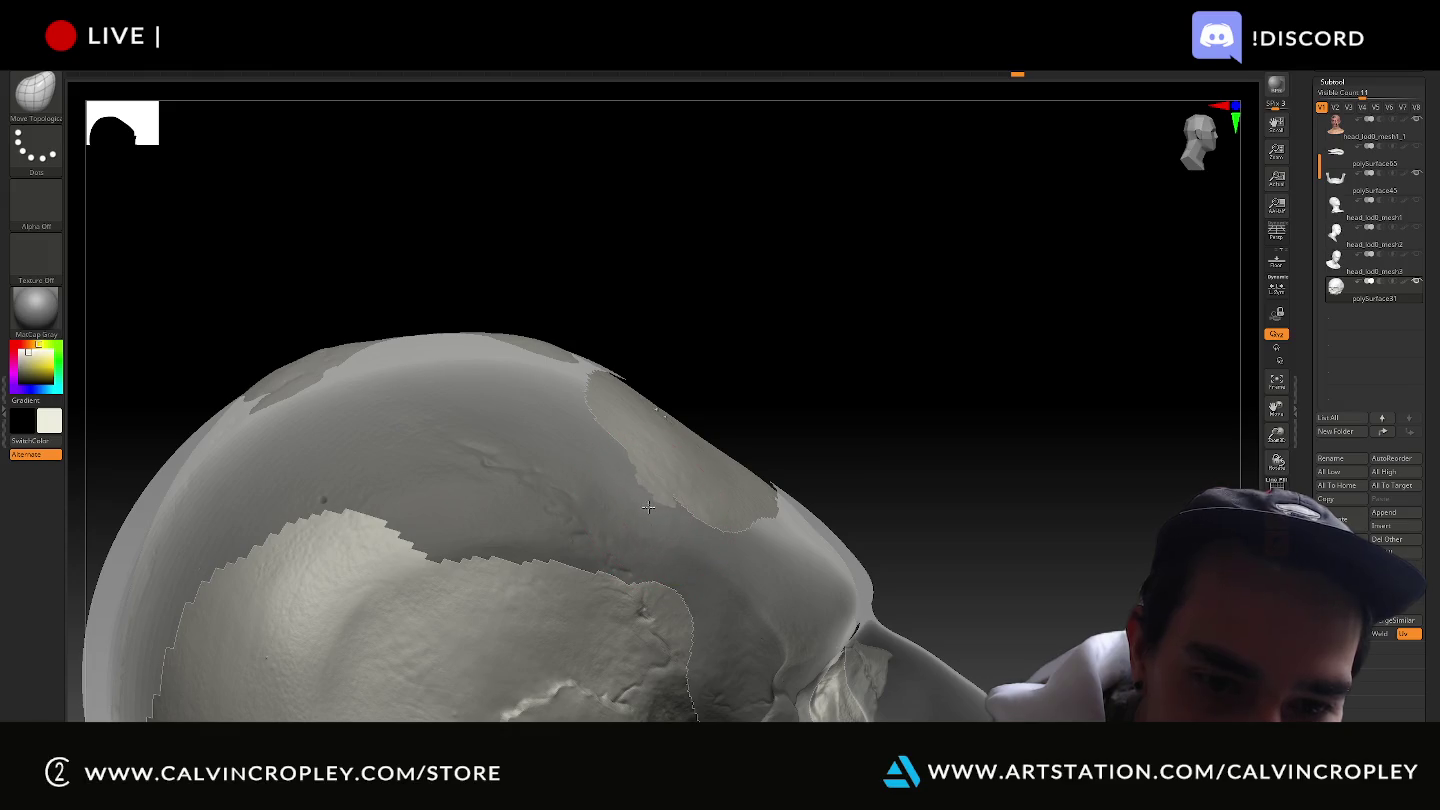
mouse_move(649, 494)
mouse_down()
mouse_move(1115, 222)
mouse_move(1107, 247)
mouse_move(1128, 280)
mouse_move(1055, 267)
mouse_up()
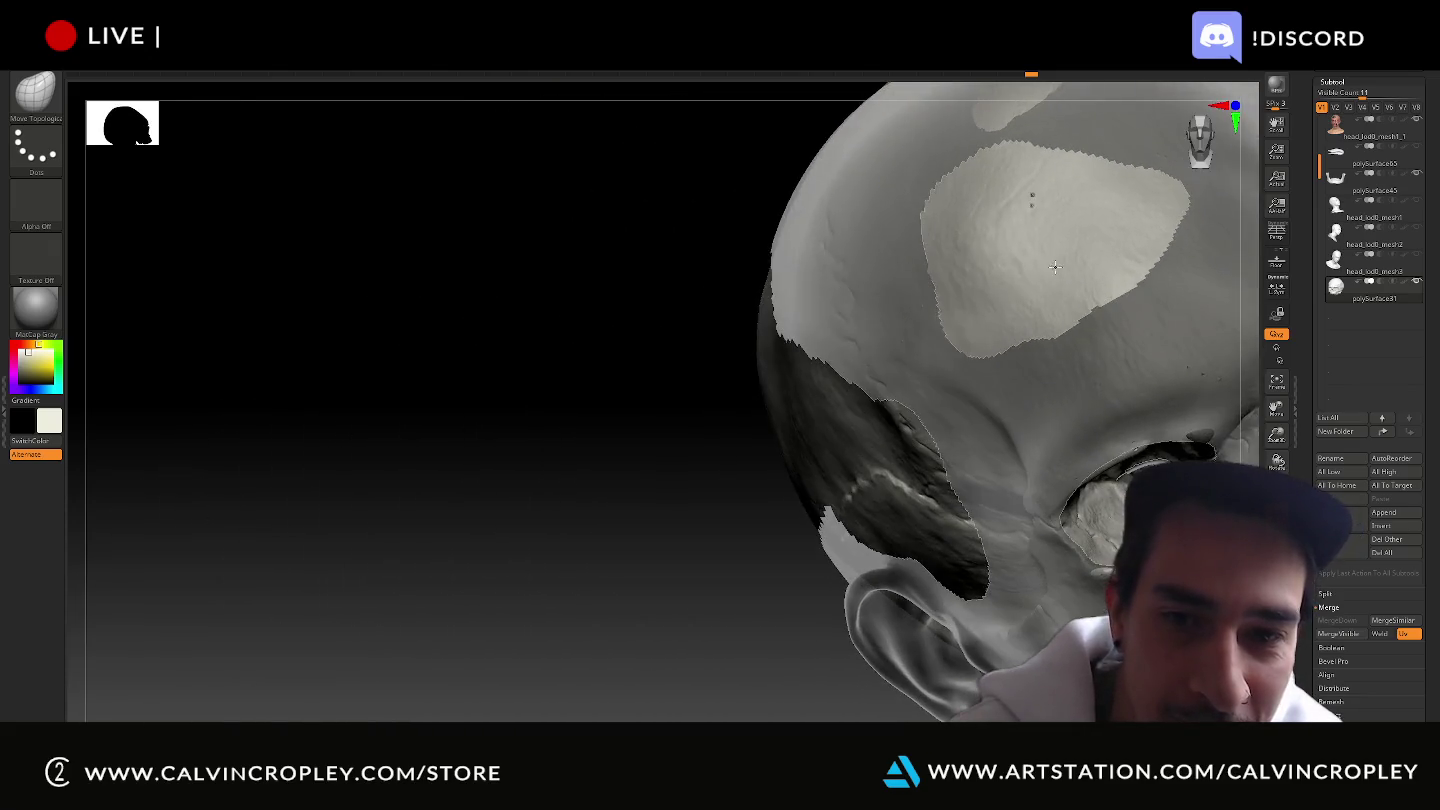
mouse_move(575, 296)
mouse_down()
mouse_move(434, 321)
mouse_move(990, 305)
mouse_up()
mouse_move(1085, 258)
mouse_down()
mouse_move(1102, 485)
mouse_move(737, 494)
mouse_up()
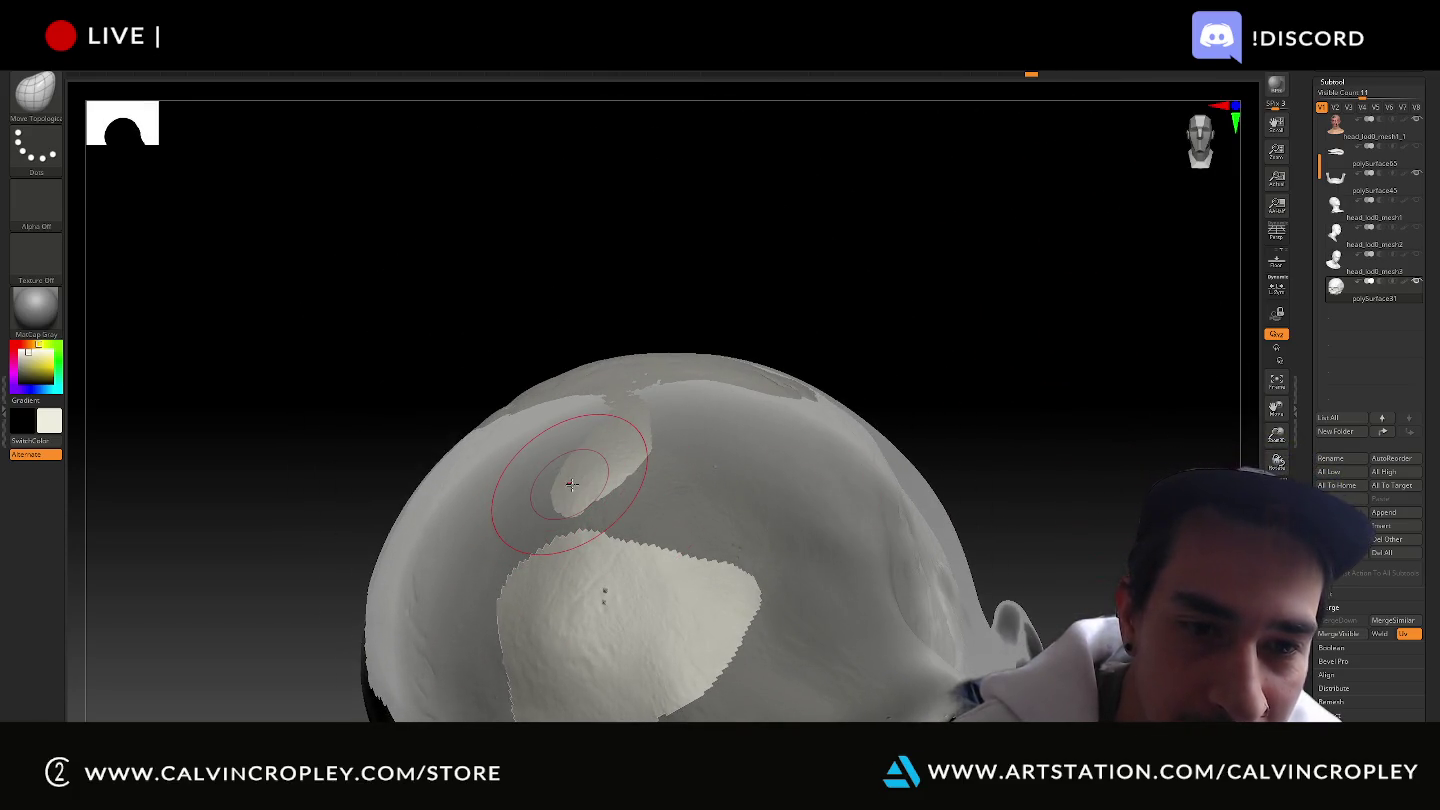
mouse_move(575, 487)
mouse_down()
mouse_move(868, 344)
mouse_move(672, 407)
mouse_up()
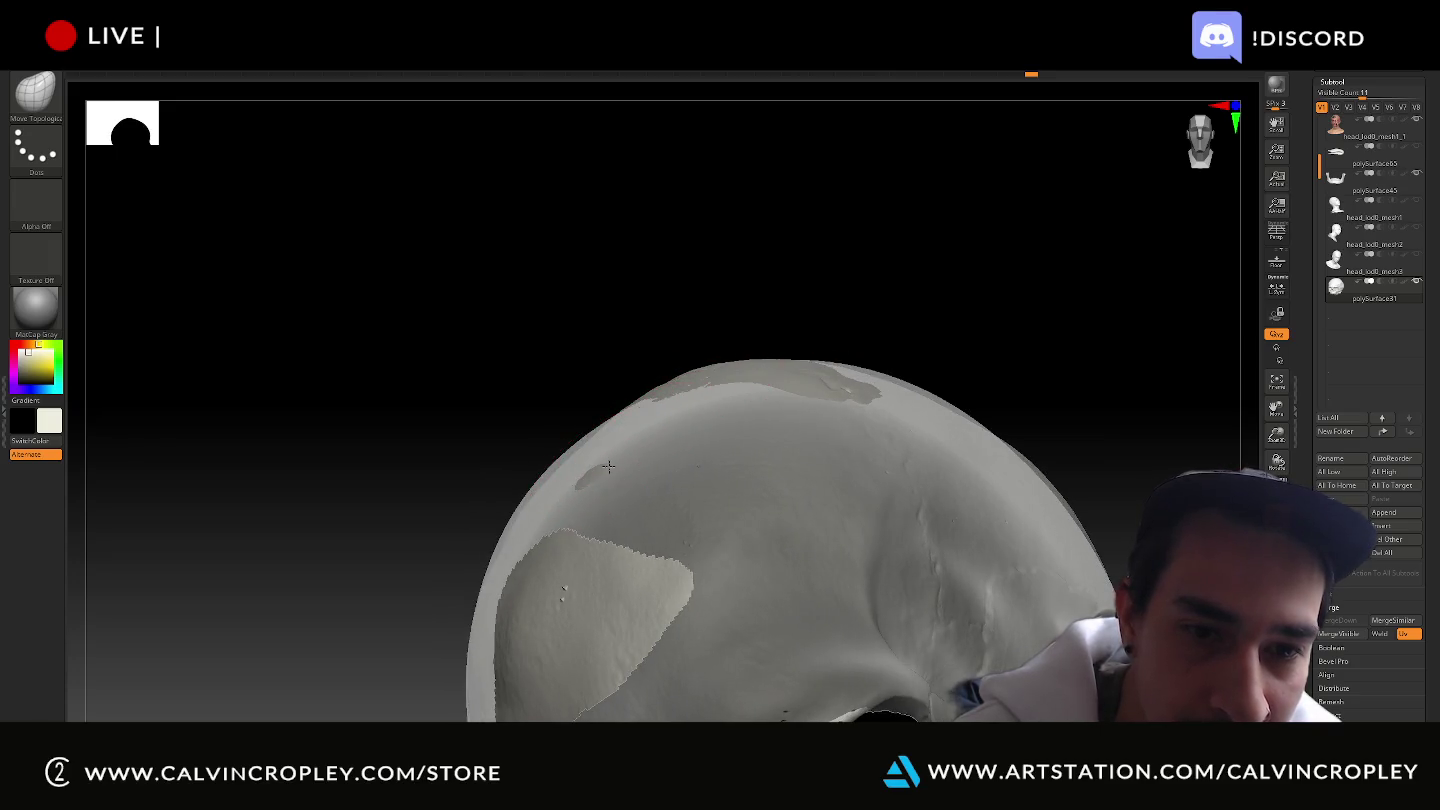
mouse_move(896, 265)
mouse_down()
mouse_move(897, 437)
mouse_move(936, 418)
mouse_move(1004, 465)
mouse_move(1038, 460)
mouse_move(926, 417)
mouse_up()
Zoom in and smooth the light patches, jagged edges and ridge on the cranium side.
mouse_move(434, 524)
mouse_down()
mouse_move(386, 546)
mouse_move(370, 590)
mouse_up()
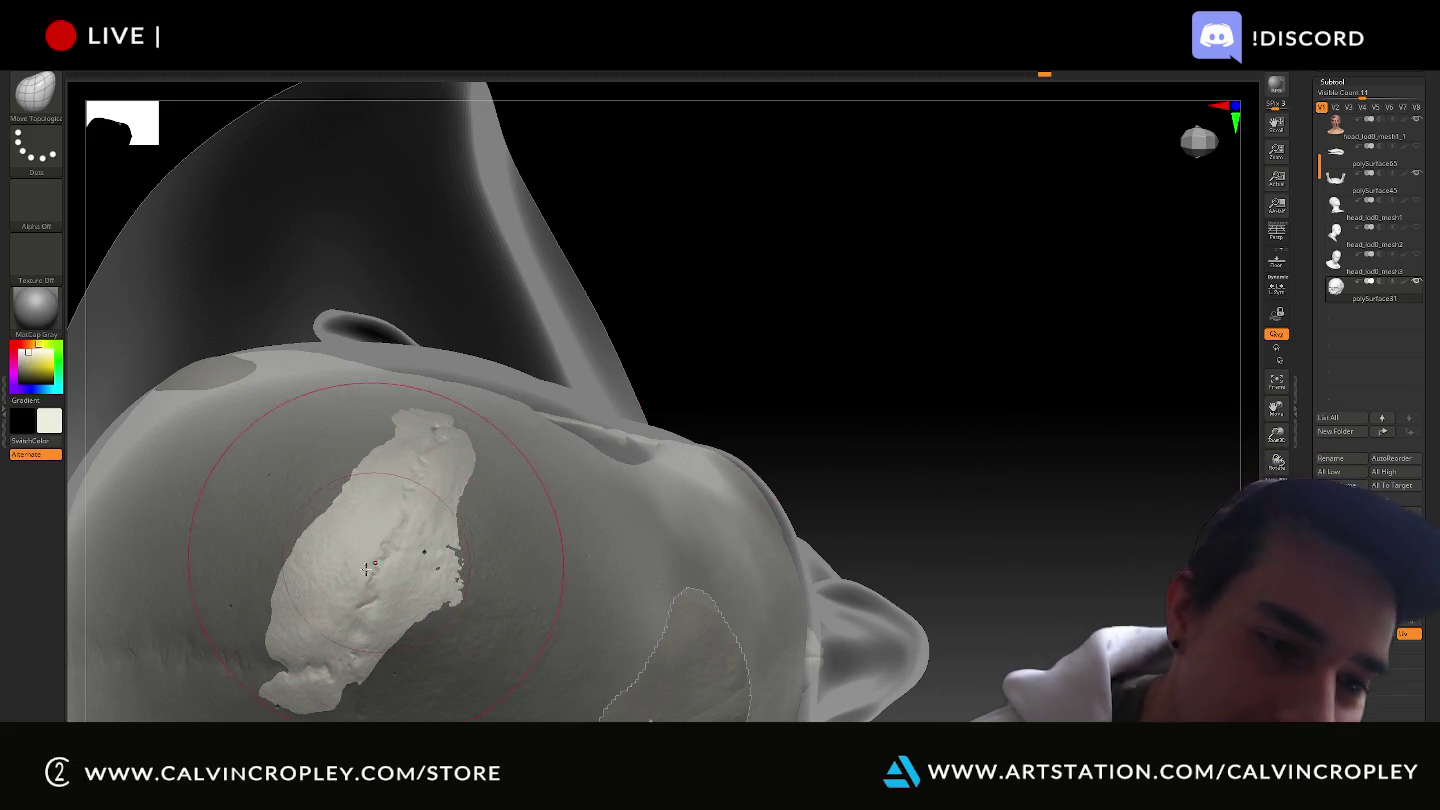
mouse_move(996, 219)
mouse_down()
mouse_move(845, 247)
mouse_move(935, 212)
mouse_up()
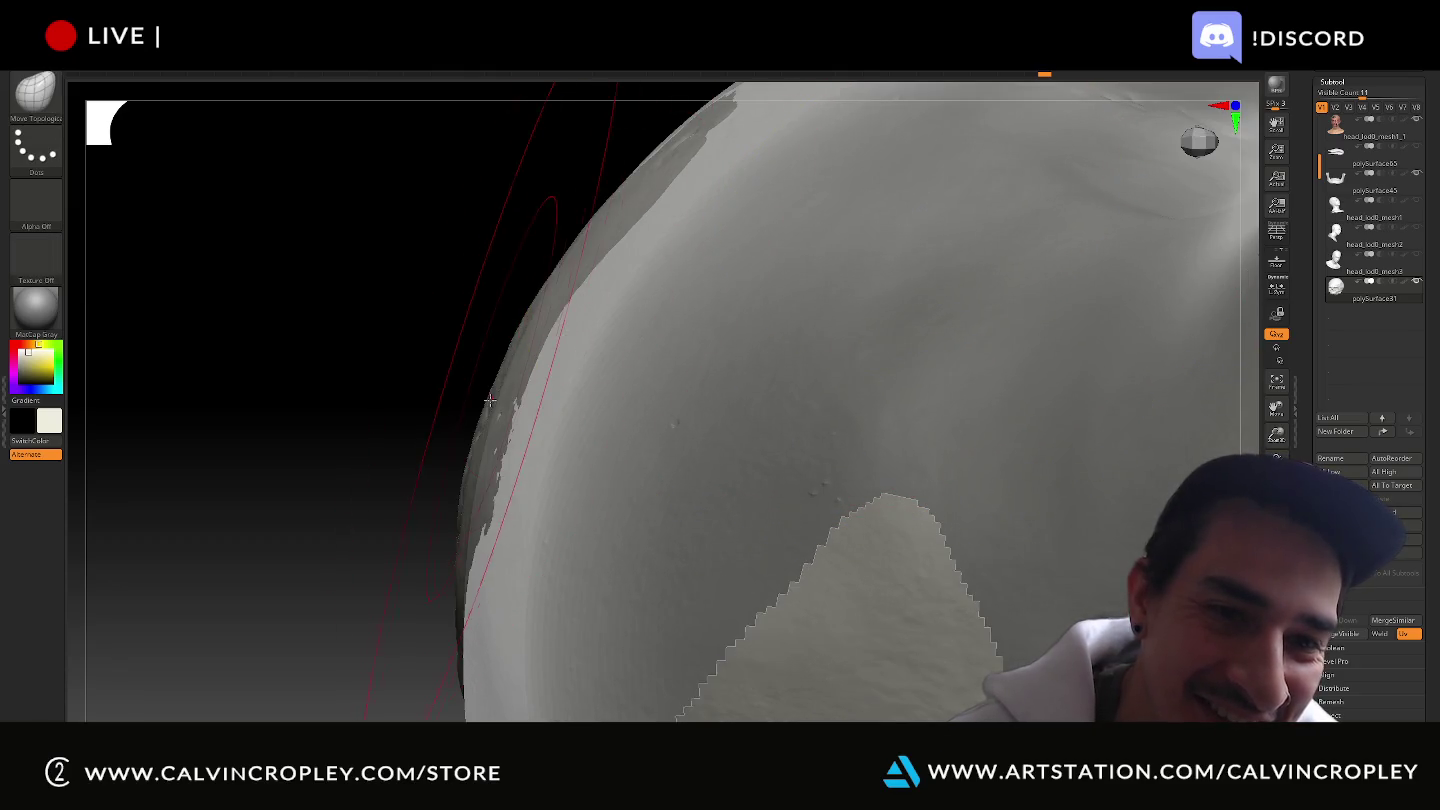
drag(374, 277, 384, 278)
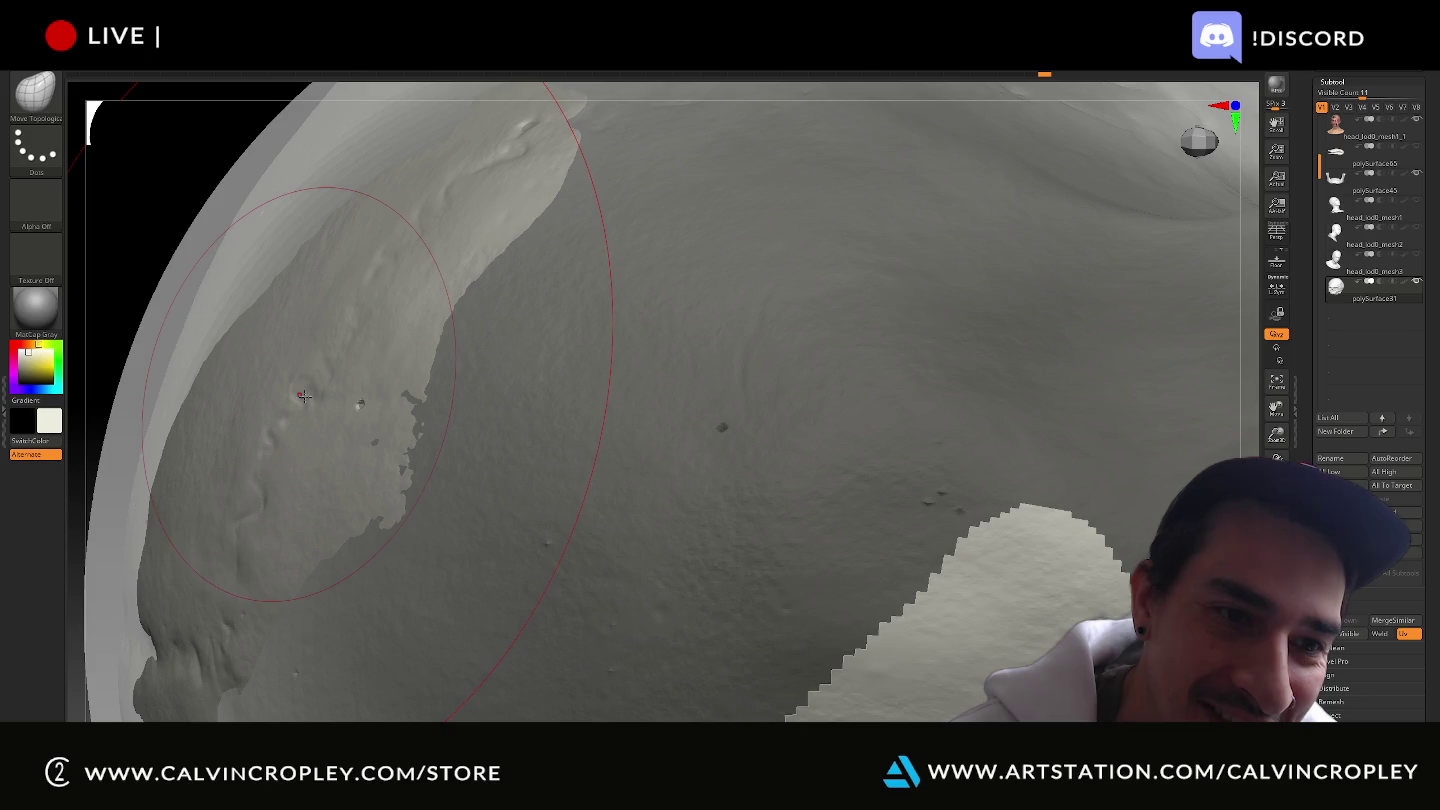
shift+drag(304, 396, 306, 397)
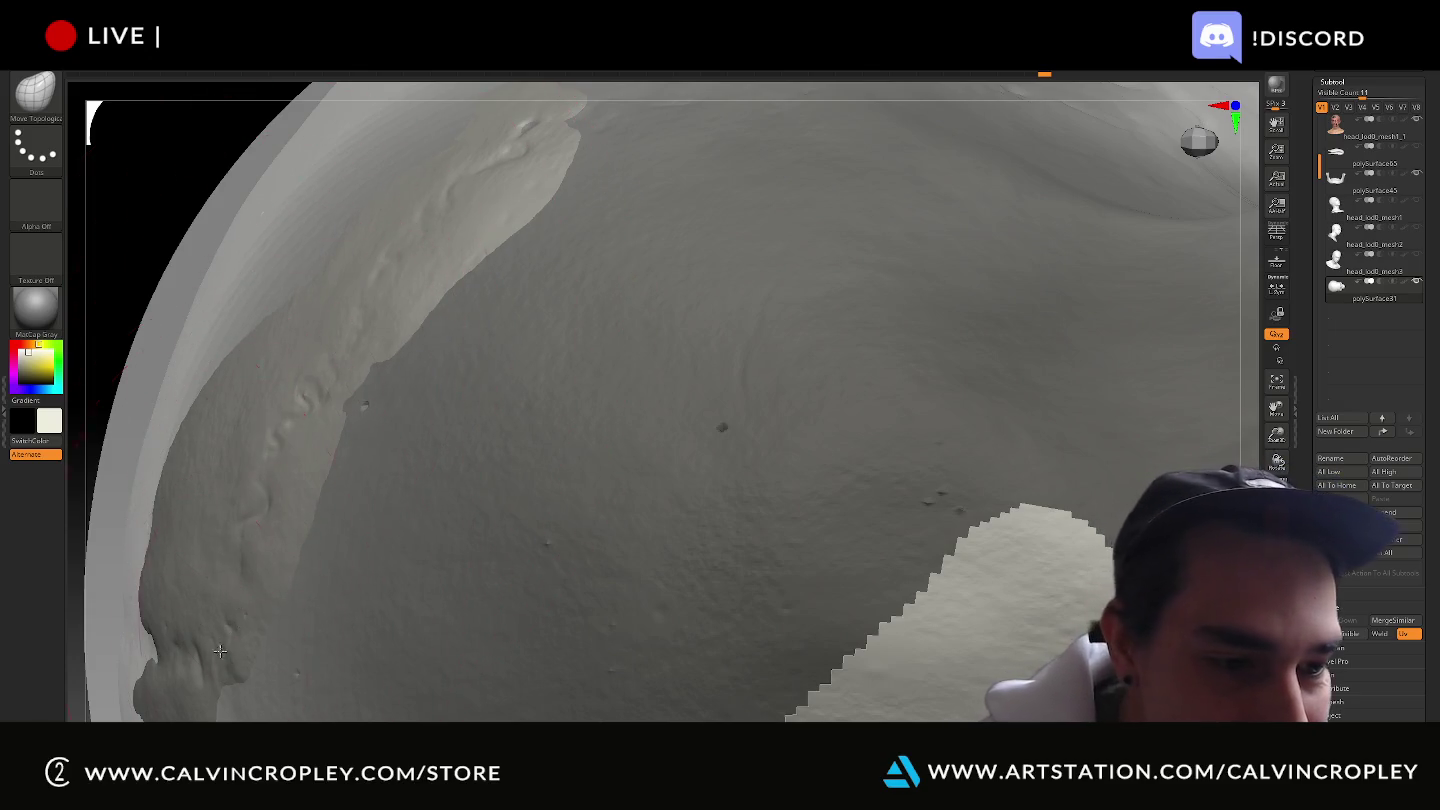
shift+drag(220, 651, 225, 667)
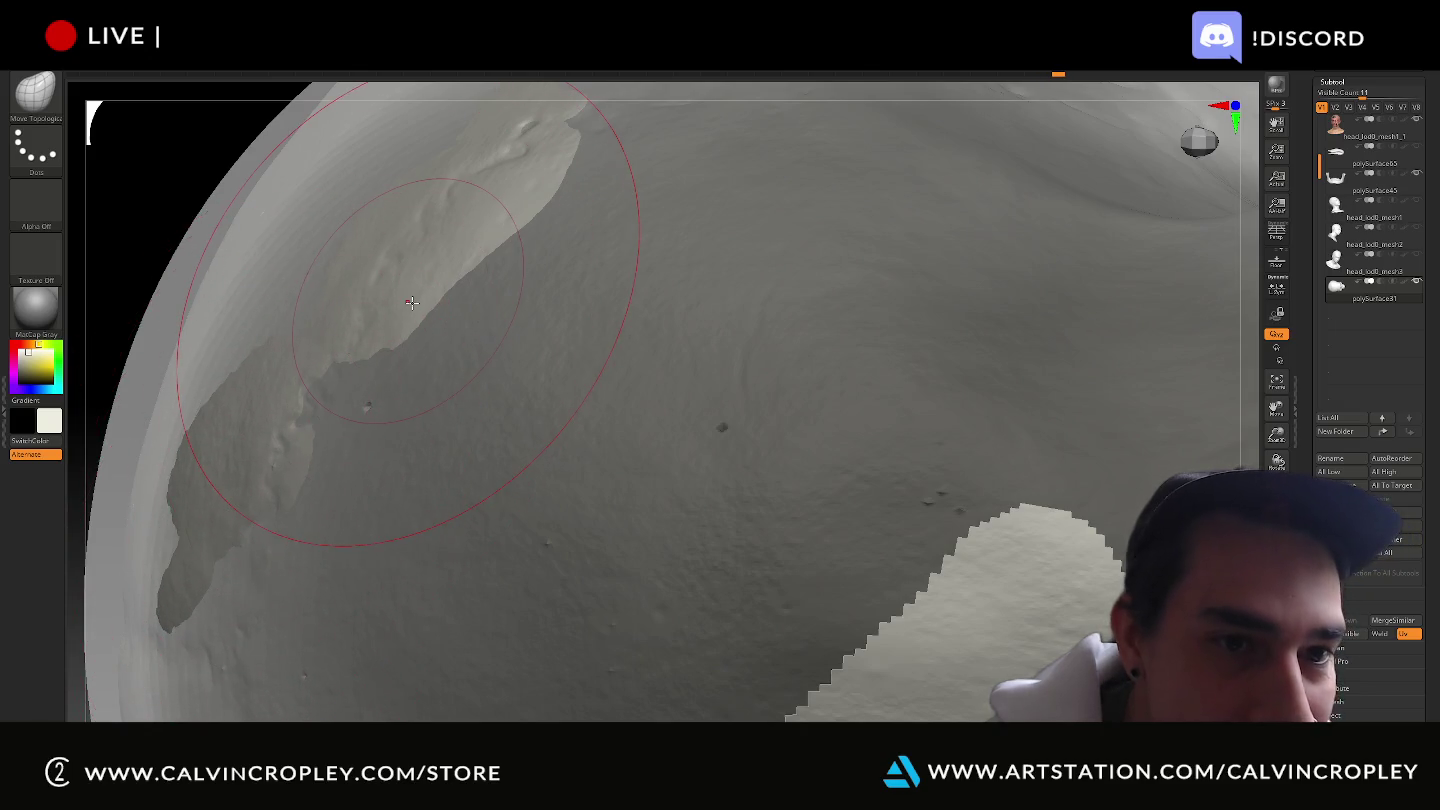
shift+drag(407, 302, 313, 250)
drag(212, 142, 726, 397)
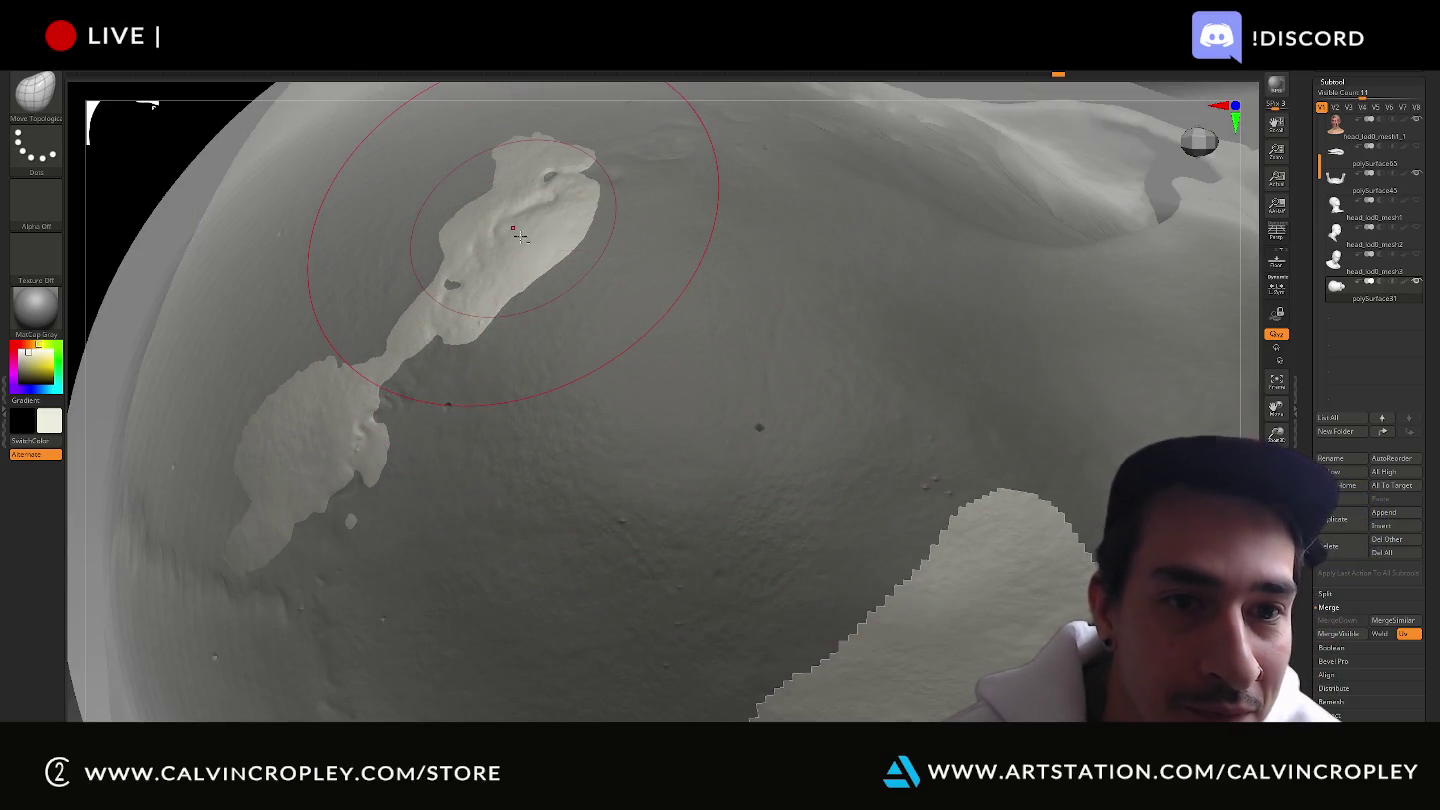
mouse_move(520, 234)
shift+mouse_down()
mouse_move(515, 215)
mouse_move(562, 183)
shift+mouse_up()
Orbit the head to check the smoothed patch, the skull top and its right side.
drag(106, 192, 110, 170)
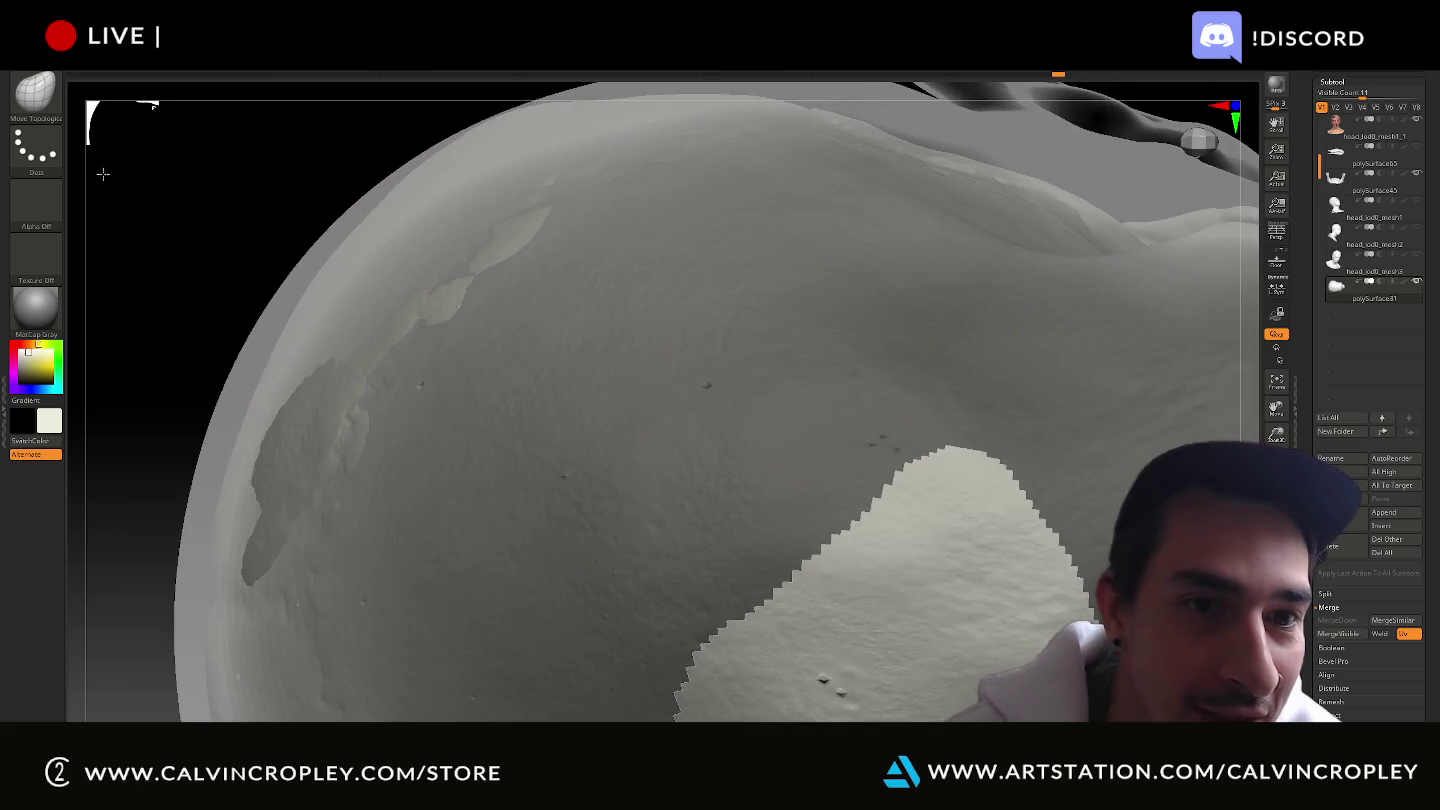
drag(333, 141, 409, 197)
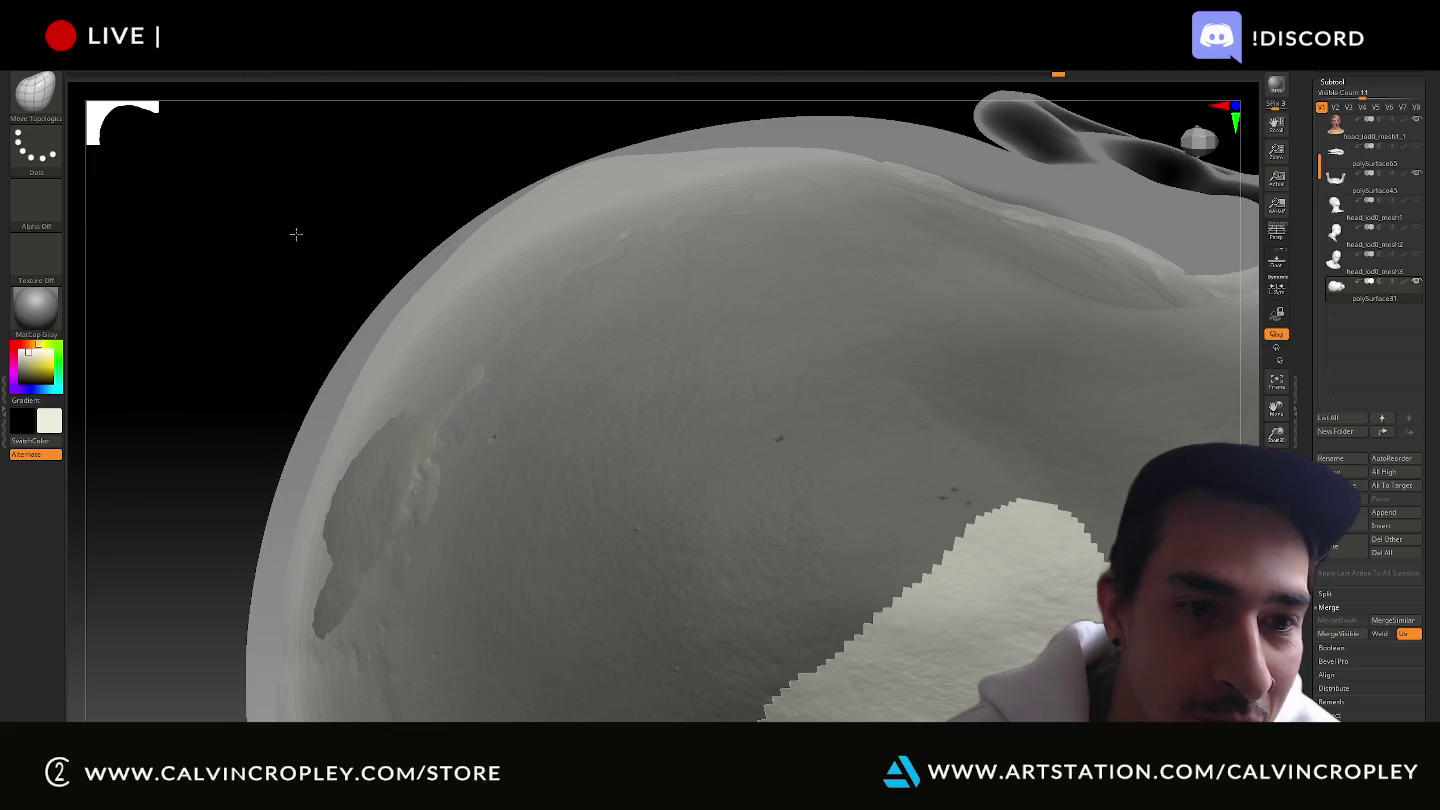
drag(296, 234, 458, 384)
mouse_move(273, 225)
mouse_down()
mouse_move(390, 500)
mouse_move(404, 491)
mouse_up()
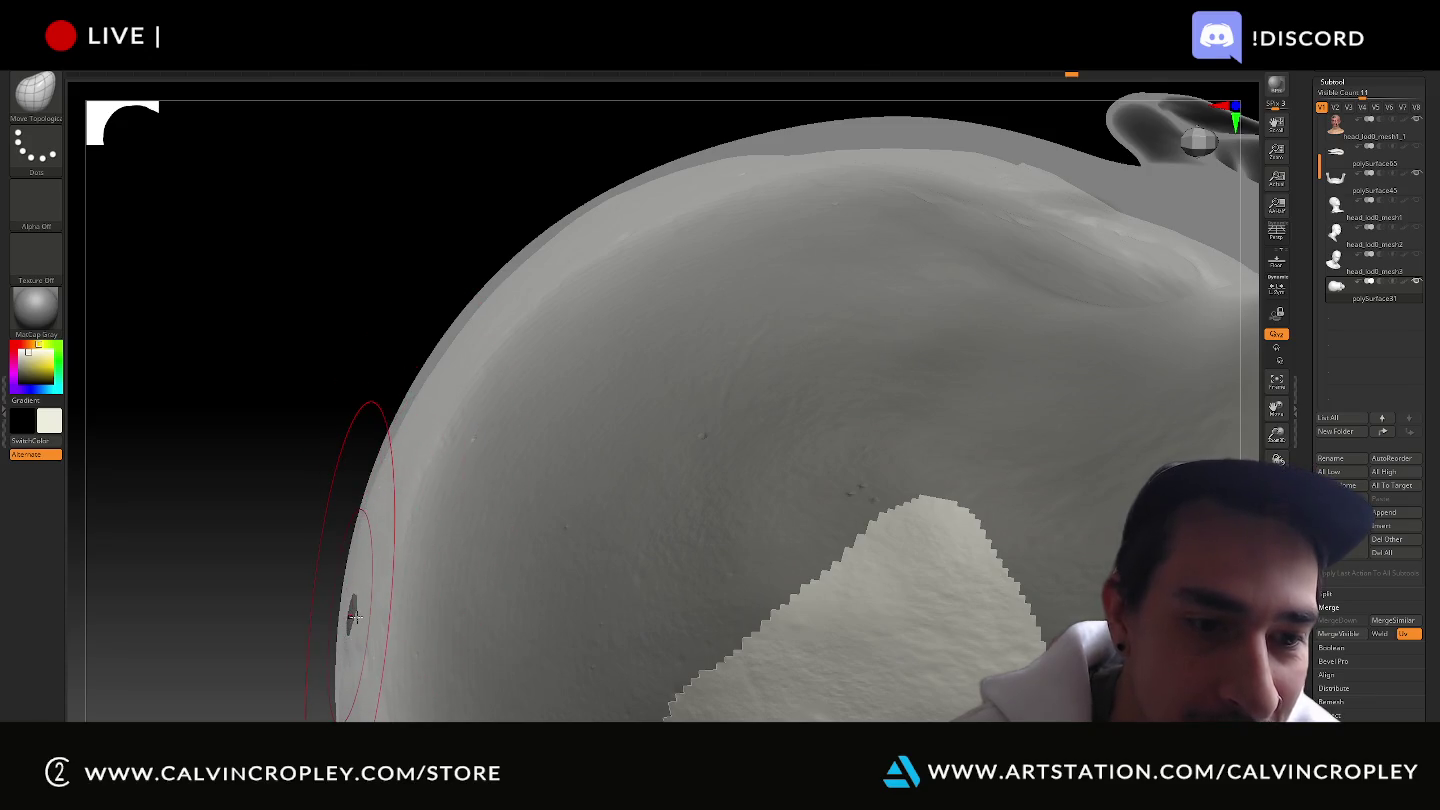
drag(305, 477, 337, 476)
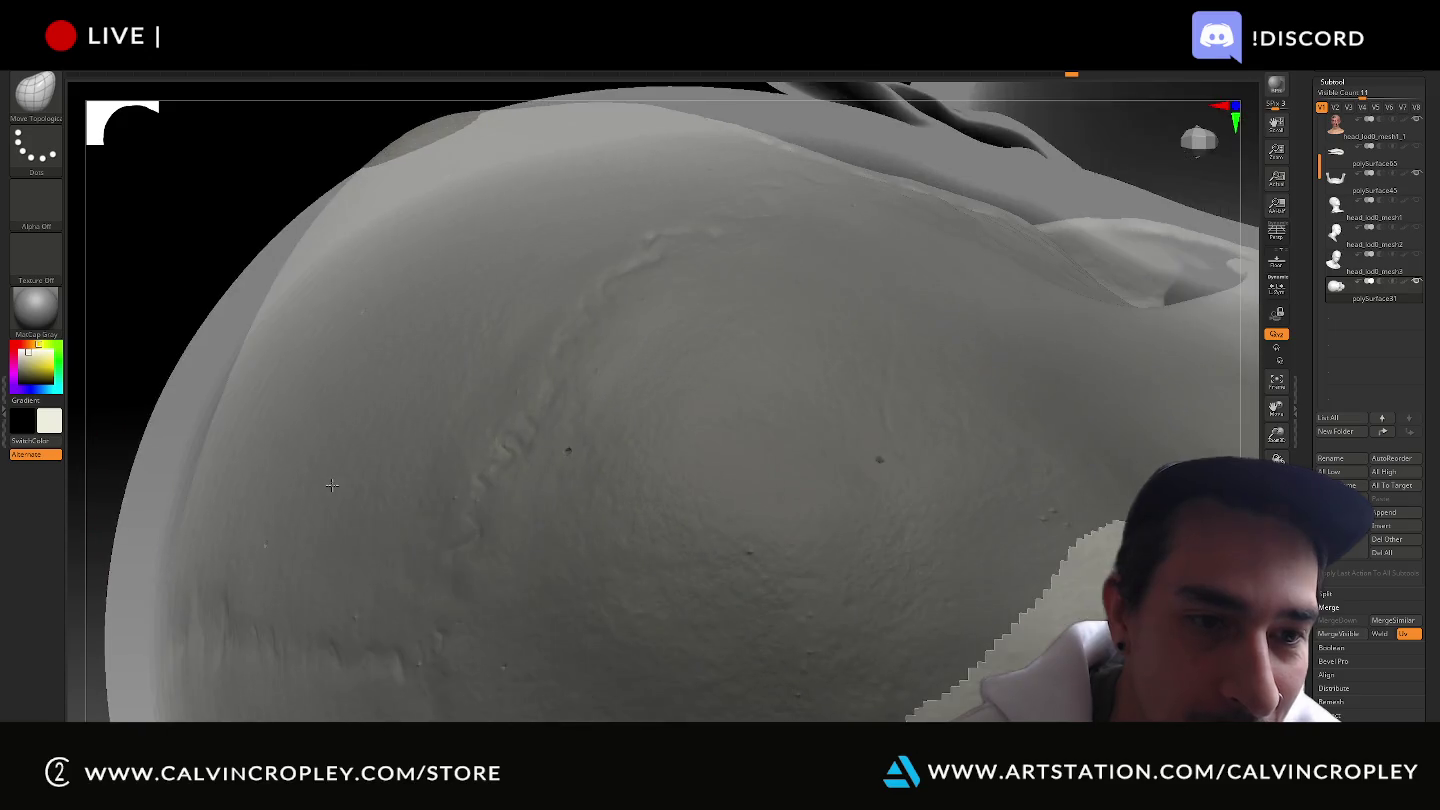
drag(188, 186, 540, 161)
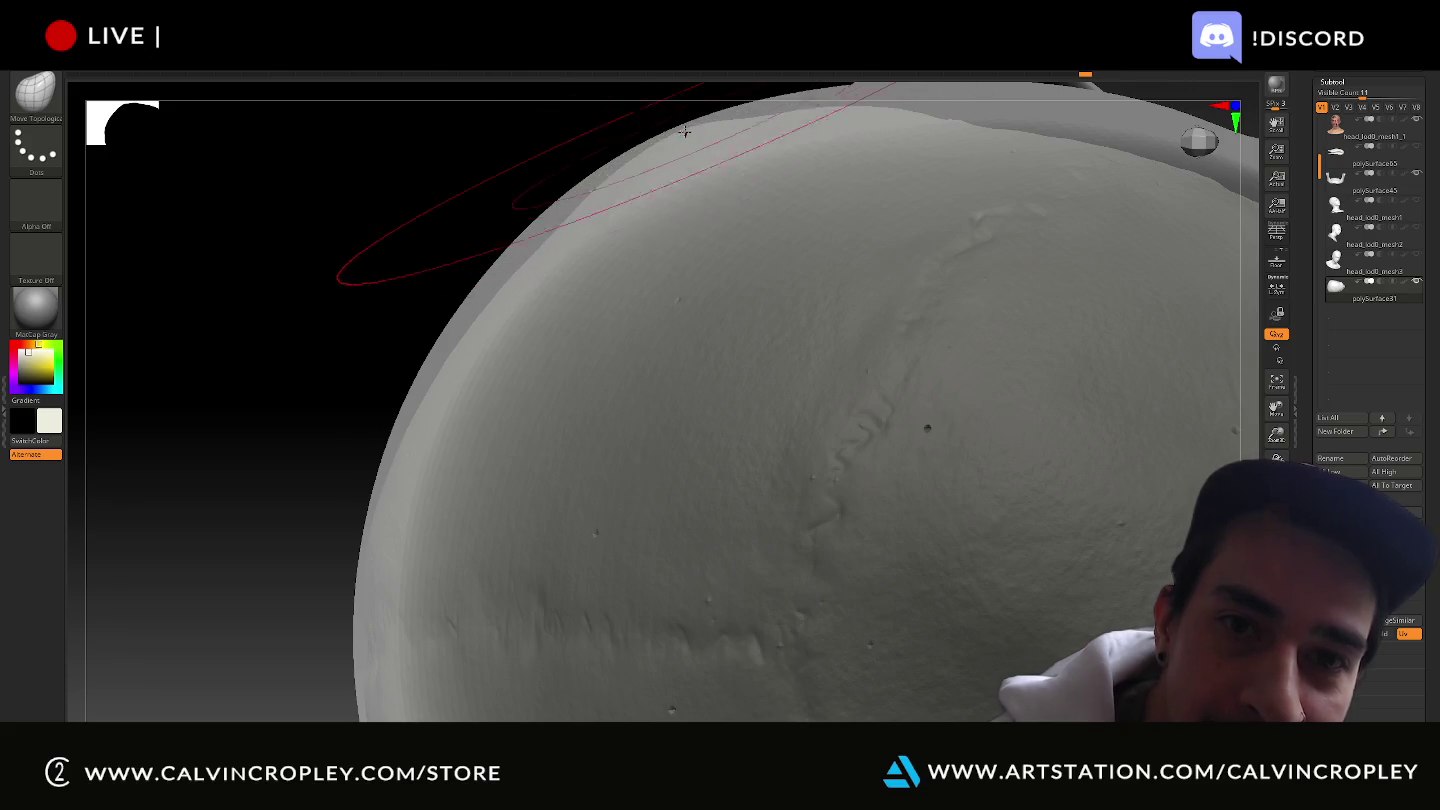
Flatten the bulging skull top and smooth the crown's upper edge band.
mouse_move(723, 151)
mouse_down()
mouse_move(829, 128)
mouse_move(669, 139)
mouse_up()
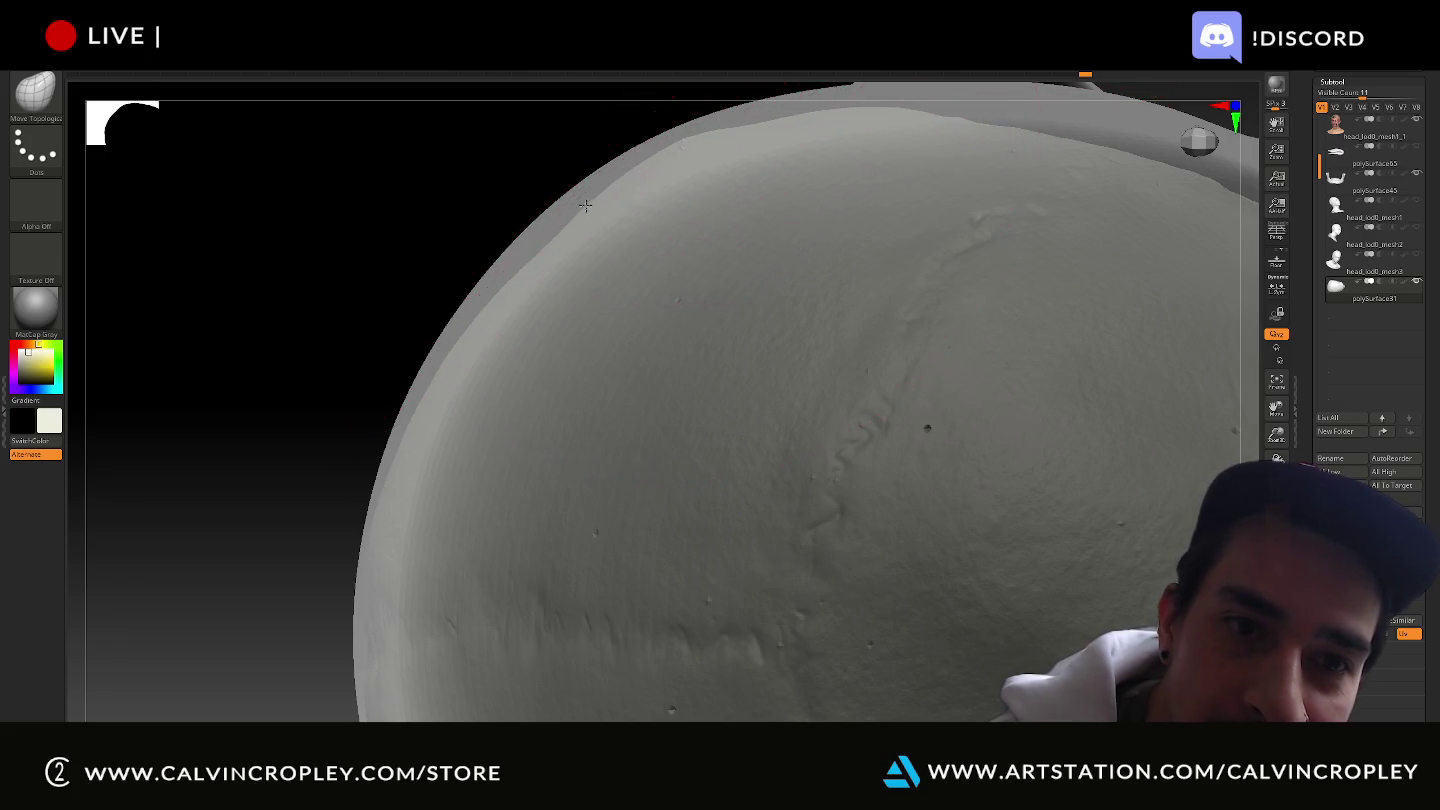
drag(566, 229, 558, 221)
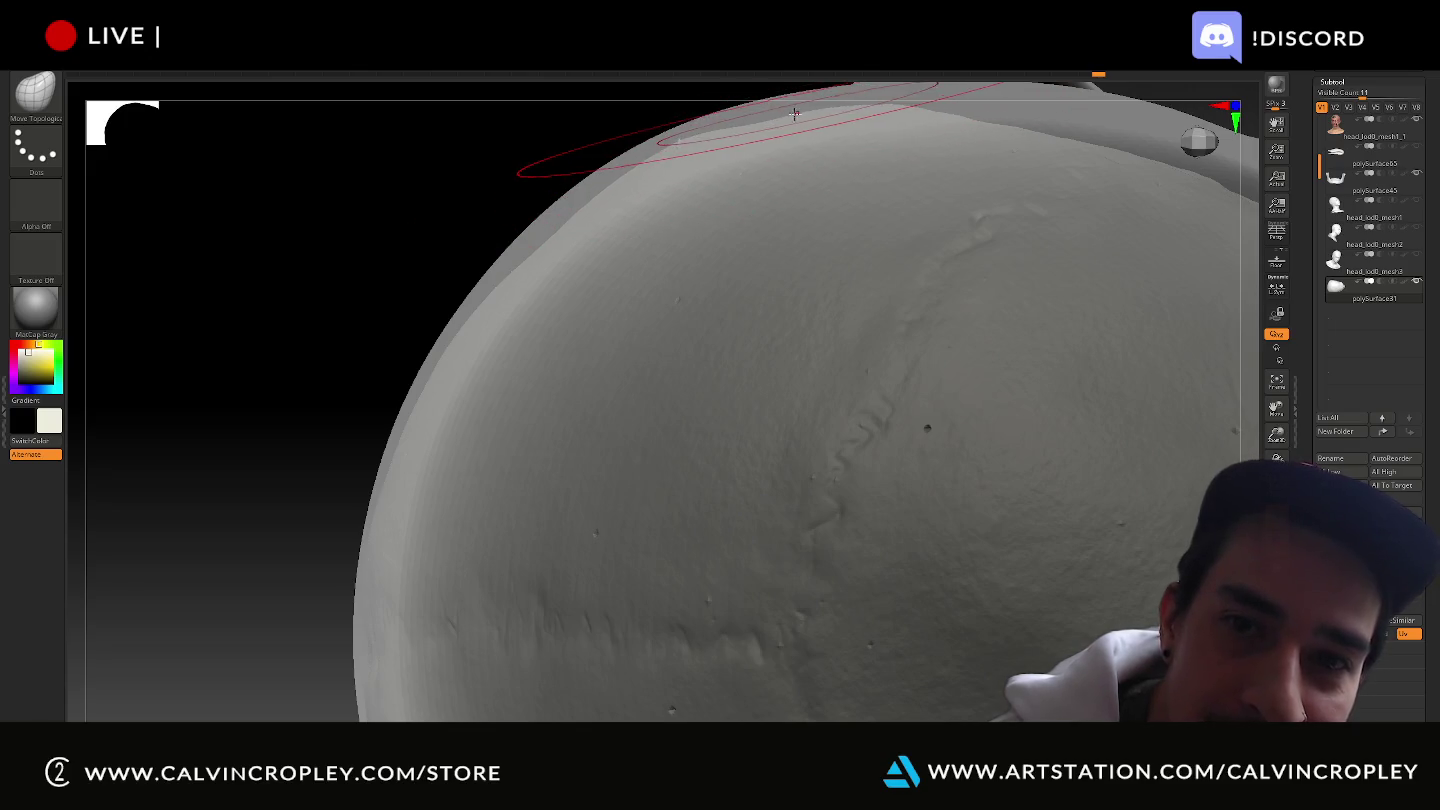
mouse_move(537, 170)
mouse_down()
mouse_move(553, 202)
mouse_move(498, 344)
mouse_move(641, 291)
mouse_up()
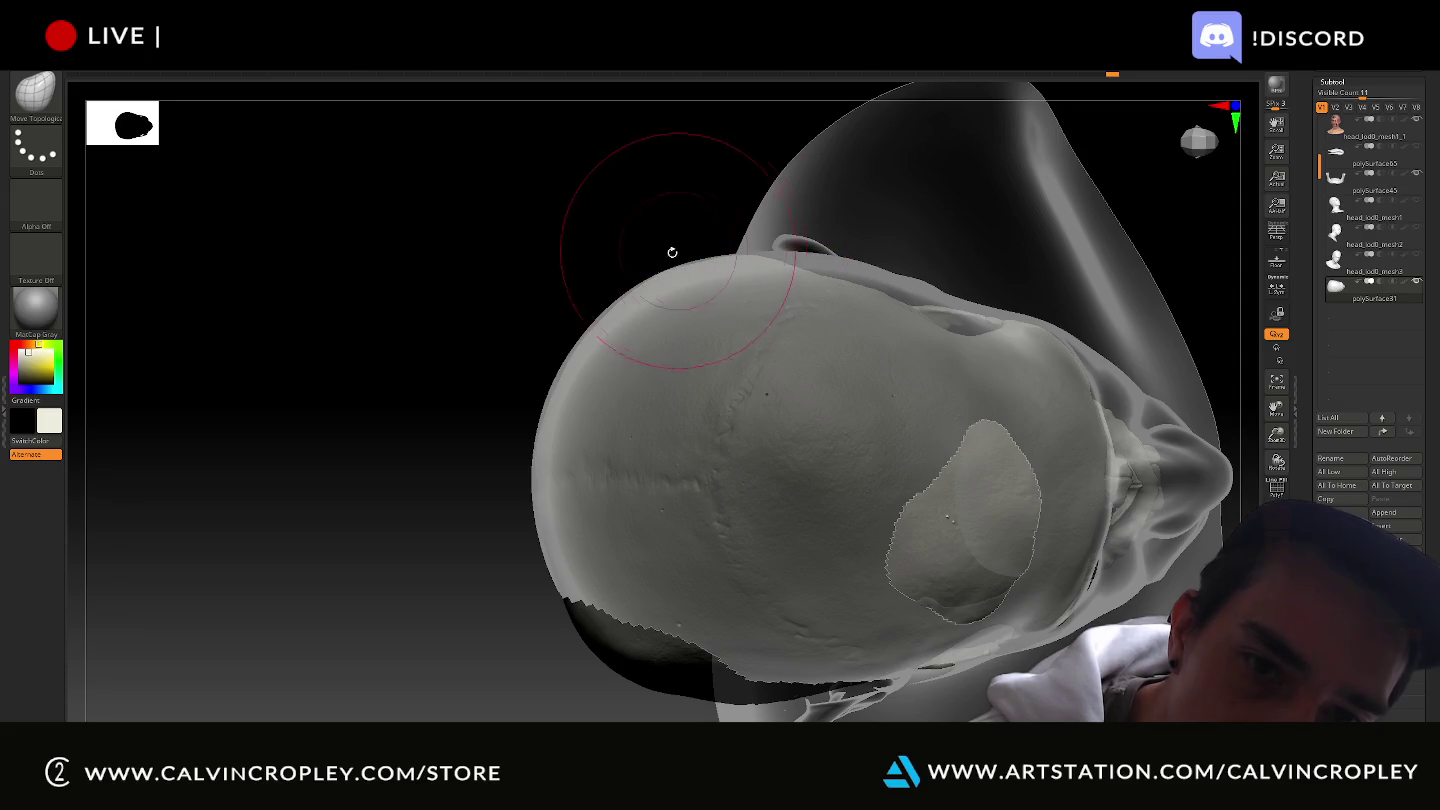
drag(672, 252, 663, 261)
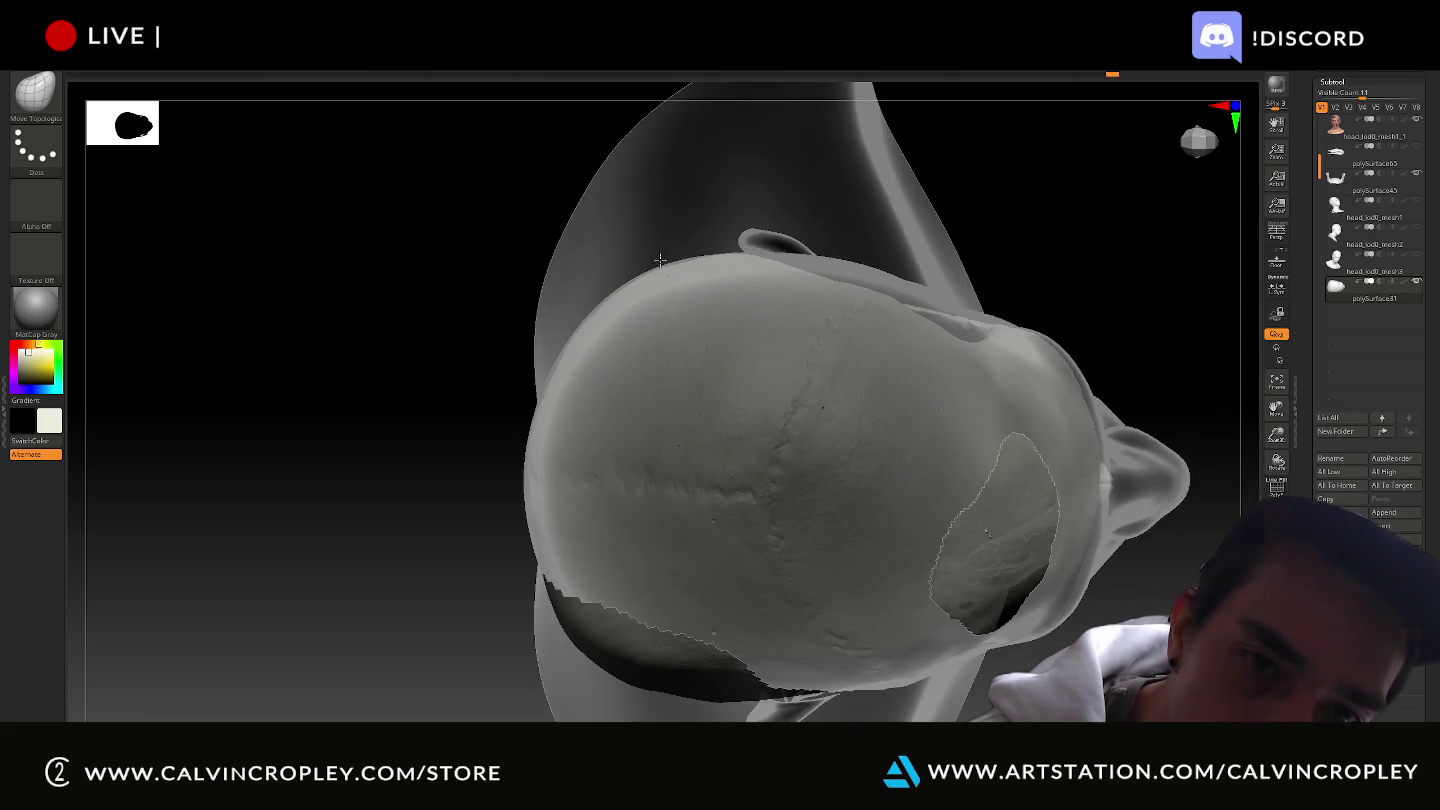
drag(366, 231, 402, 231)
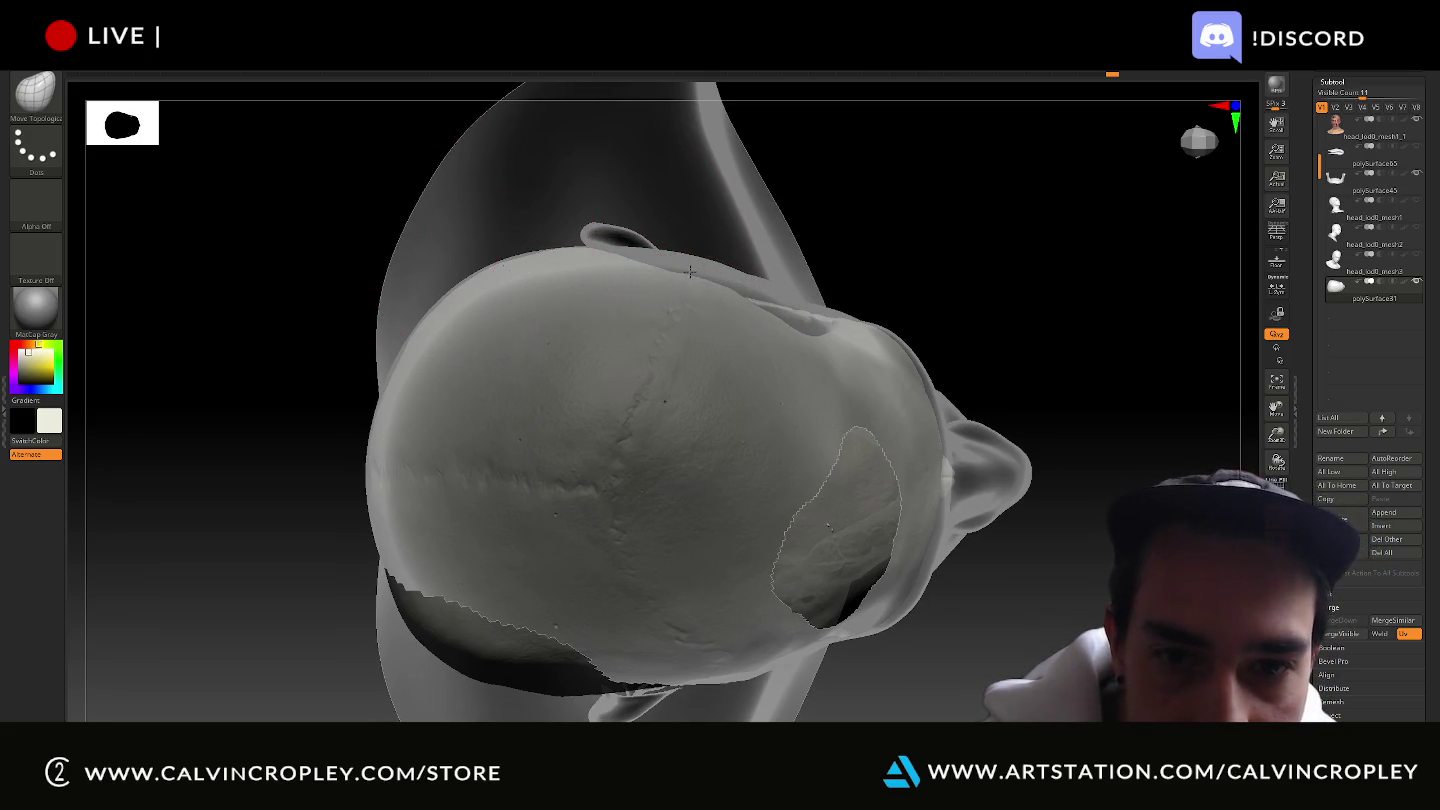
mouse_move(958, 257)
mouse_down()
mouse_move(958, 227)
mouse_move(946, 260)
mouse_move(945, 234)
mouse_move(858, 257)
mouse_up()
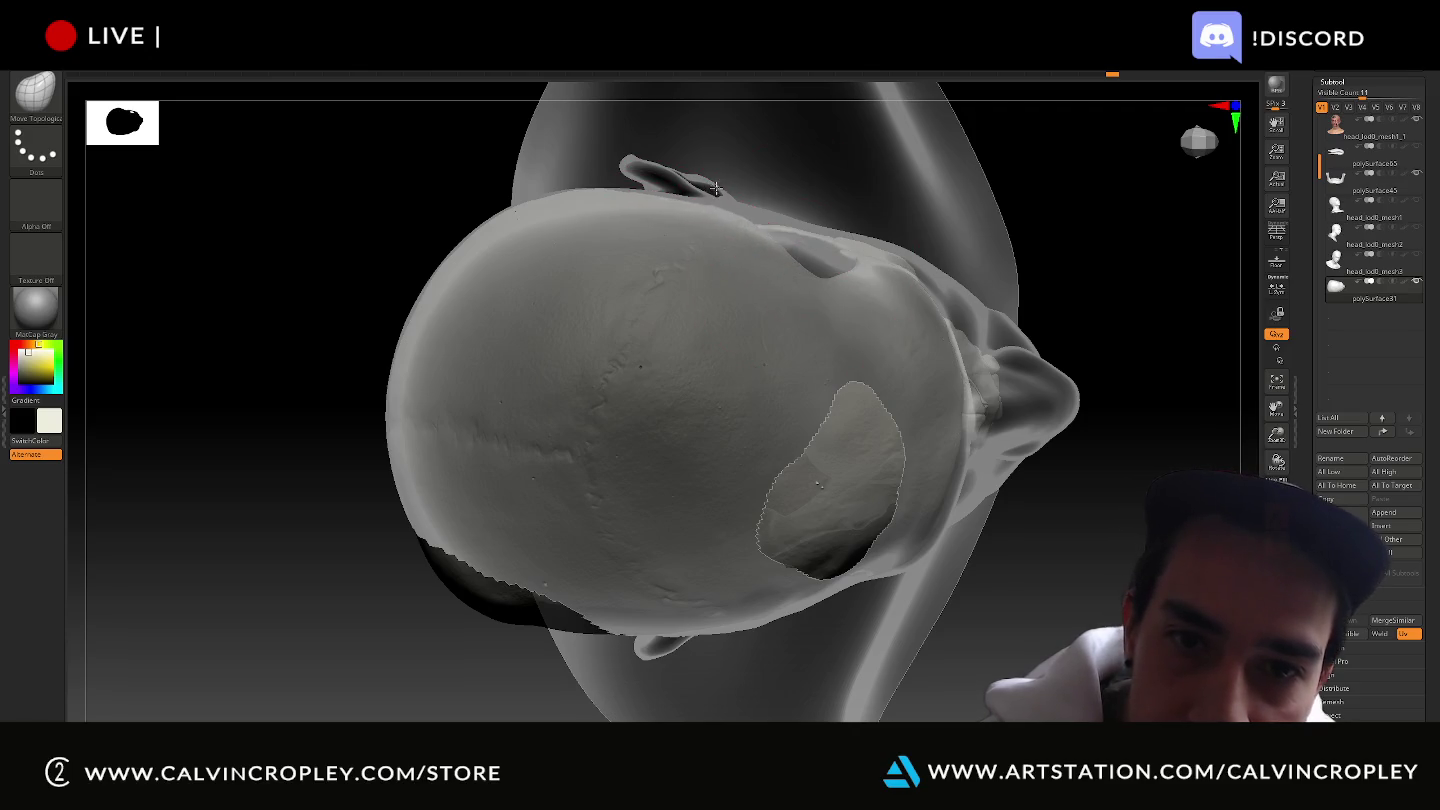
mouse_move(1112, 226)
mouse_down()
mouse_move(1106, 265)
mouse_move(1135, 240)
mouse_up()
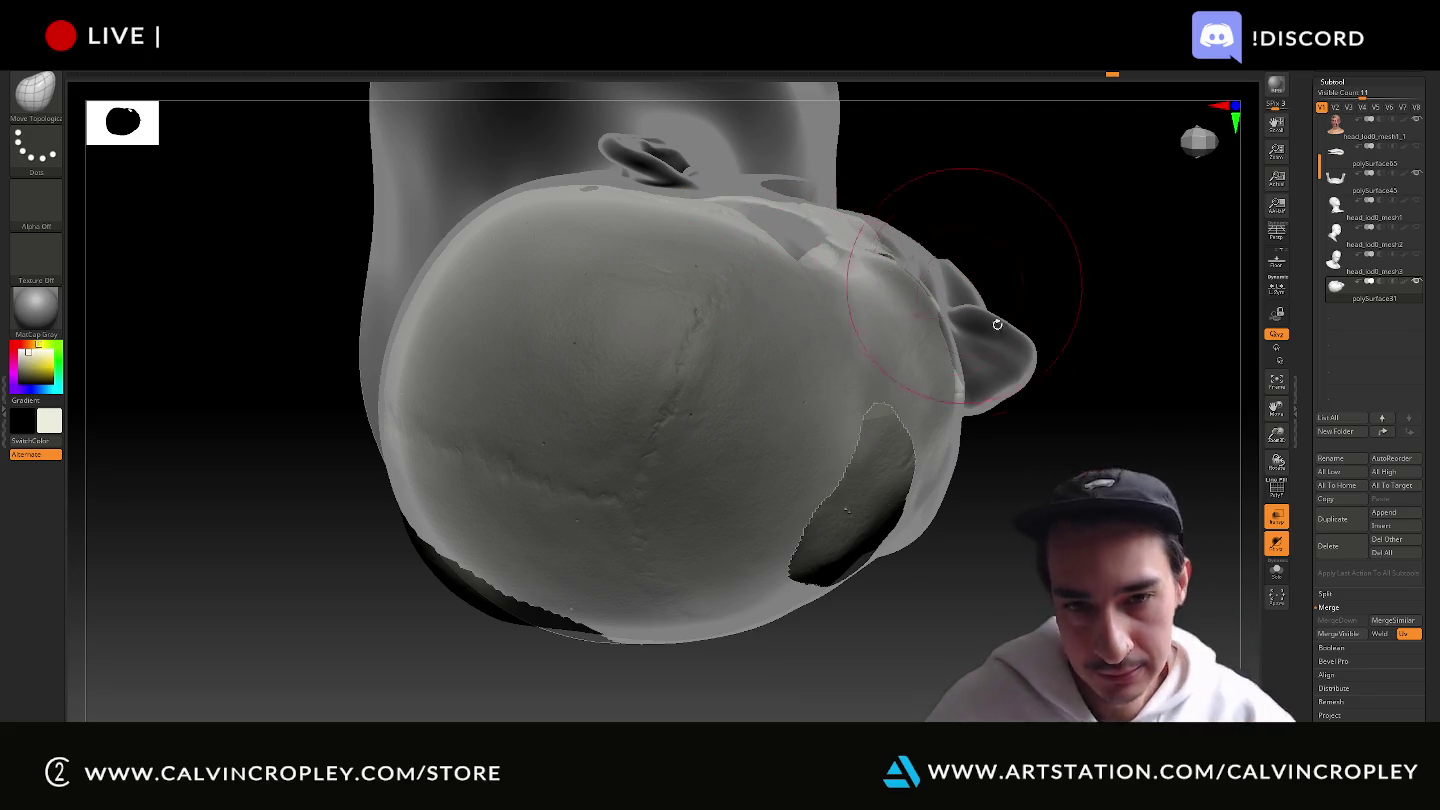
mouse_move(1030, 470)
mouse_down()
mouse_move(1059, 545)
mouse_move(980, 295)
mouse_up()
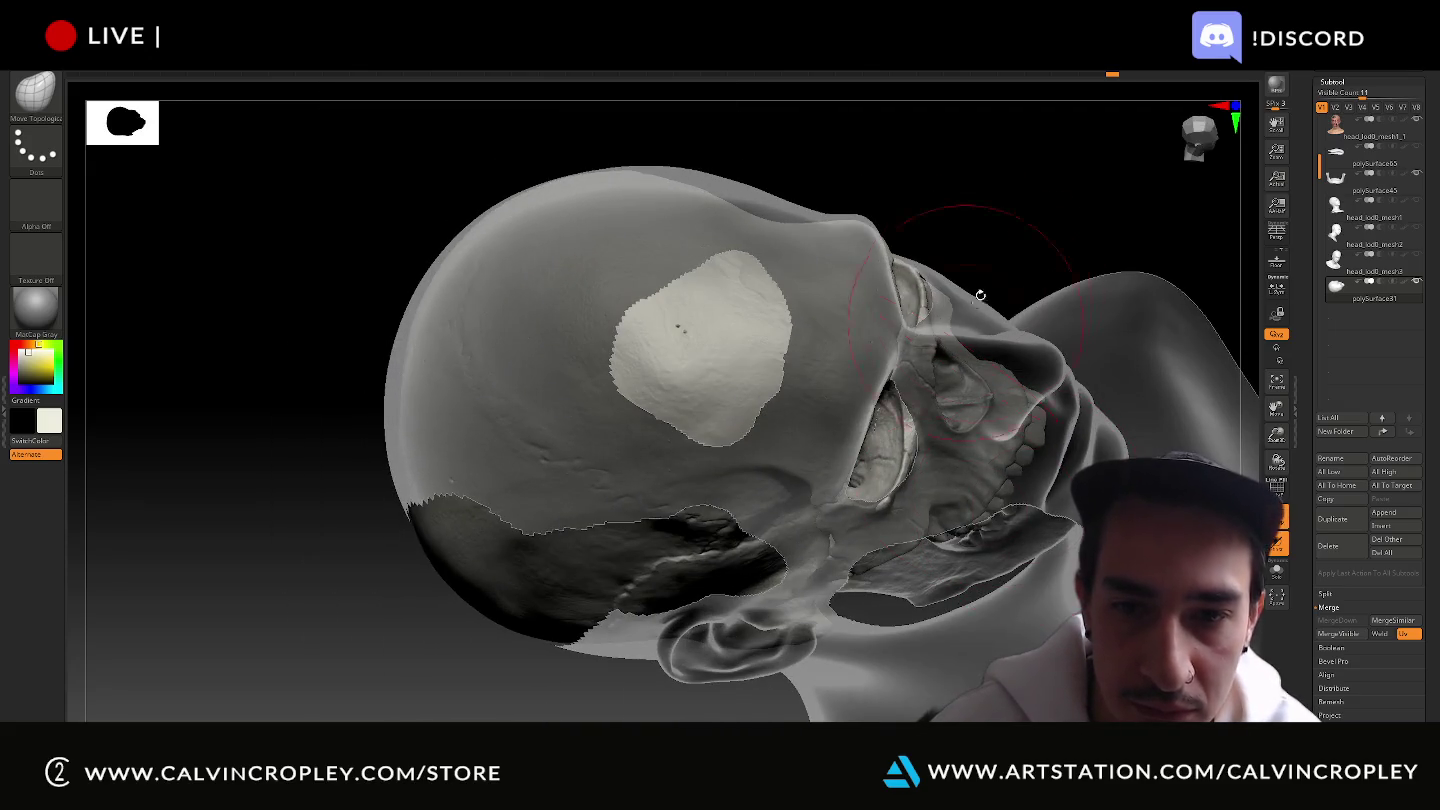
Turn the skull toward the viewer, reduce the brush size, and view it in side profile.
drag(1032, 224, 956, 270)
mouse_move(903, 187)
mouse_down()
mouse_move(937, 240)
mouse_move(935, 299)
mouse_up()
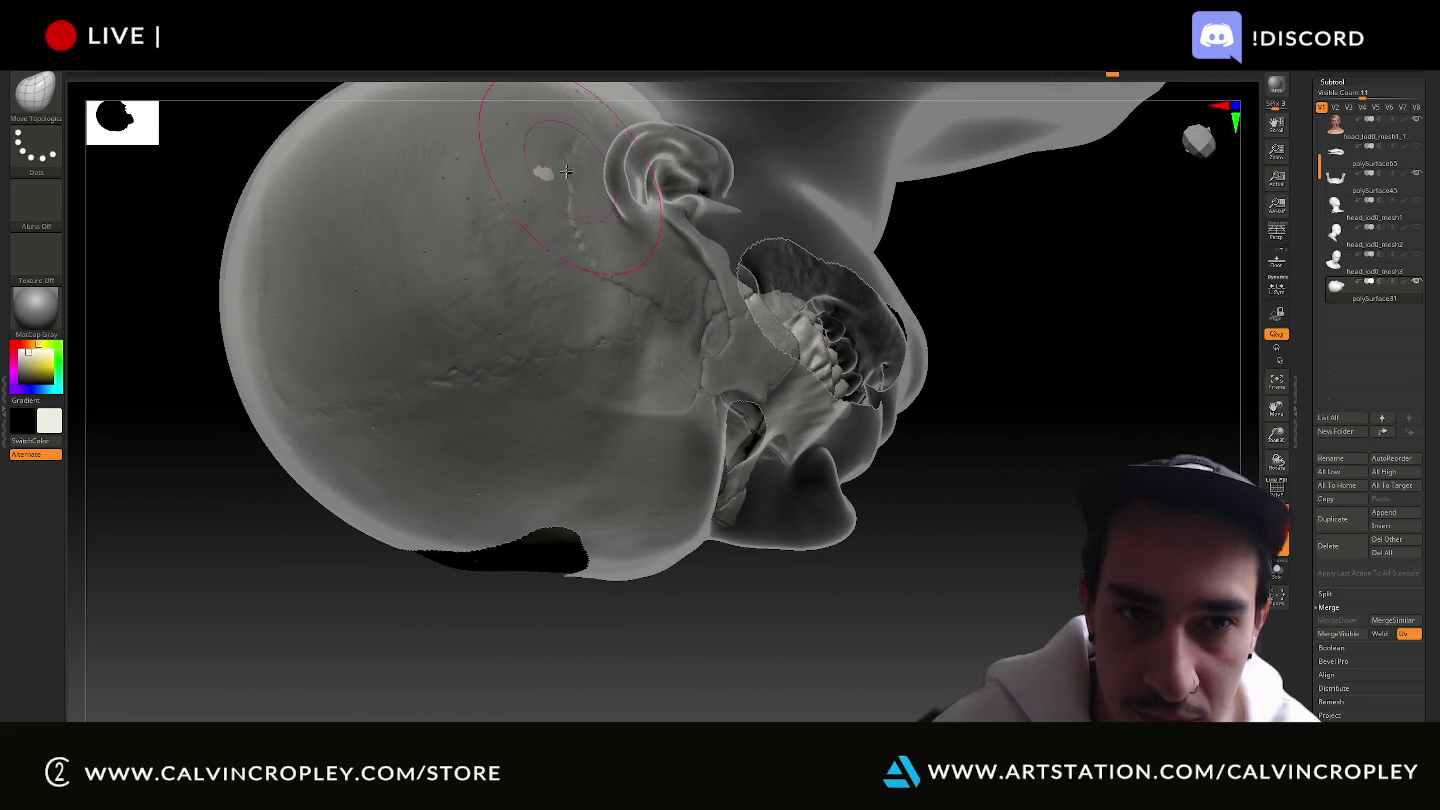
key(bracketleft)
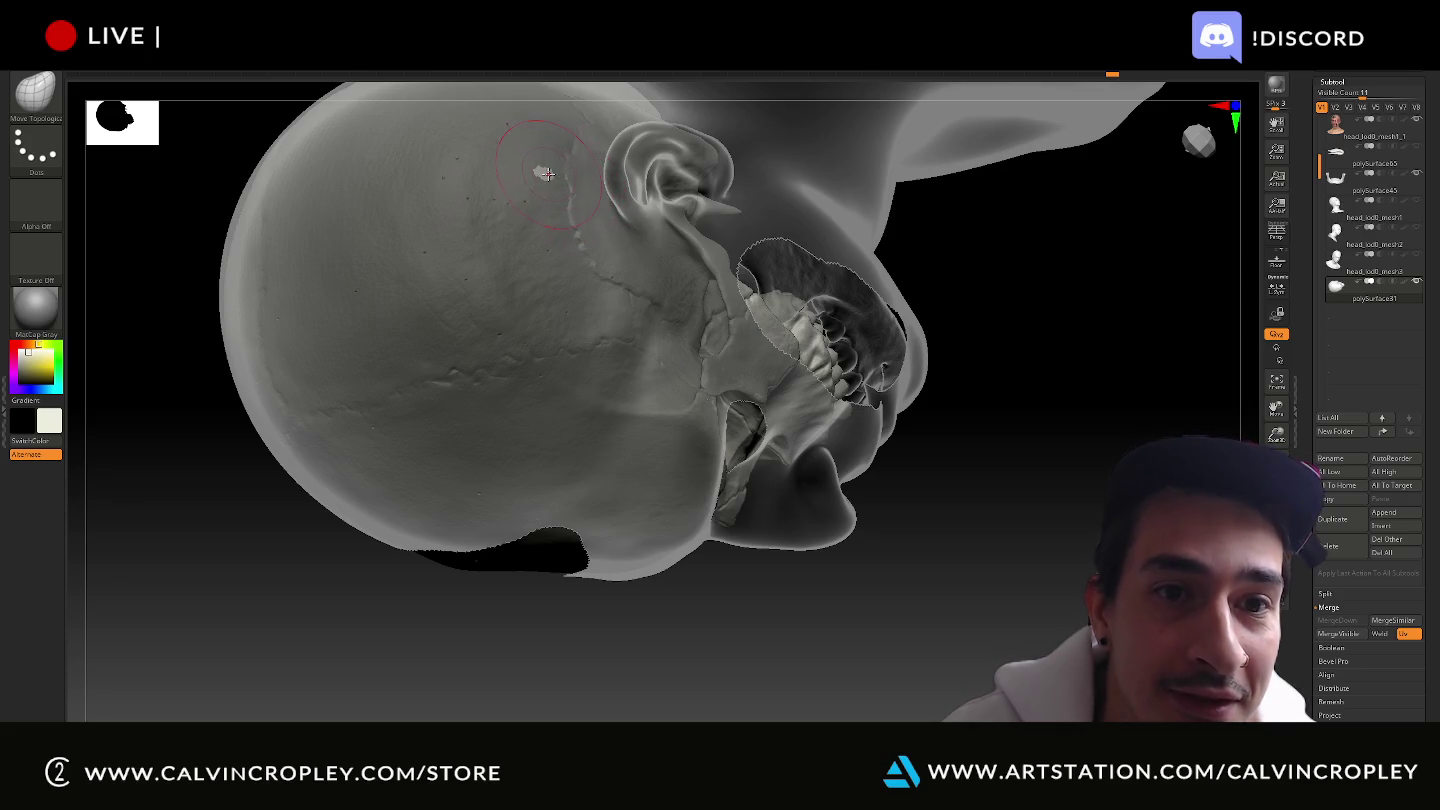
mouse_move(545, 175)
mouse_down()
mouse_move(875, 612)
mouse_move(1050, 530)
mouse_move(1062, 583)
mouse_move(596, 478)
mouse_move(300, 470)
mouse_move(861, 504)
mouse_move(1084, 554)
mouse_move(993, 469)
mouse_up()
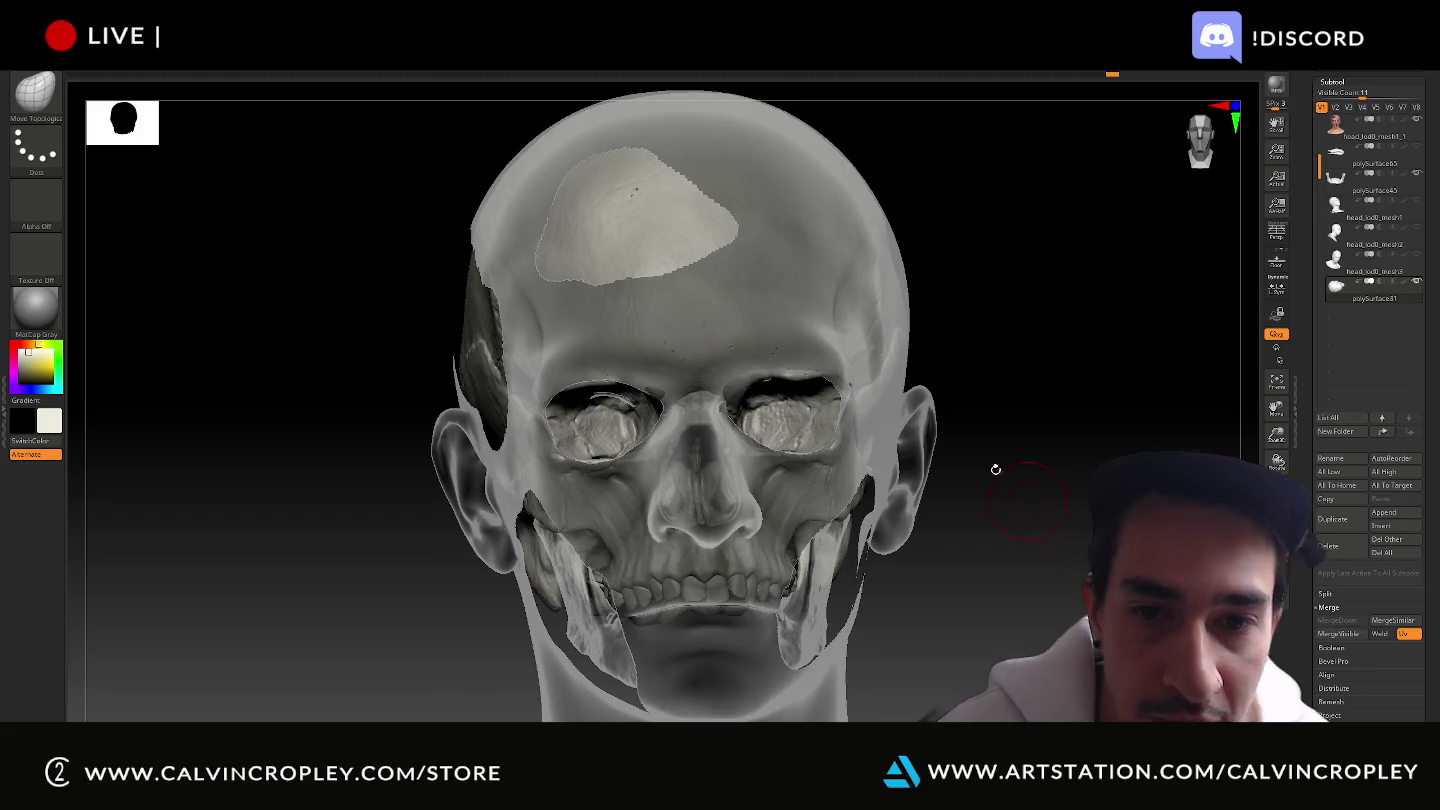
Nudge the skull beside both eye sockets with Move Topological, then view it three-quarter.
click(795, 380)
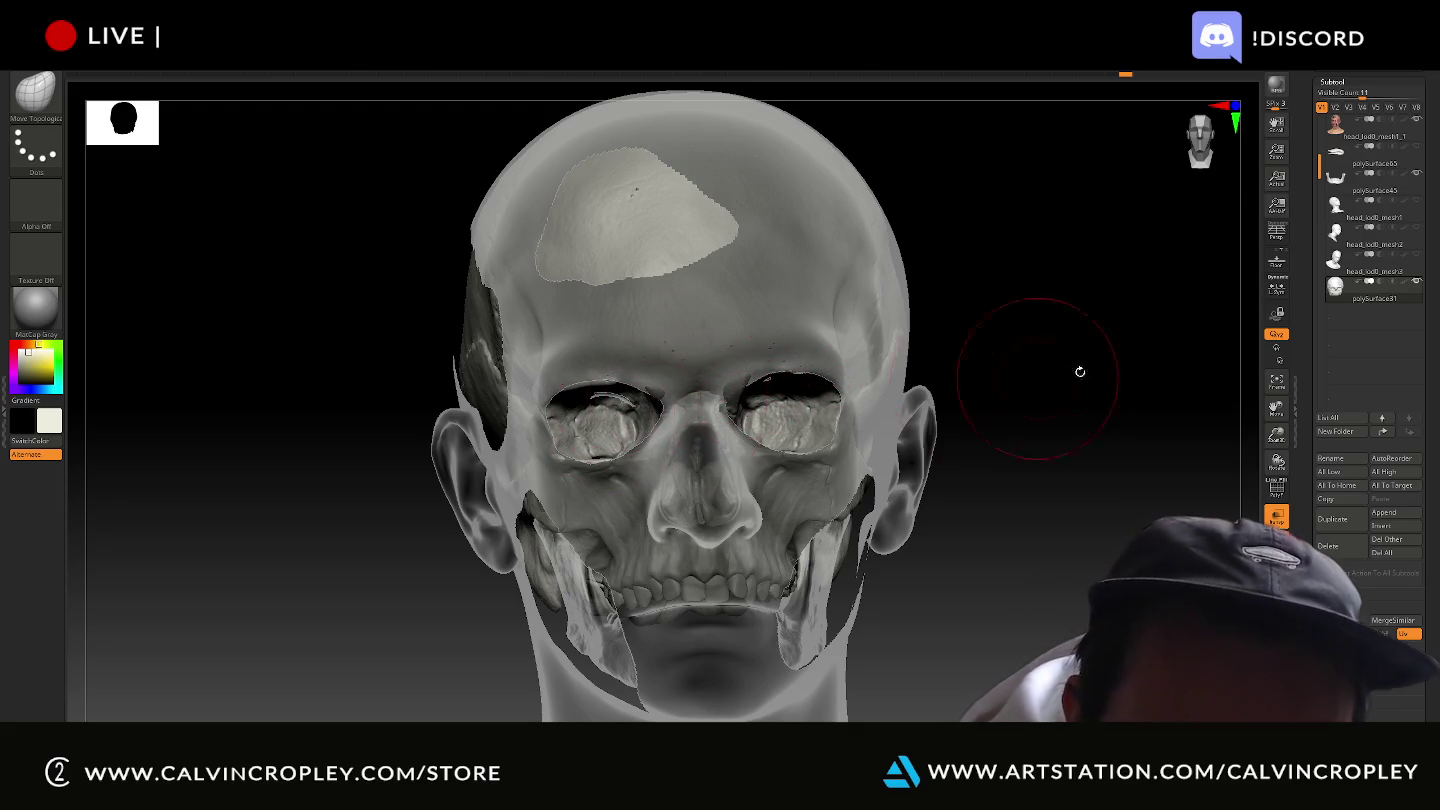
drag(1112, 345, 1180, 352)
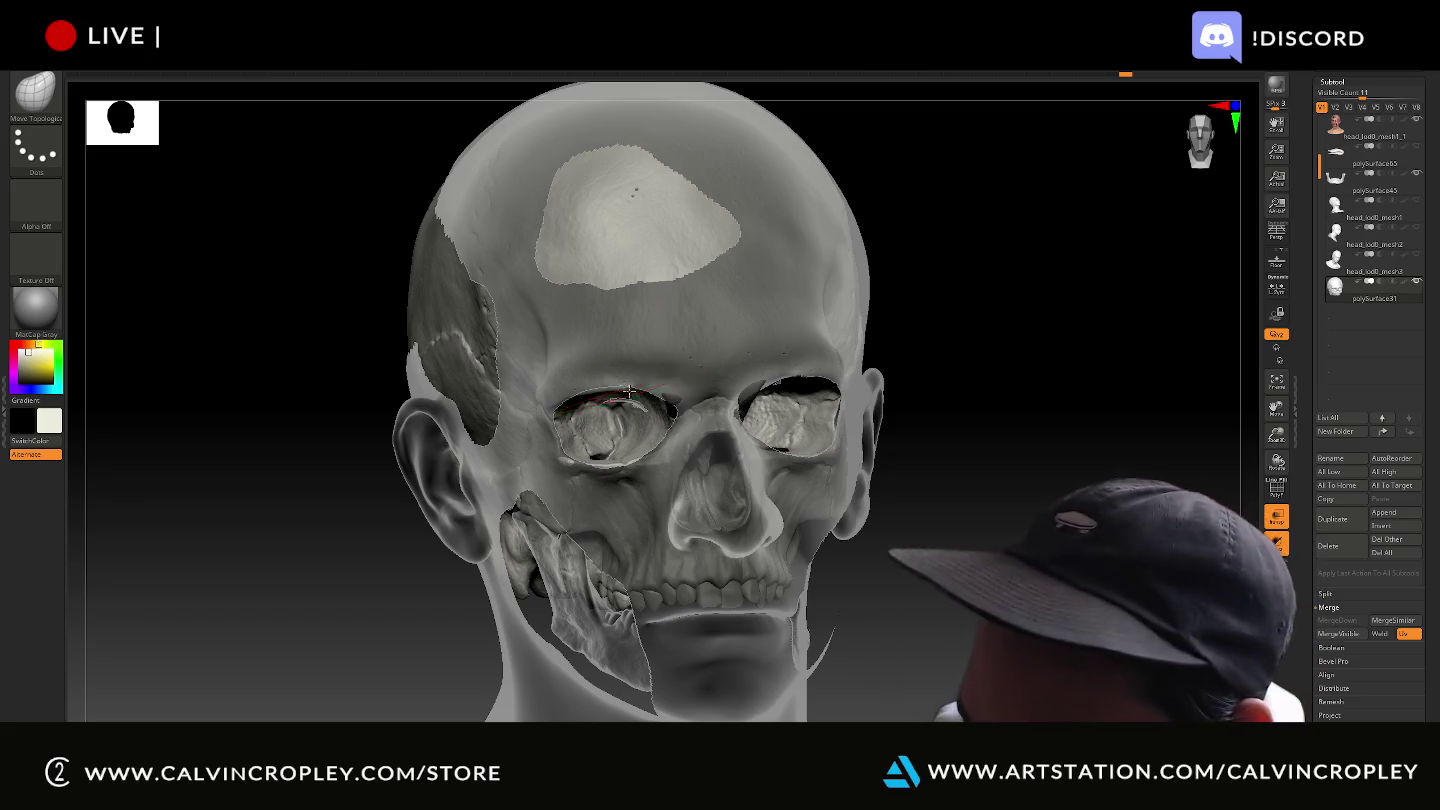
drag(628, 392, 675, 400)
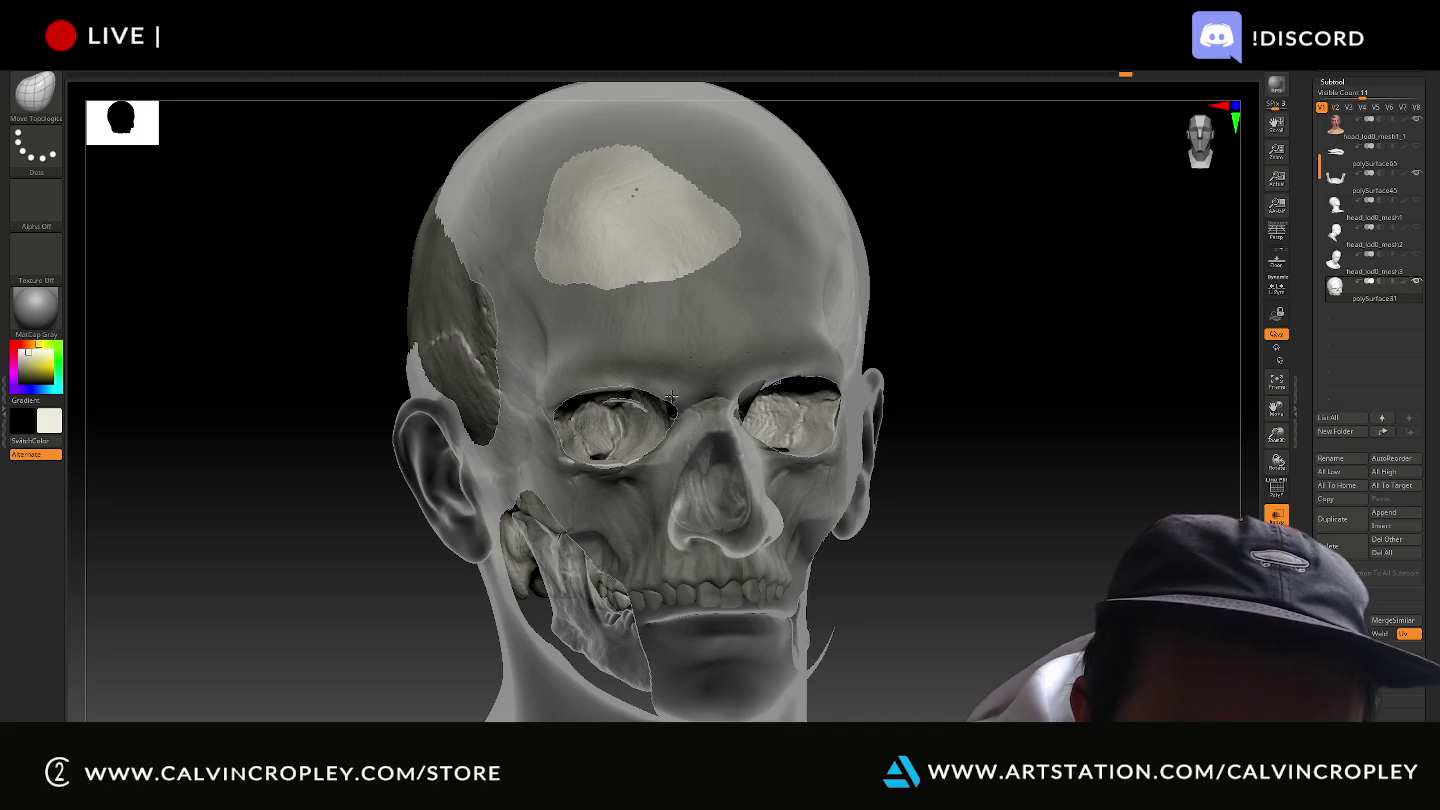
drag(587, 390, 607, 395)
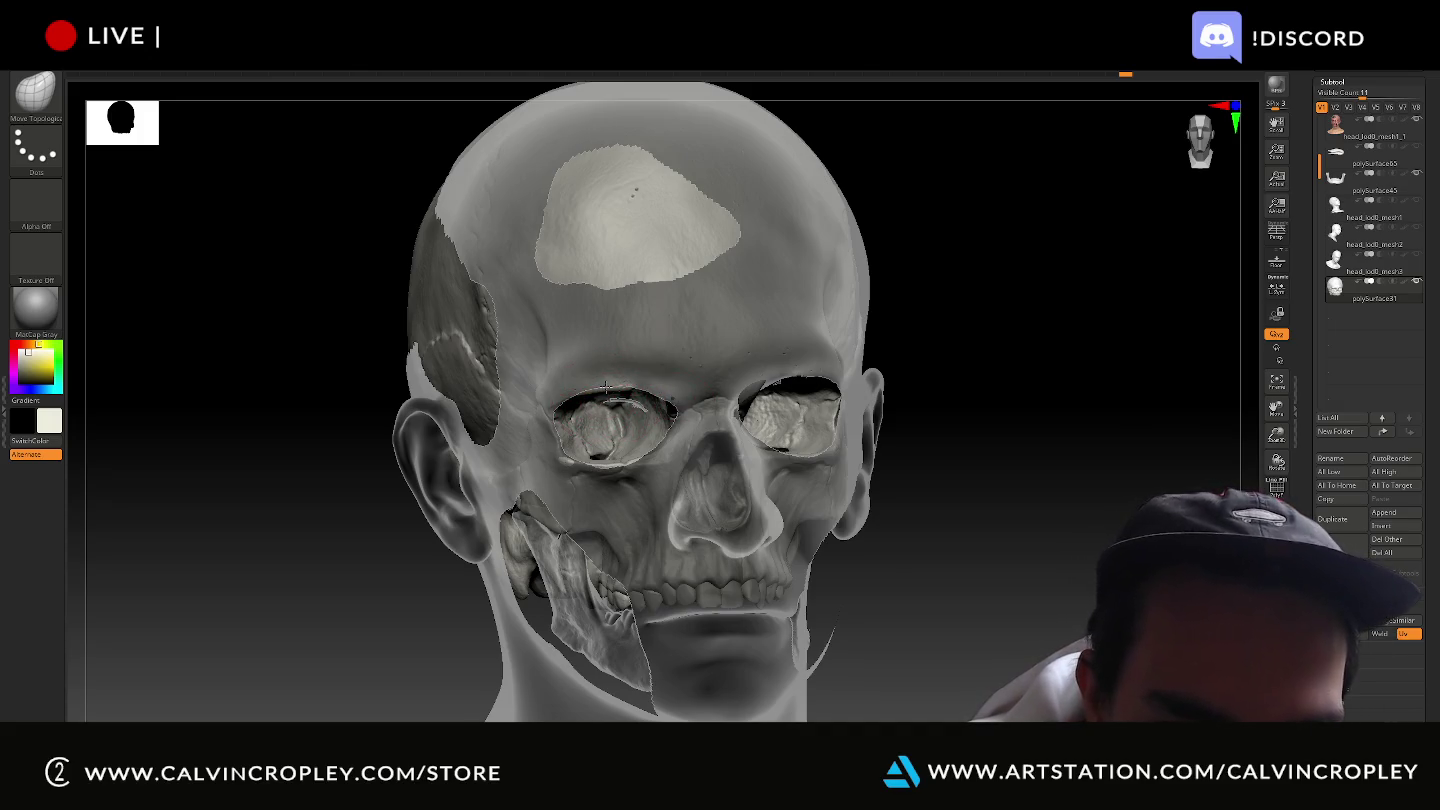
drag(582, 397, 552, 397)
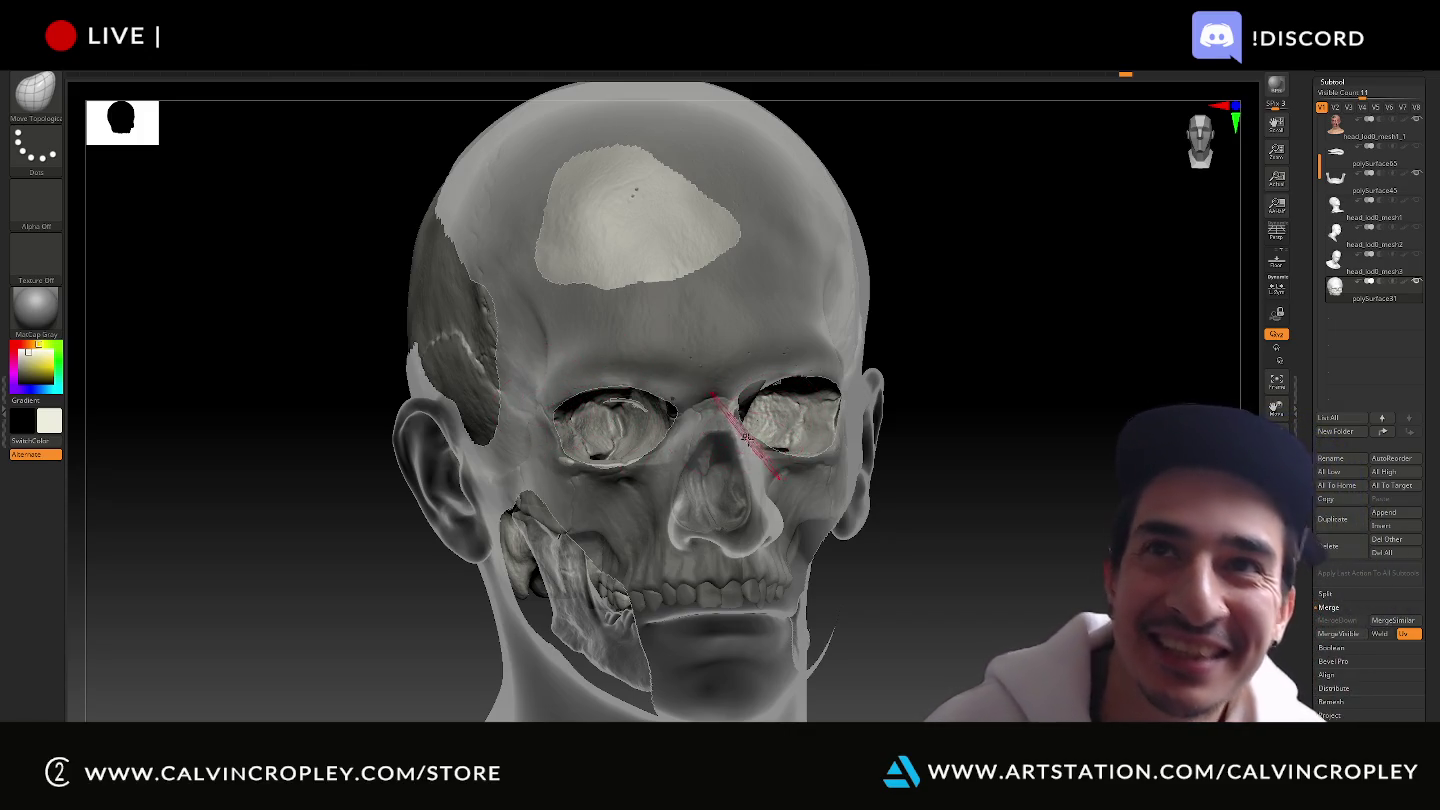
mouse_move(919, 546)
mouse_down()
mouse_move(980, 521)
mouse_move(963, 500)
mouse_up()
mouse_move(961, 498)
mouse_down()
mouse_move(427, 352)
mouse_move(569, 421)
mouse_up()
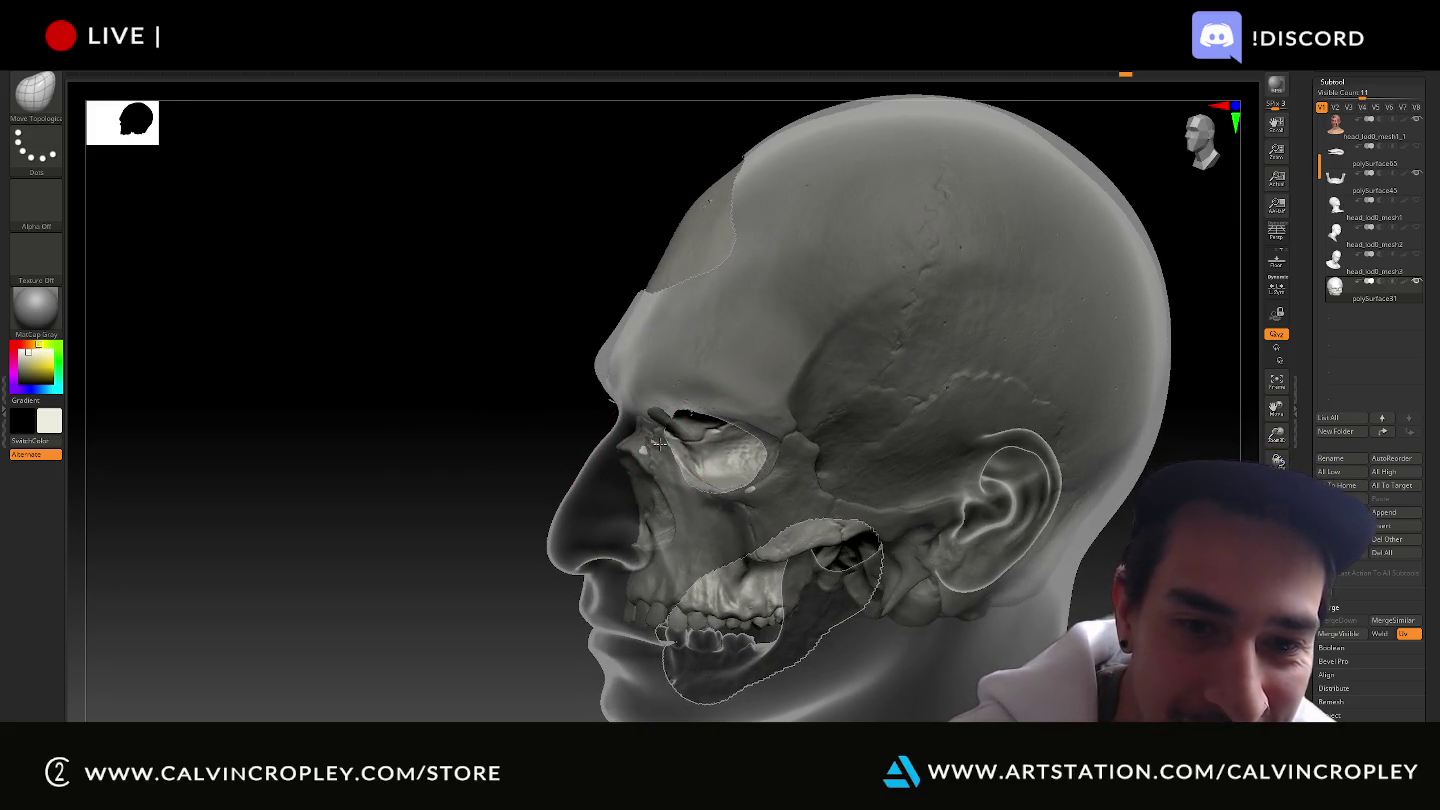
Orbit to inspect the skull from above and from left and right three-quarter angles.
drag(546, 402, 648, 458)
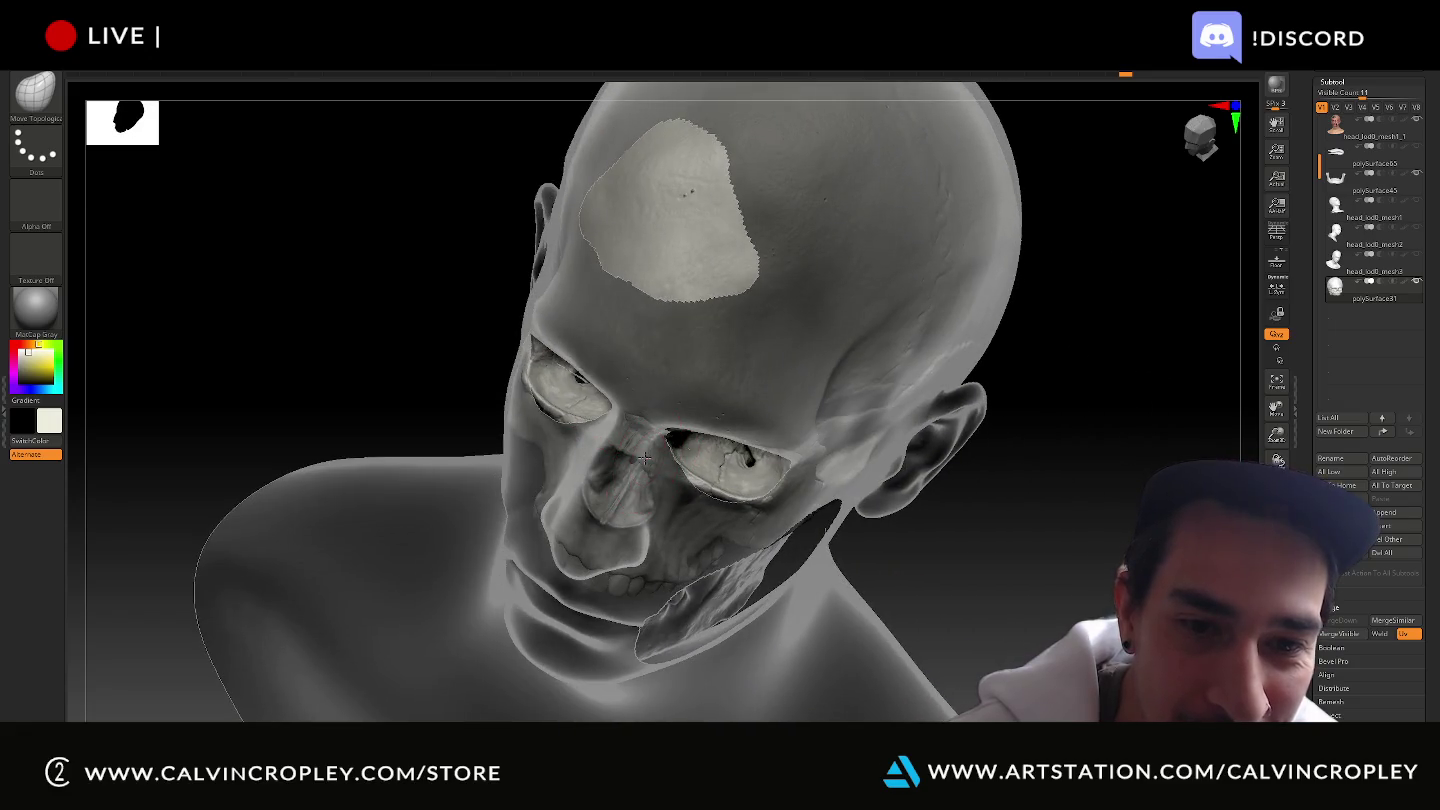
mouse_move(431, 406)
mouse_down()
mouse_move(428, 387)
mouse_move(470, 378)
mouse_up()
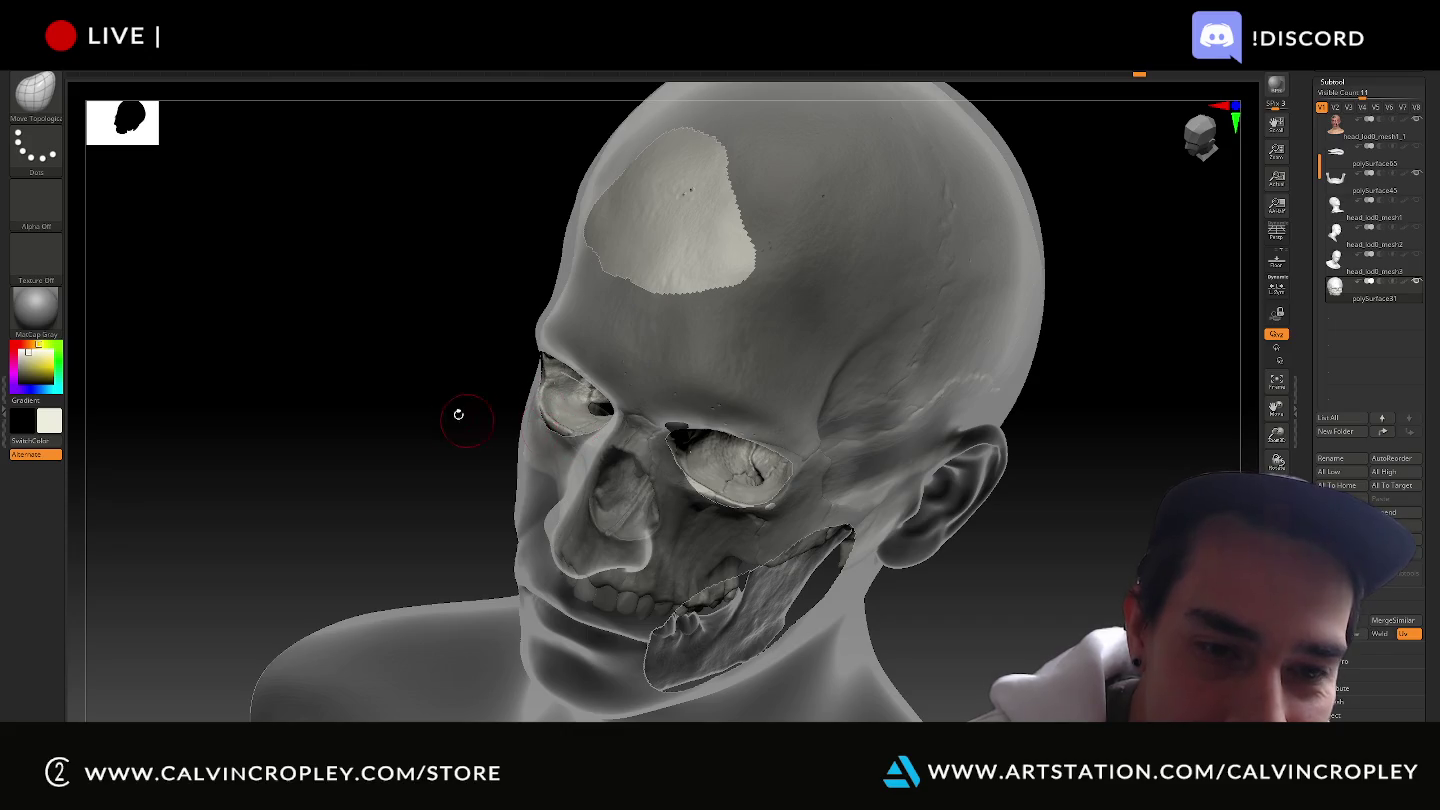
drag(458, 414, 453, 421)
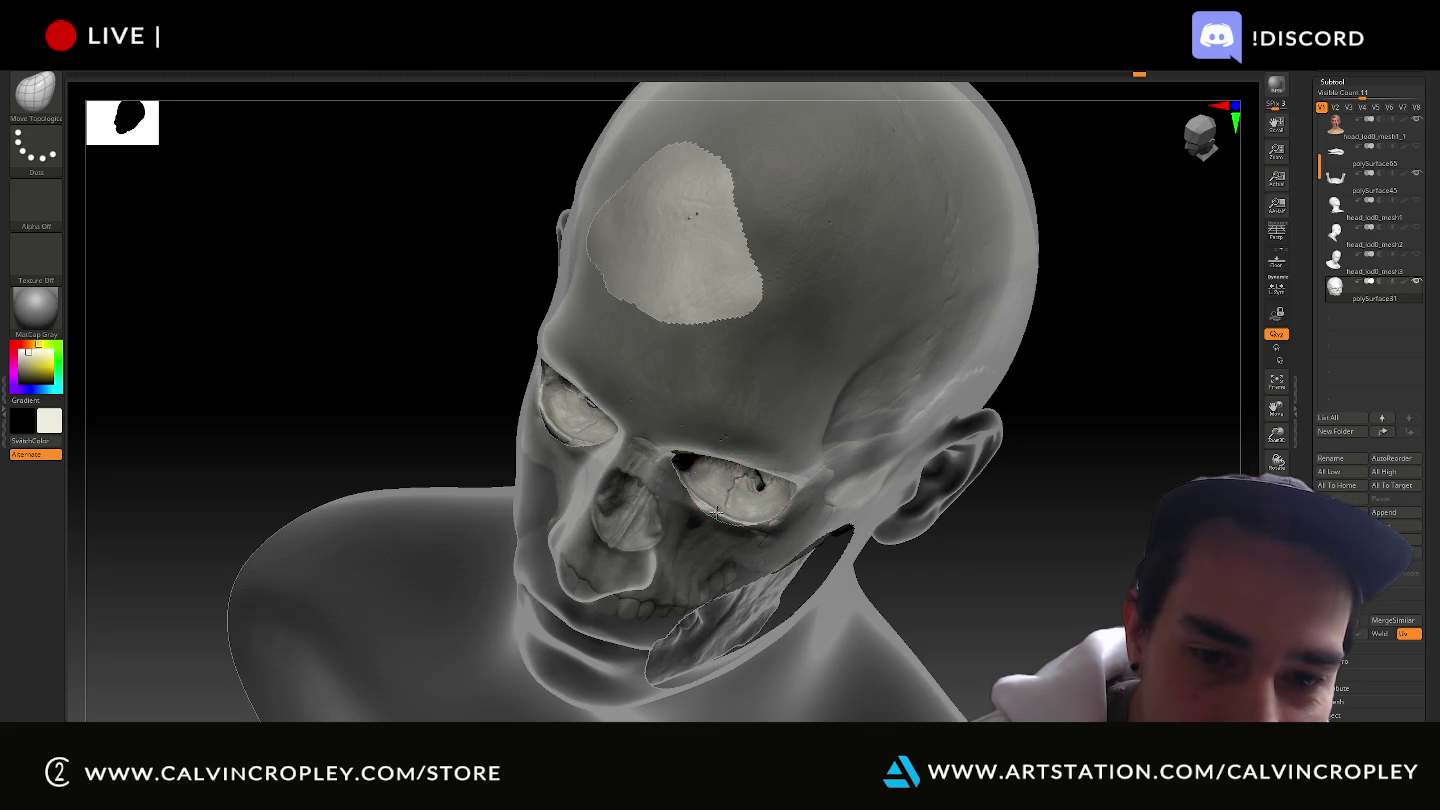
drag(436, 400, 424, 331)
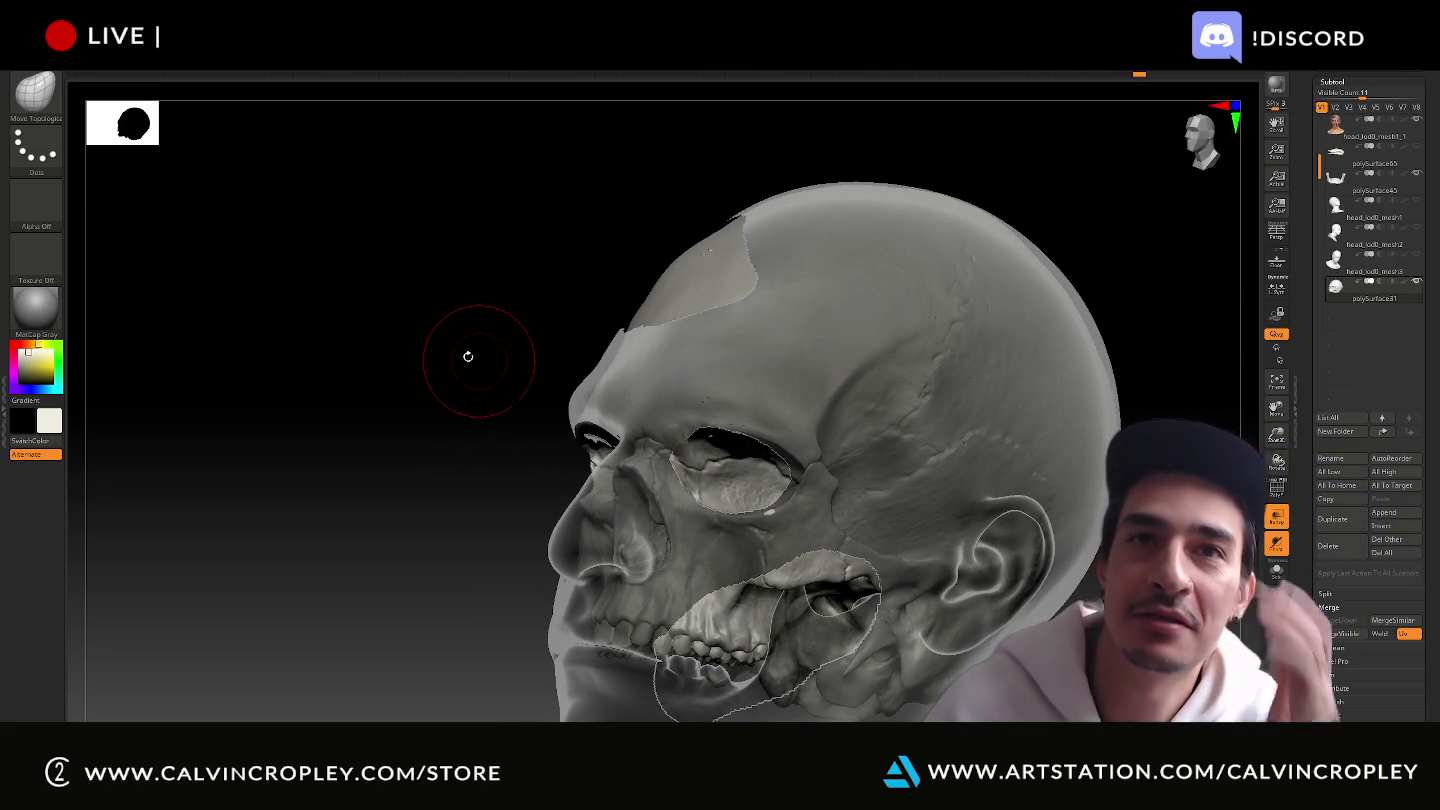
mouse_move(423, 340)
mouse_down()
mouse_move(476, 379)
mouse_move(540, 395)
mouse_up()
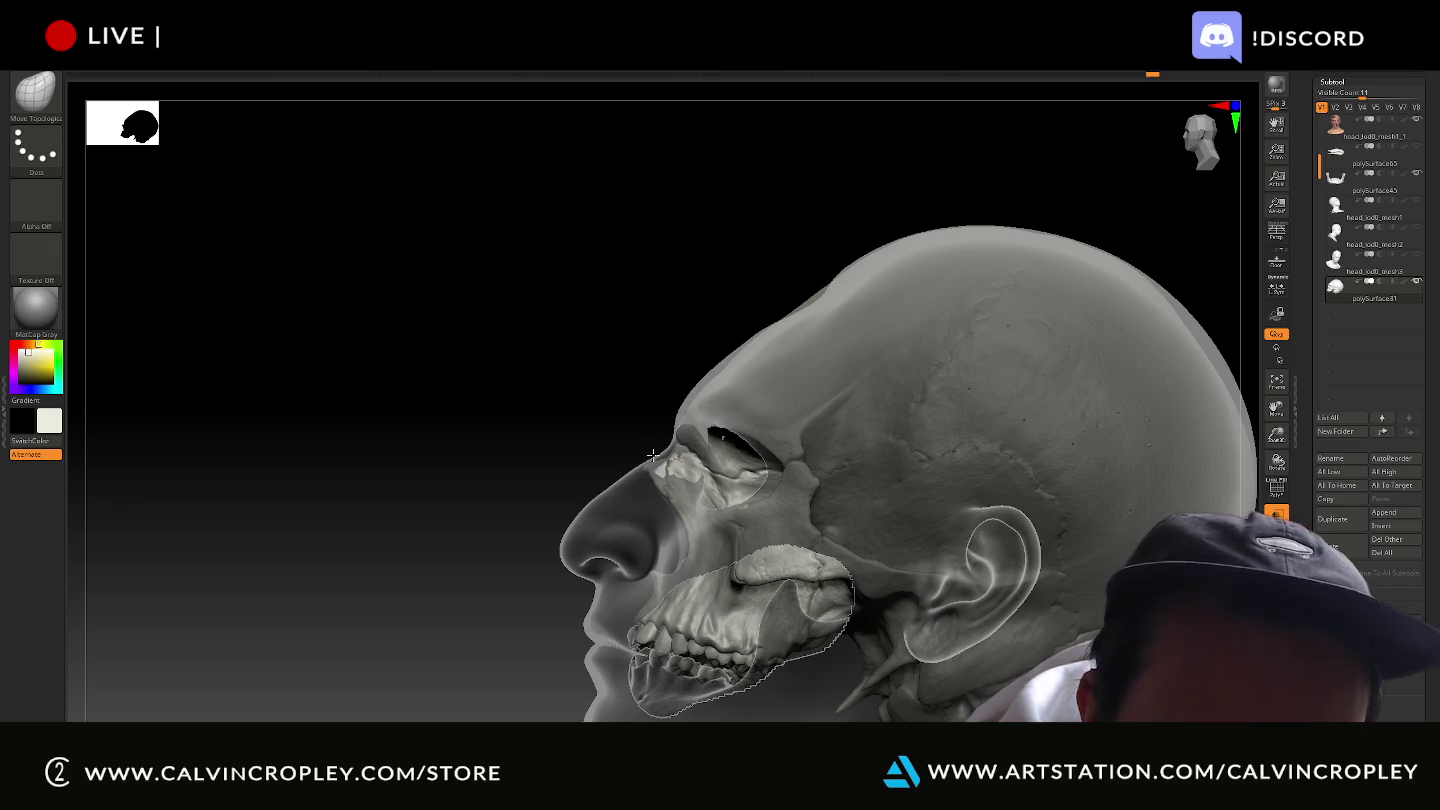
drag(598, 407, 624, 458)
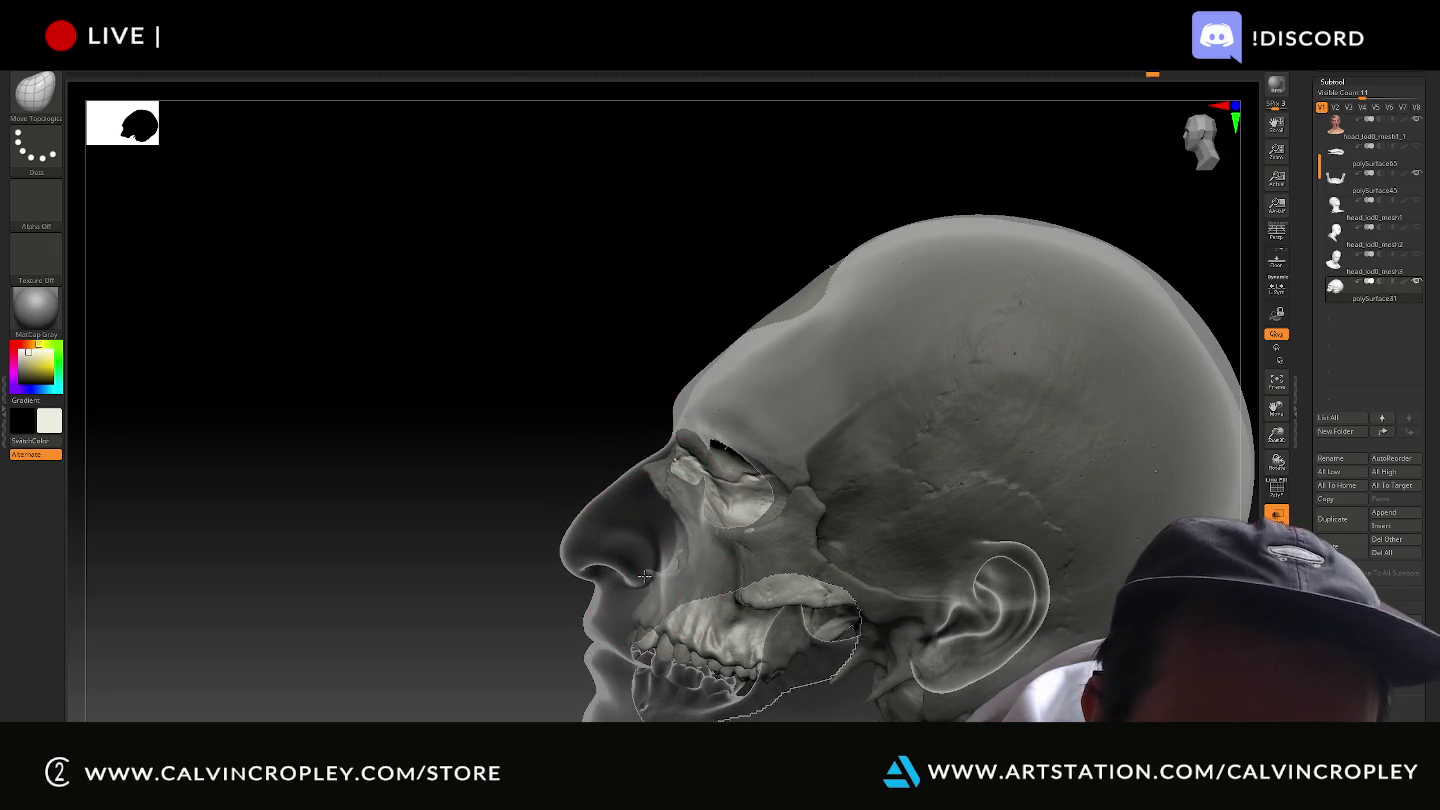
drag(403, 553, 498, 579)
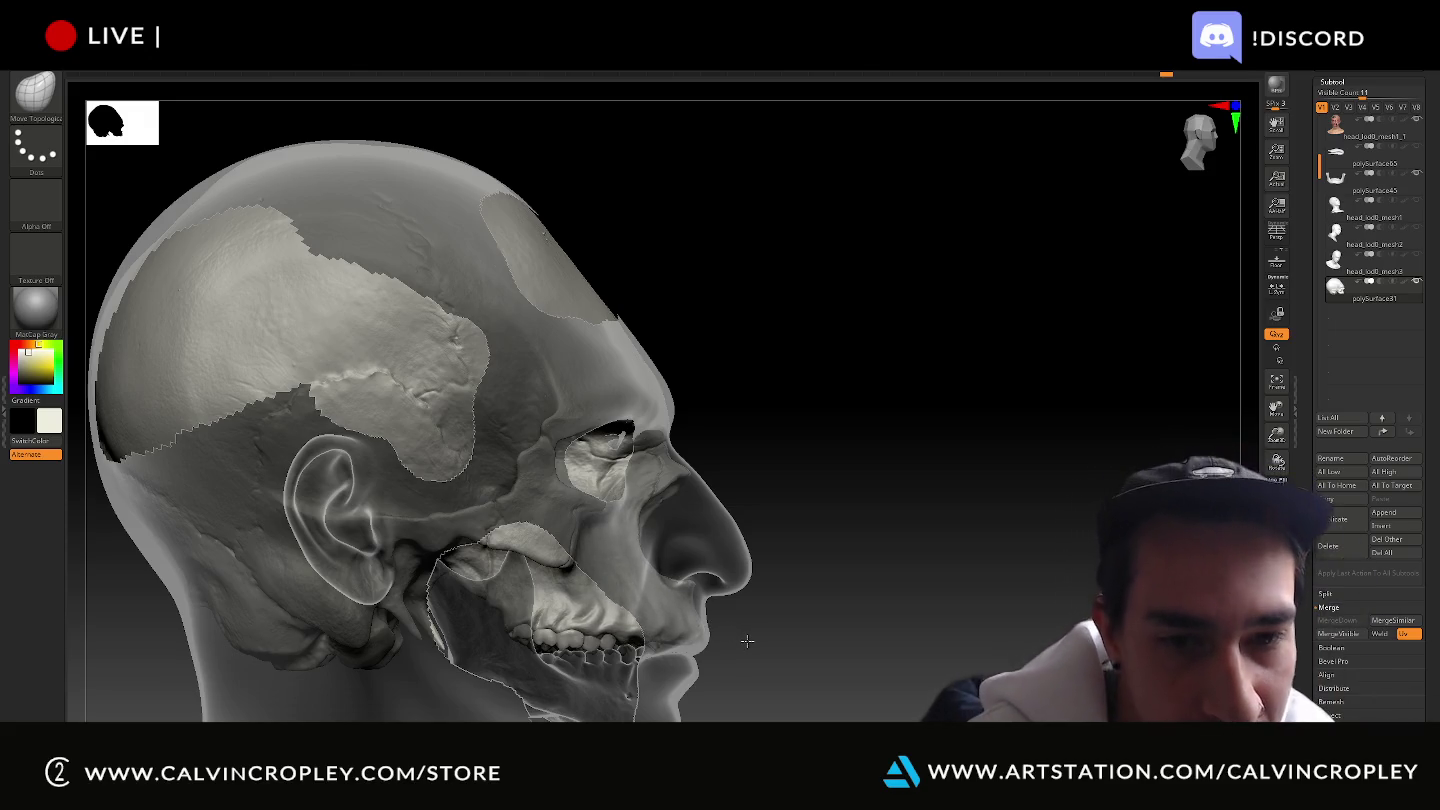
Snap to side profiles and a frontal view, then zoom in on the head's profile.
shift+drag(800, 646, 690, 632)
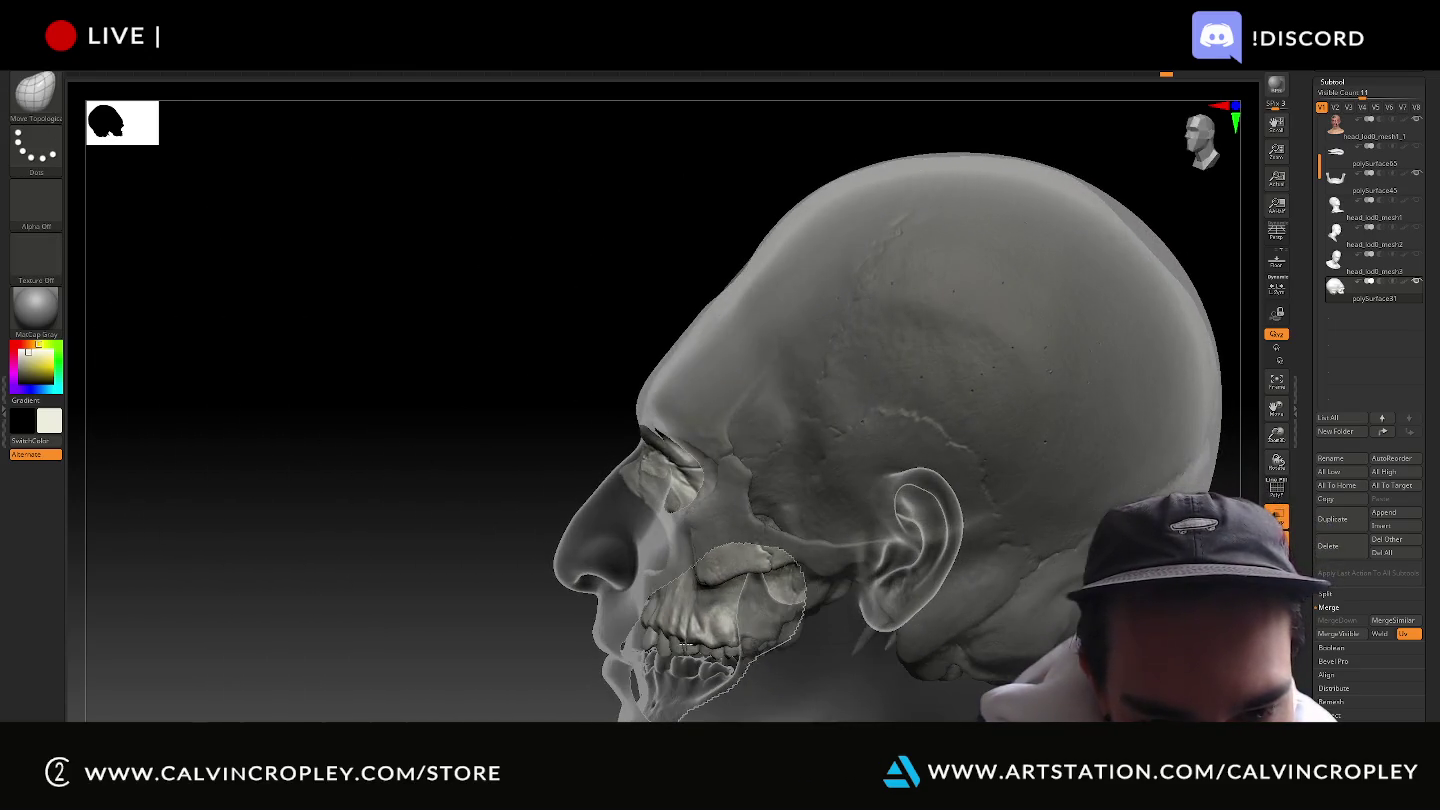
drag(476, 592, 662, 634)
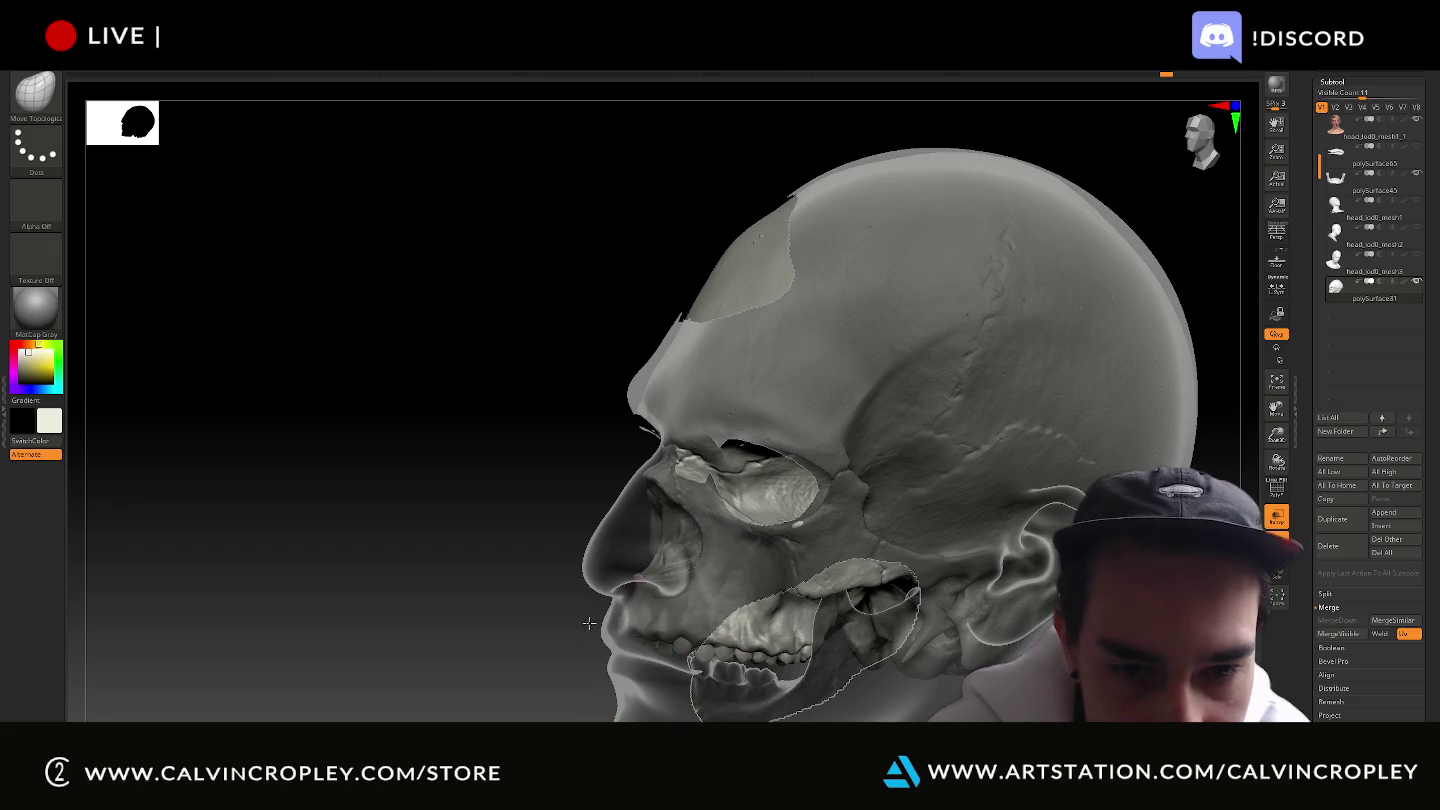
drag(546, 658, 469, 630)
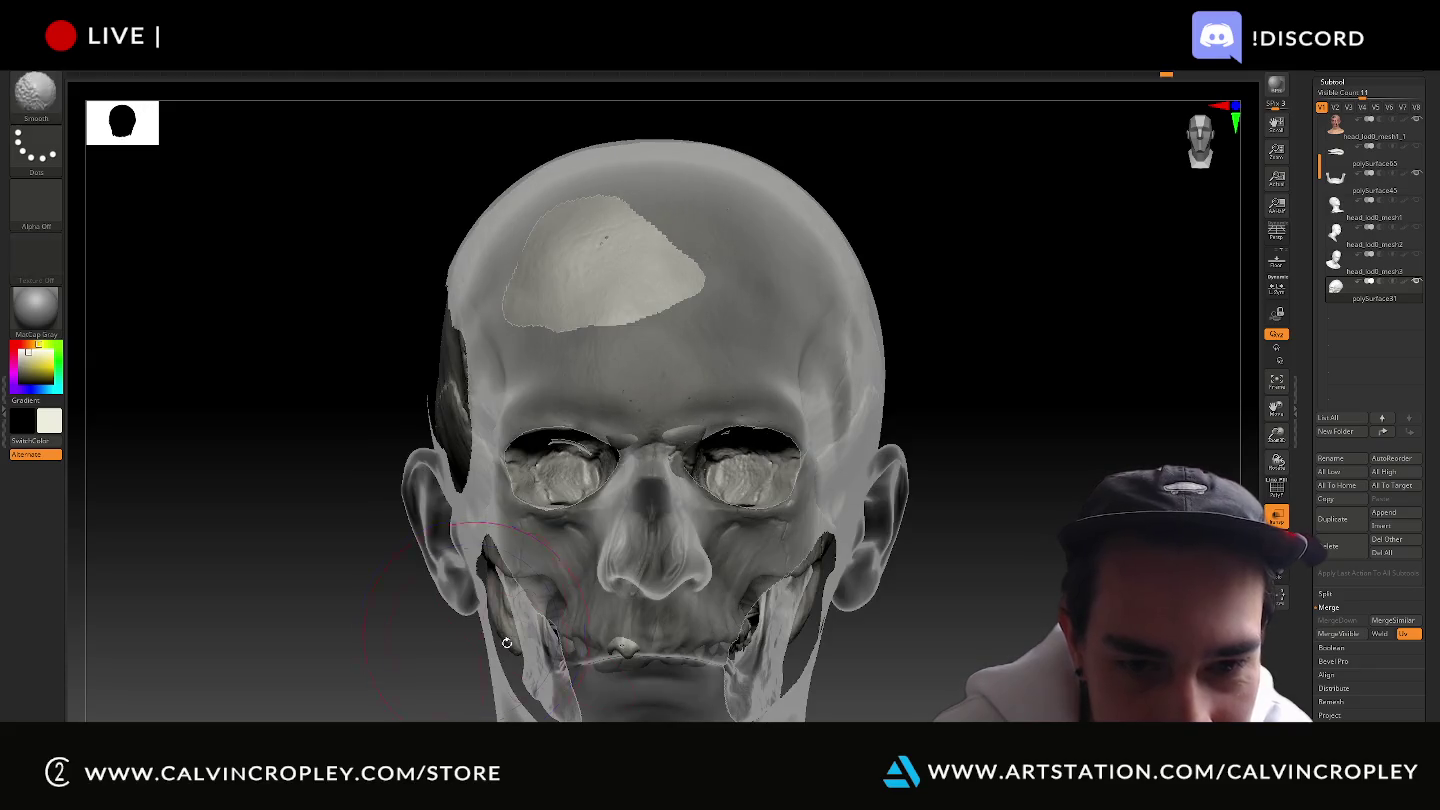
mouse_move(469, 630)
mouse_down()
mouse_move(620, 356)
mouse_move(668, 593)
mouse_up()
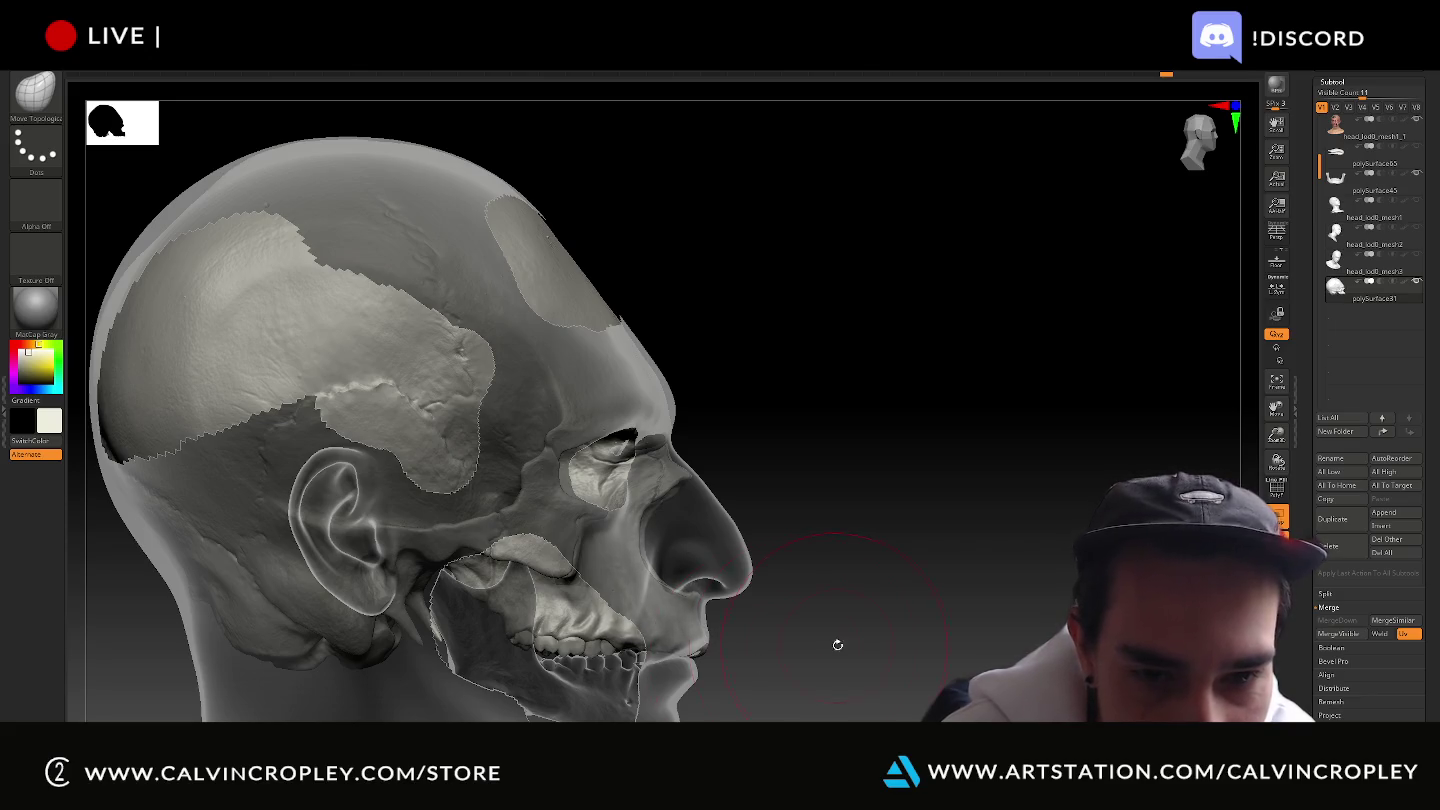
drag(838, 645, 785, 648)
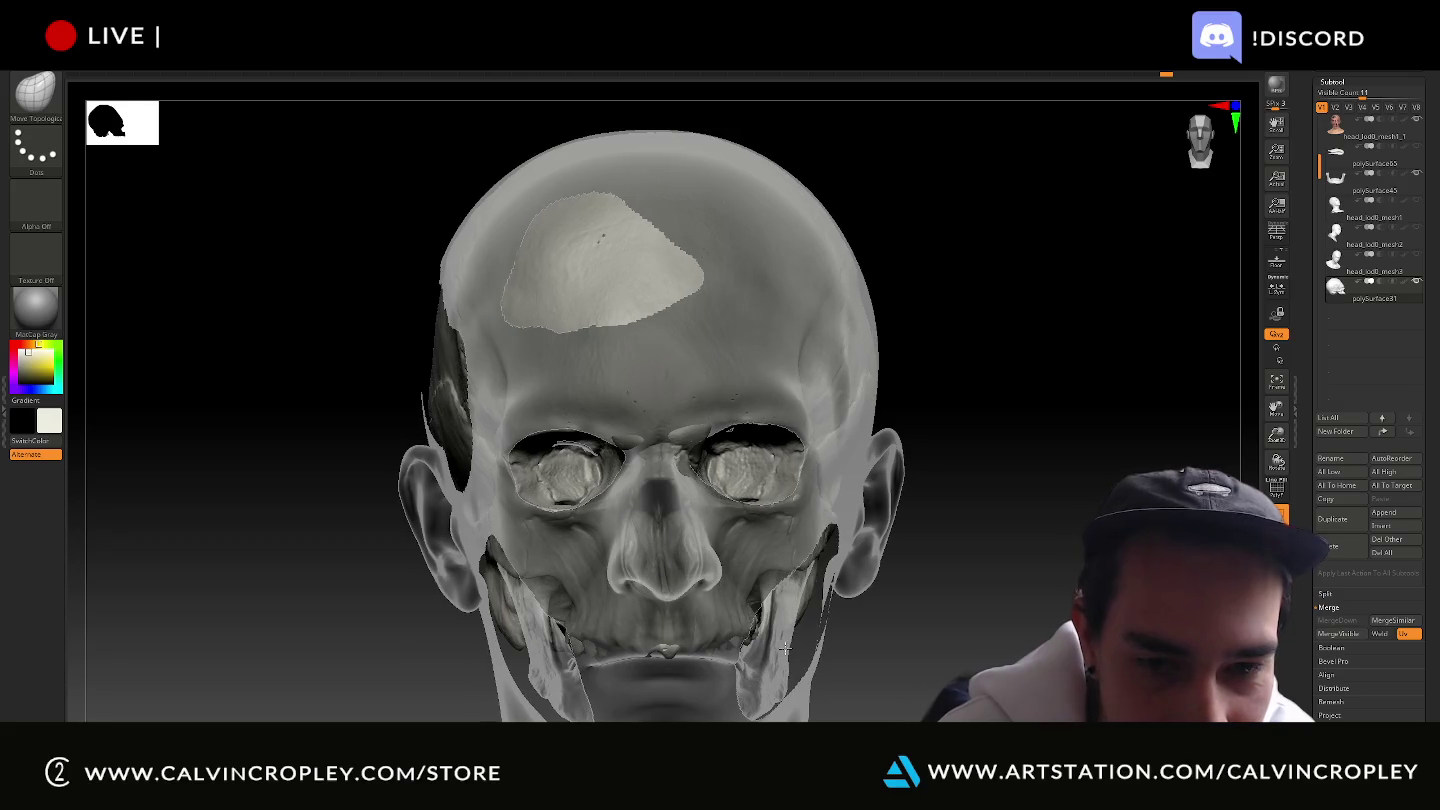
key(ctrl)
mouse_move(935, 680)
mouse_down()
mouse_move(1010, 682)
mouse_move(960, 640)
mouse_up()
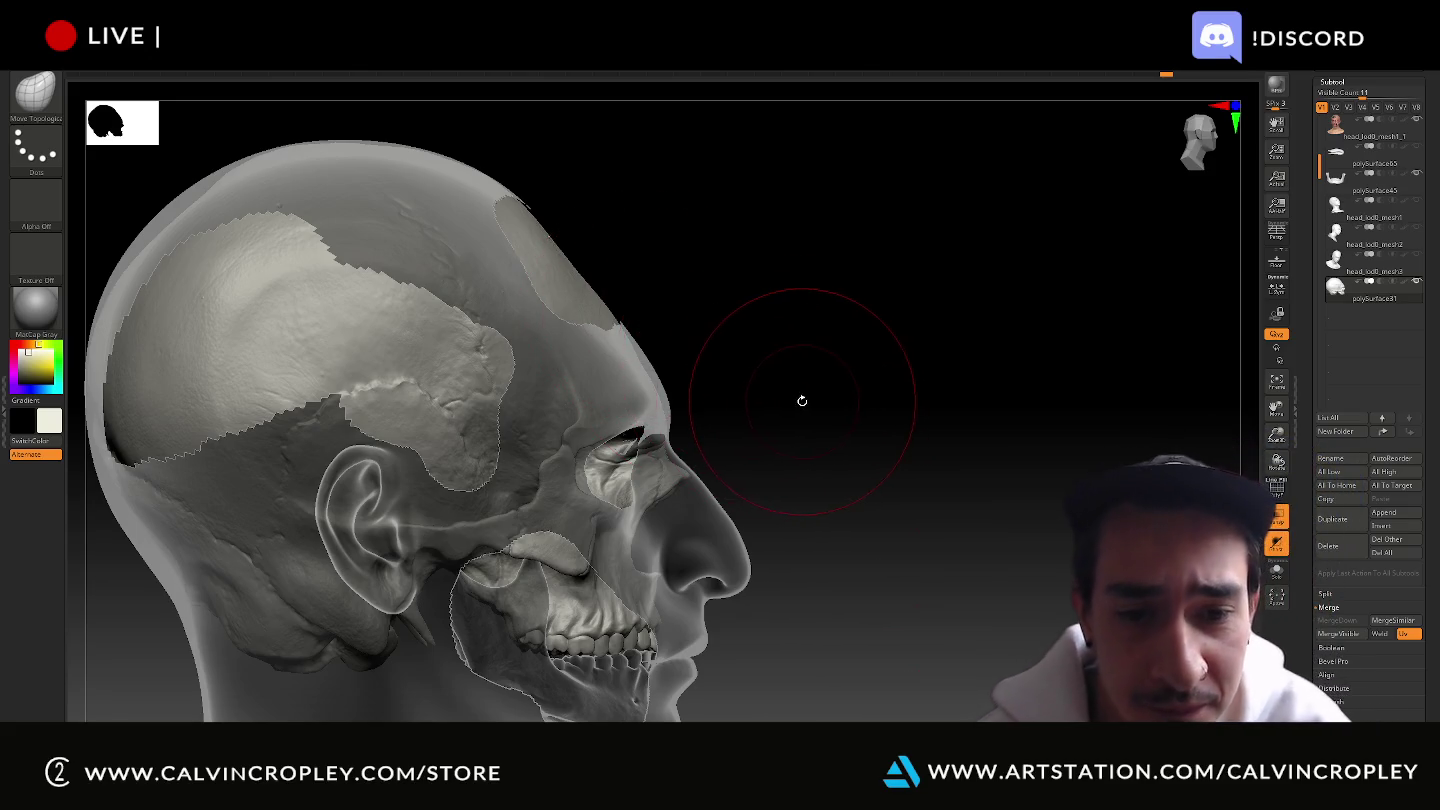
mouse_move(813, 407)
mouse_down()
mouse_move(861, 399)
mouse_move(922, 344)
mouse_move(945, 408)
mouse_move(710, 653)
mouse_up()
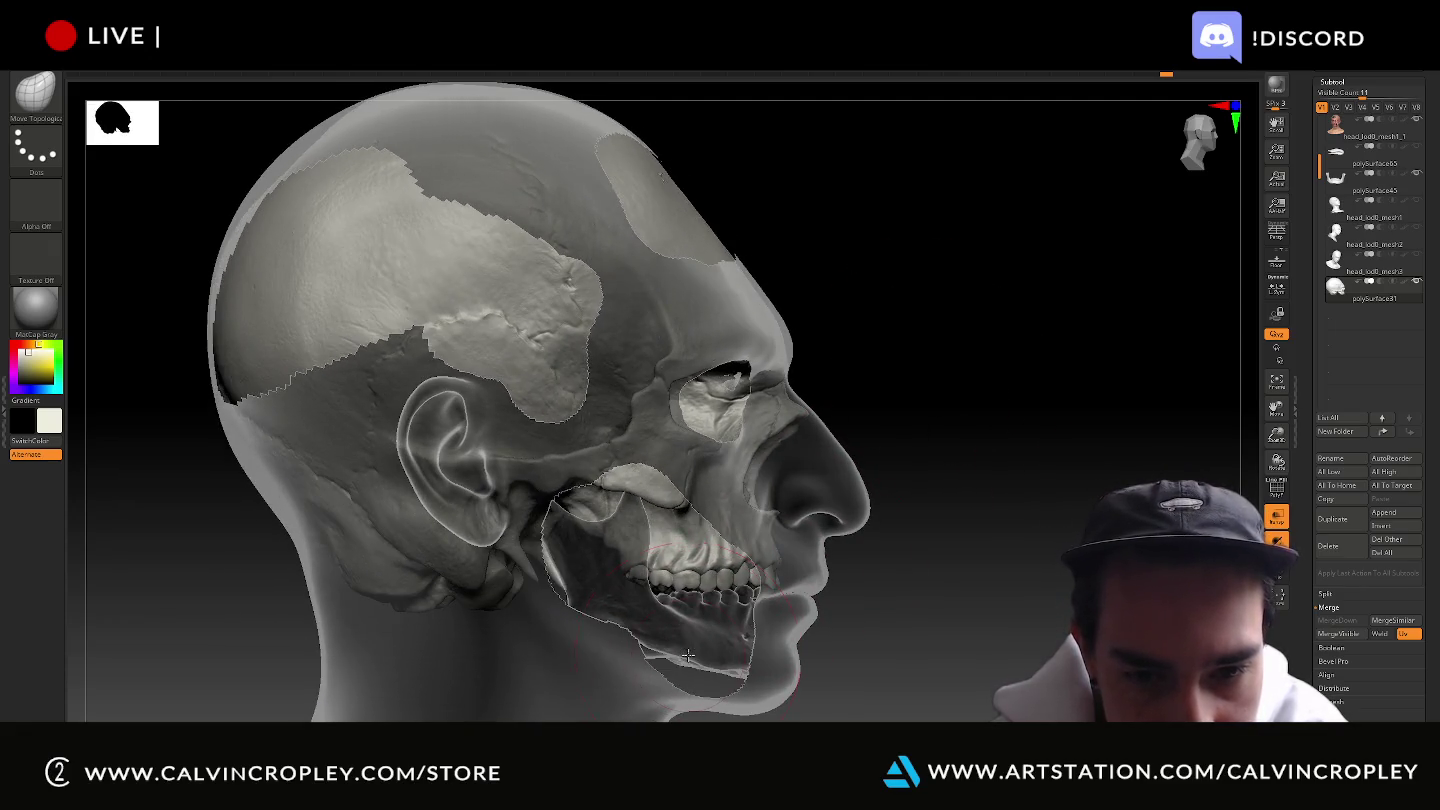
Select the polySurface45 jaw subtool and move the jaw and teeth lower into the chin.
alt+click(688, 663)
right_drag(756, 689, 632, 650)
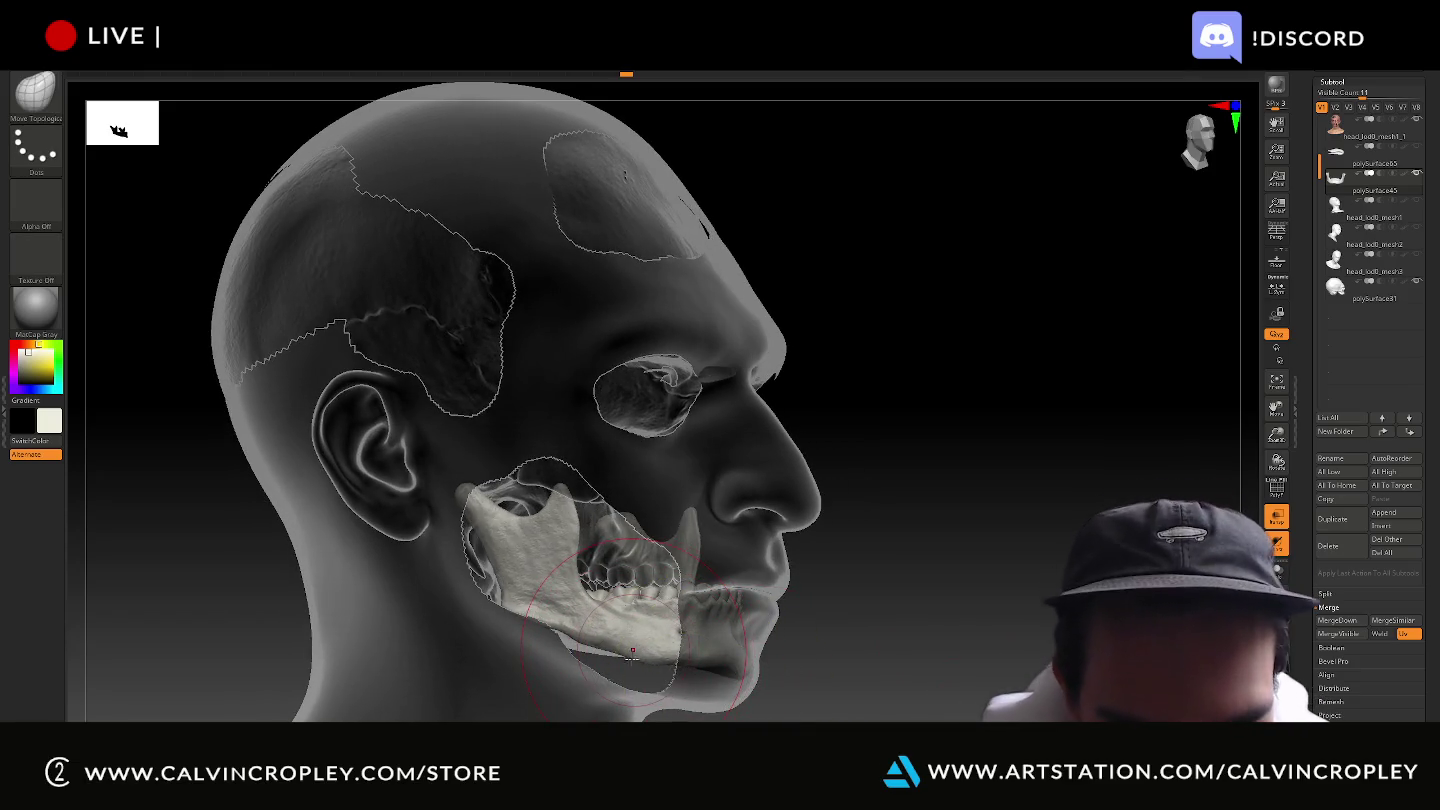
right_drag(880, 670, 977, 688)
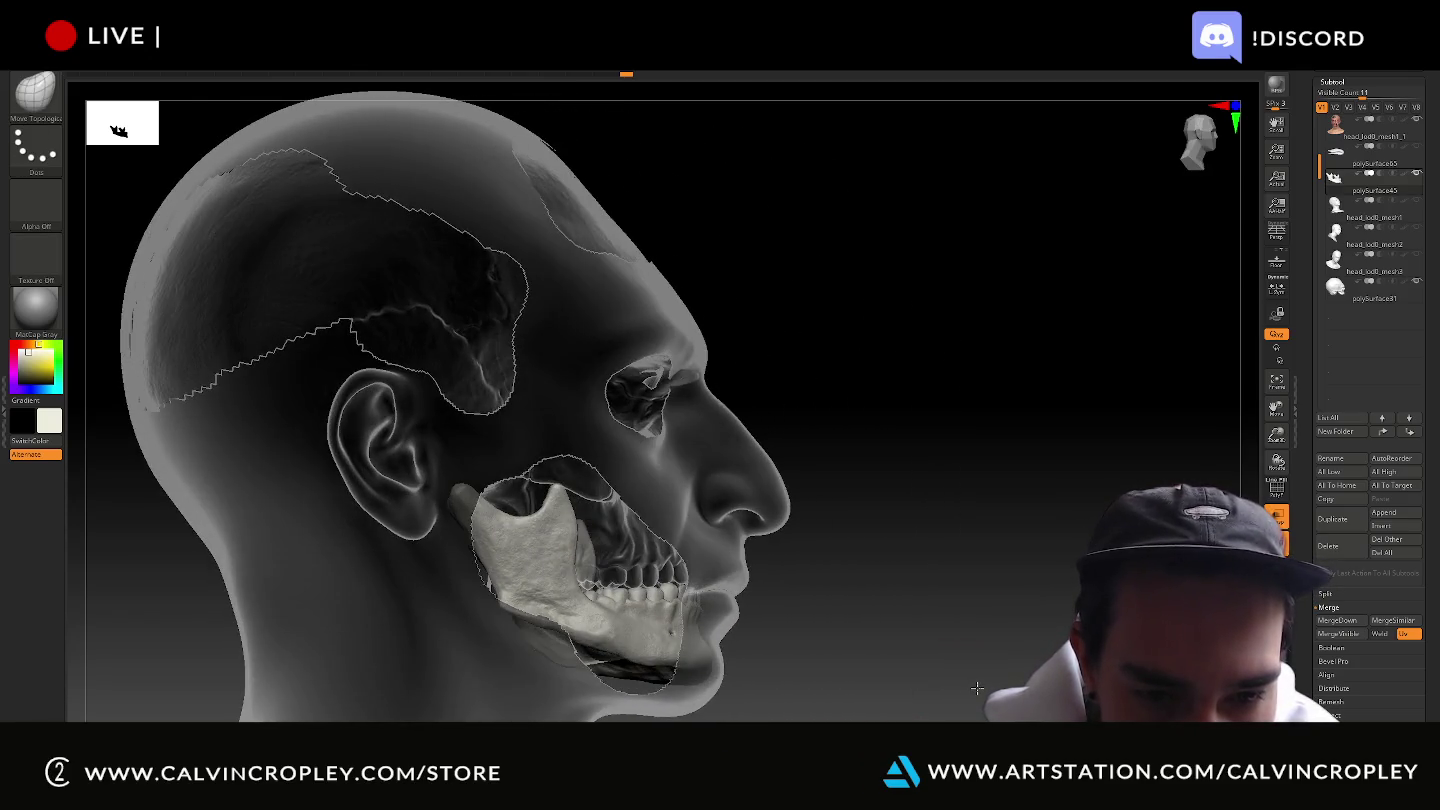
right_drag(859, 681, 789, 692)
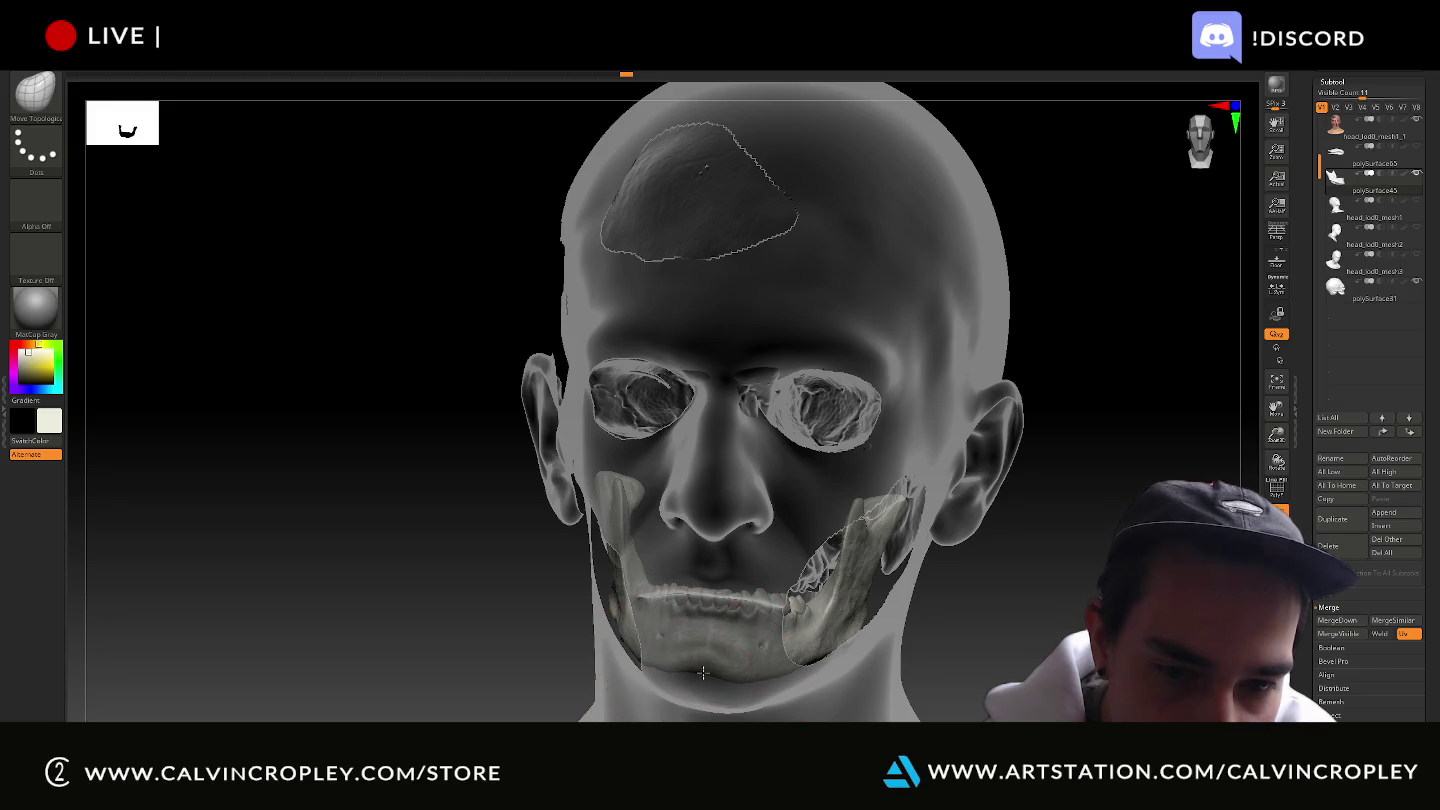
drag(701, 684, 706, 706)
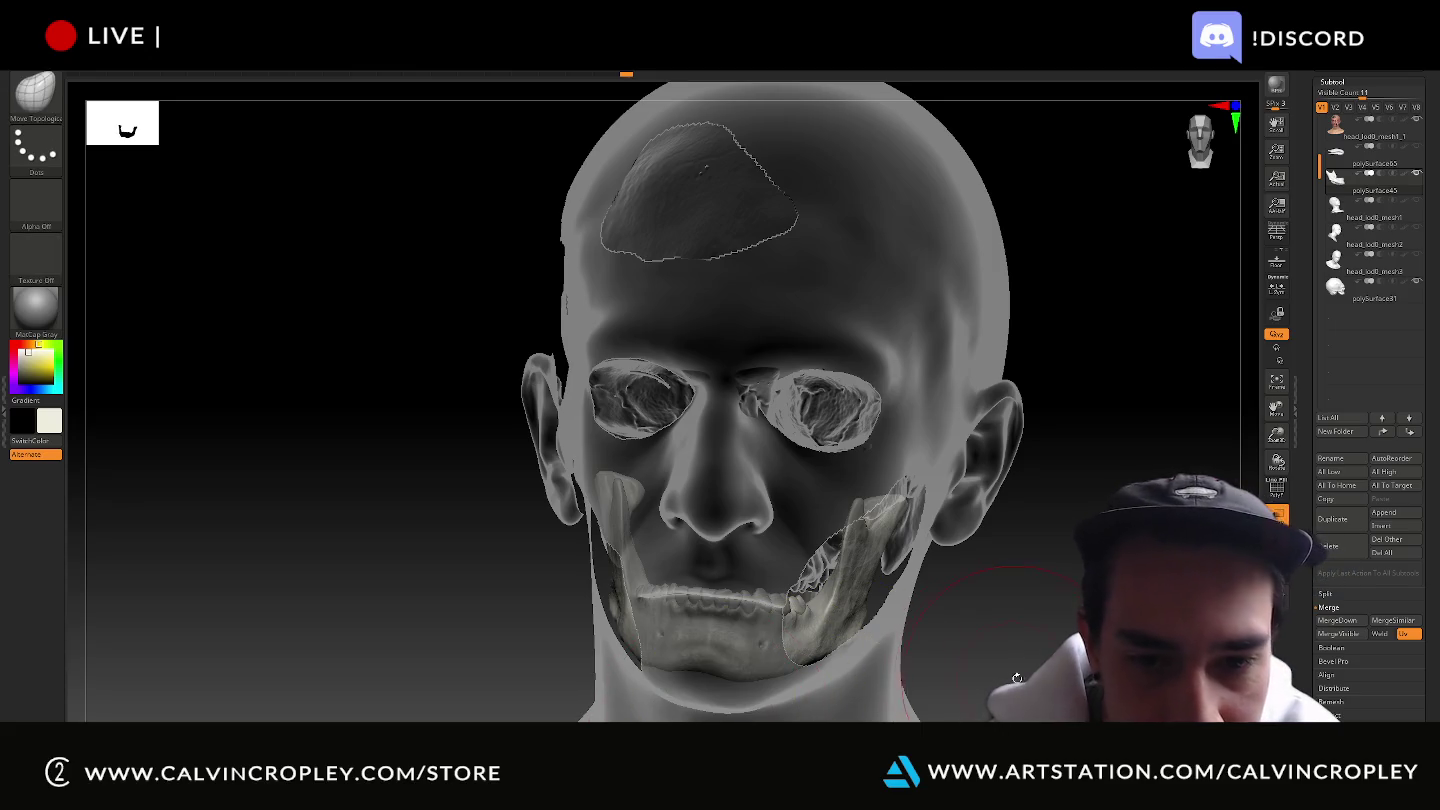
right_drag(1042, 658, 955, 630)
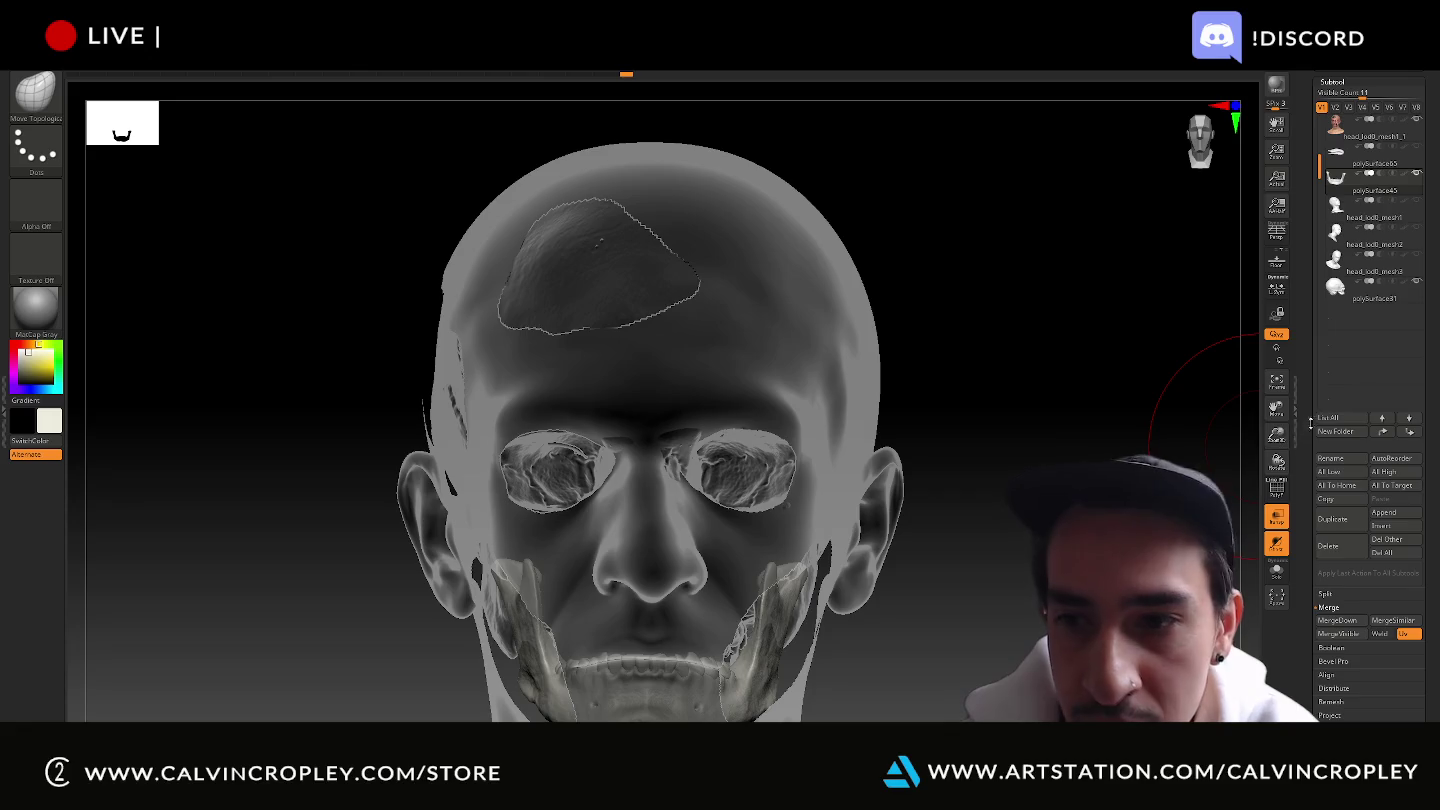
Toggle the outer head's visibility, Transp and Ghost shading to inspect the skull inside.
click(1419, 120)
mouse_move(1372, 126)
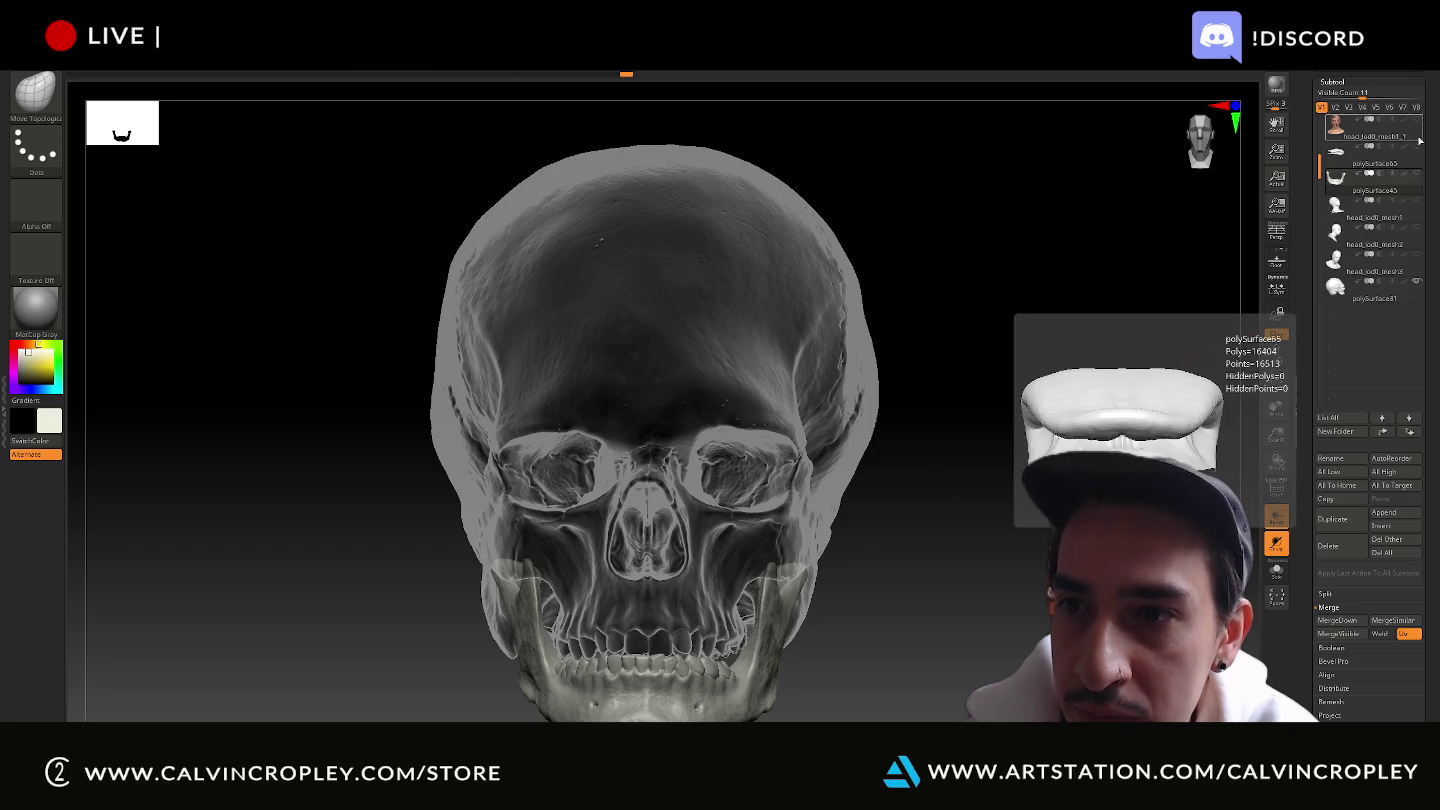
click(1418, 121)
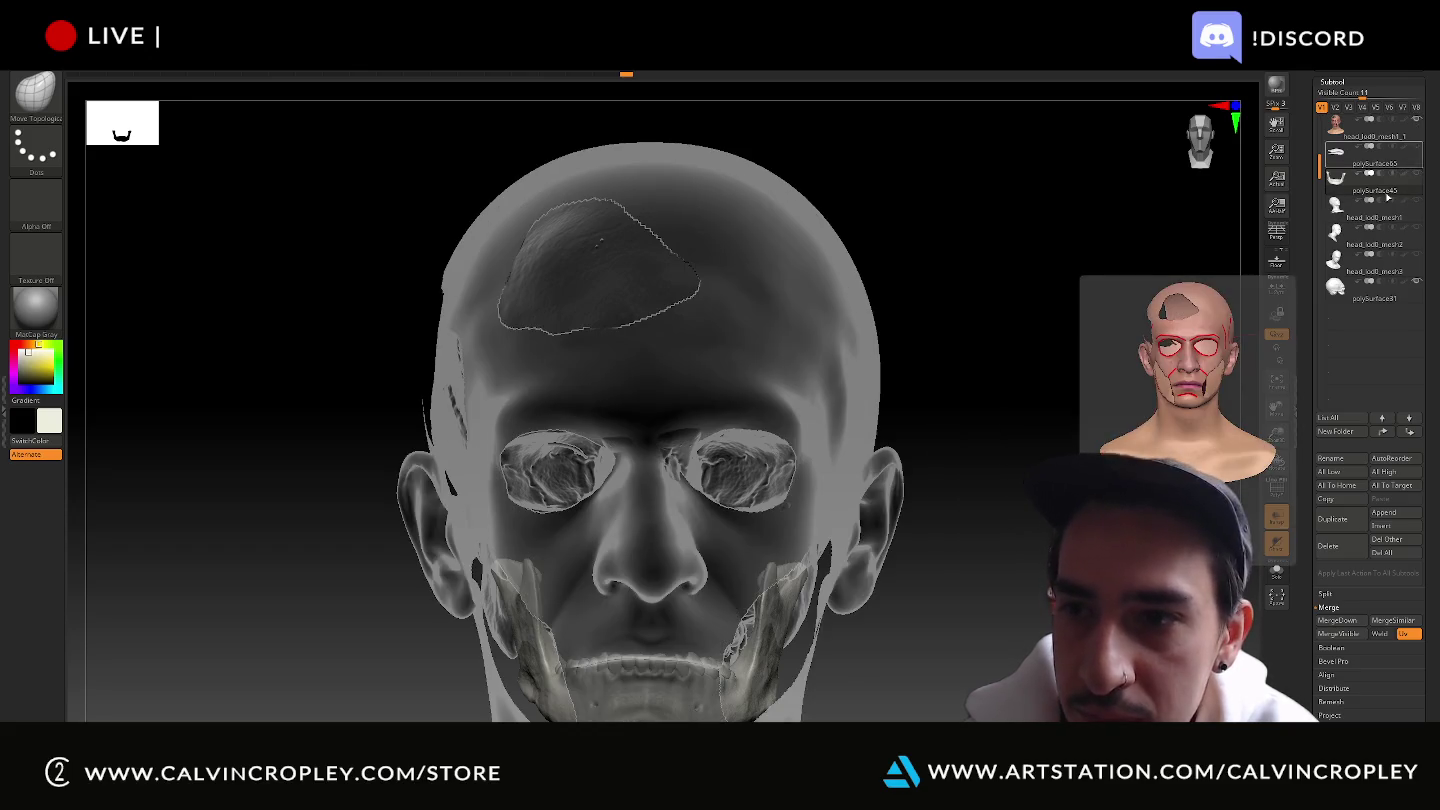
click(1279, 517)
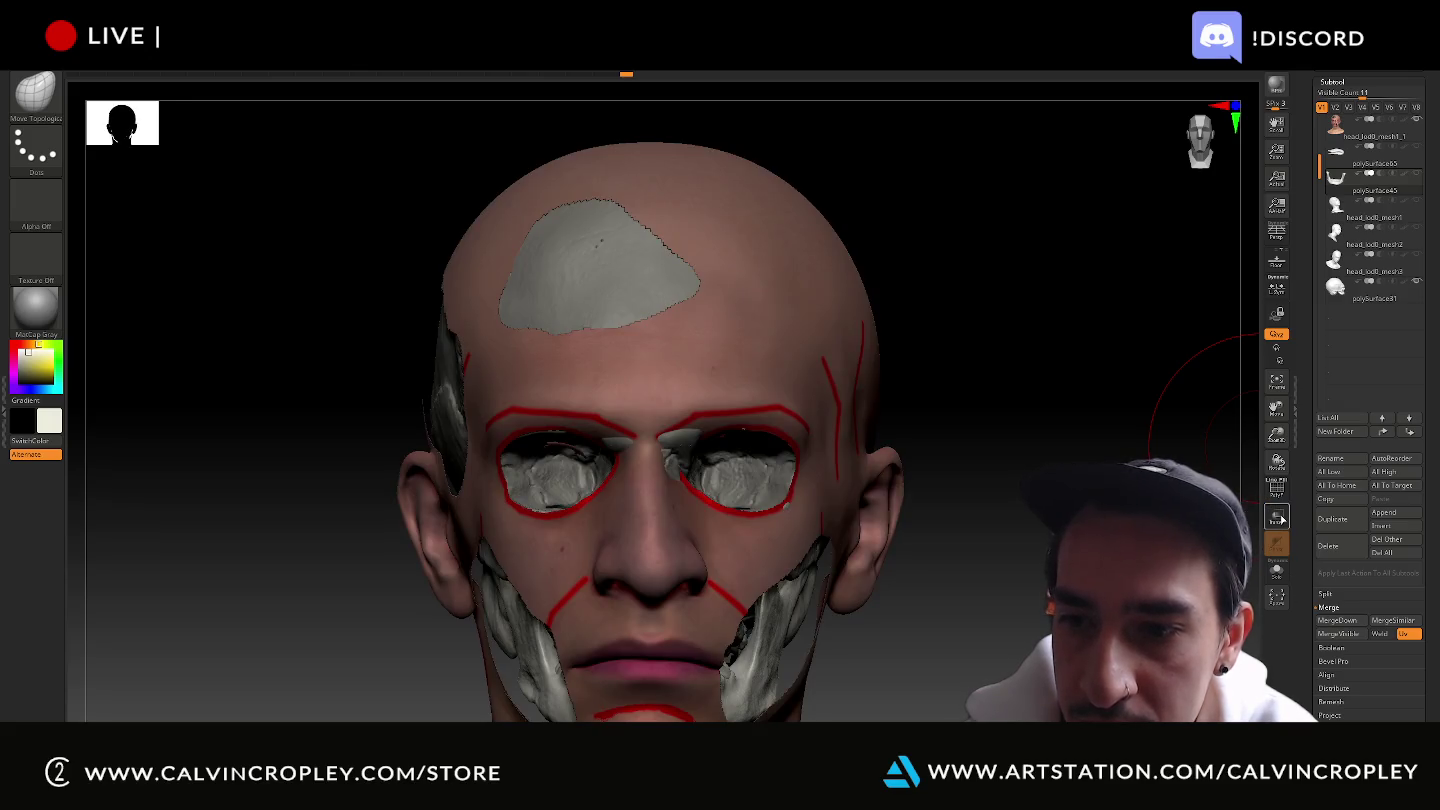
click(1279, 517)
click(1276, 545)
click(1276, 545)
click(1276, 545)
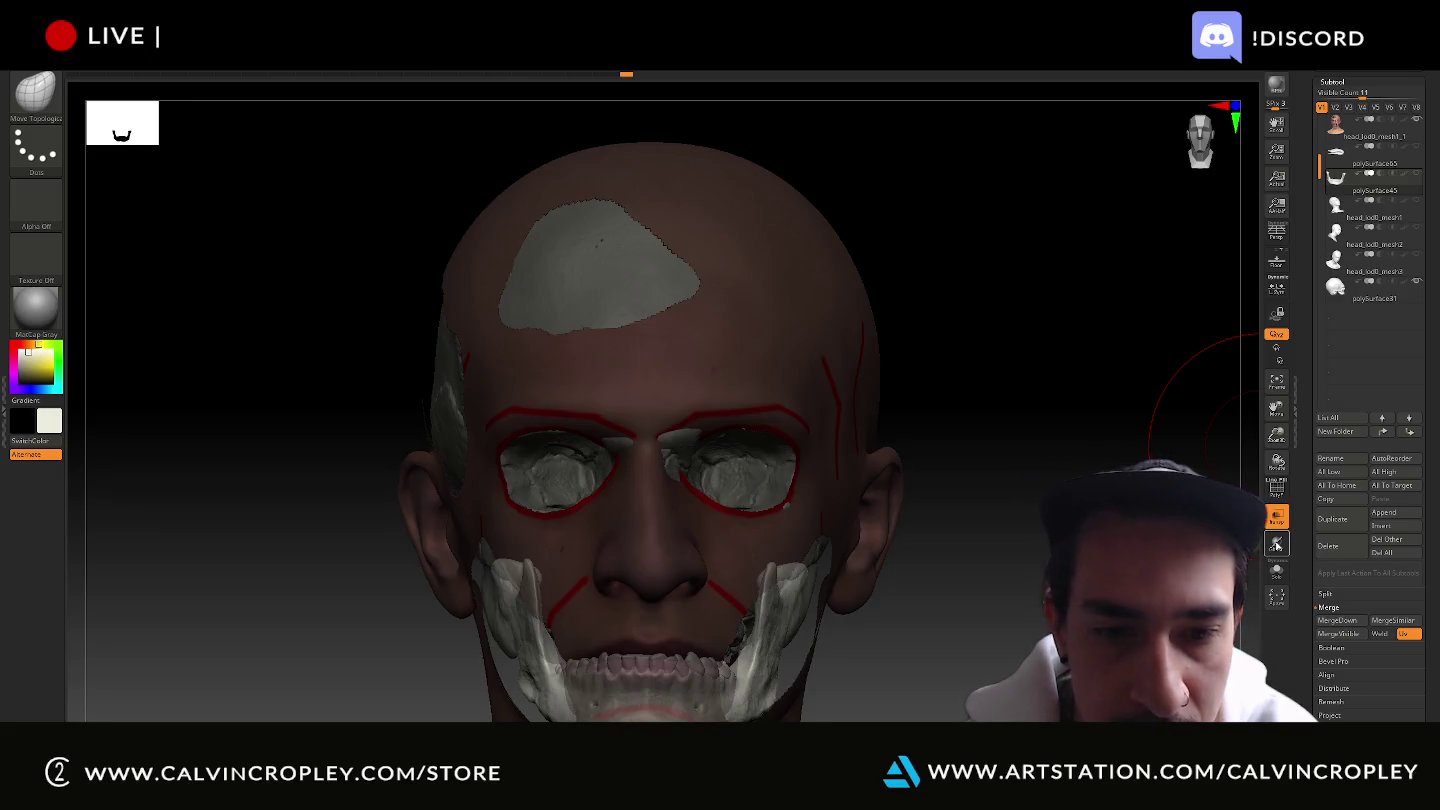
click(1276, 545)
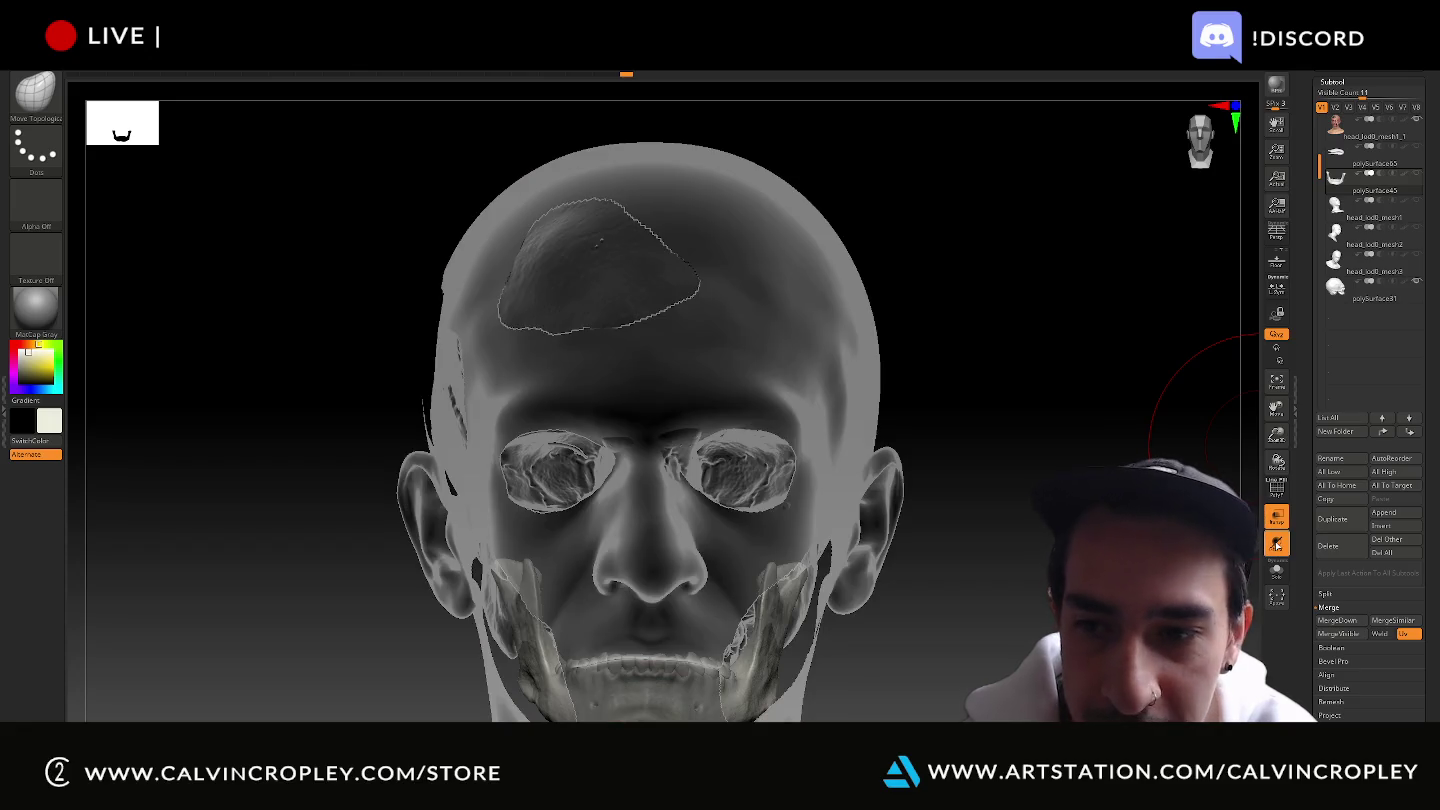
click(1276, 545)
click(1276, 545)
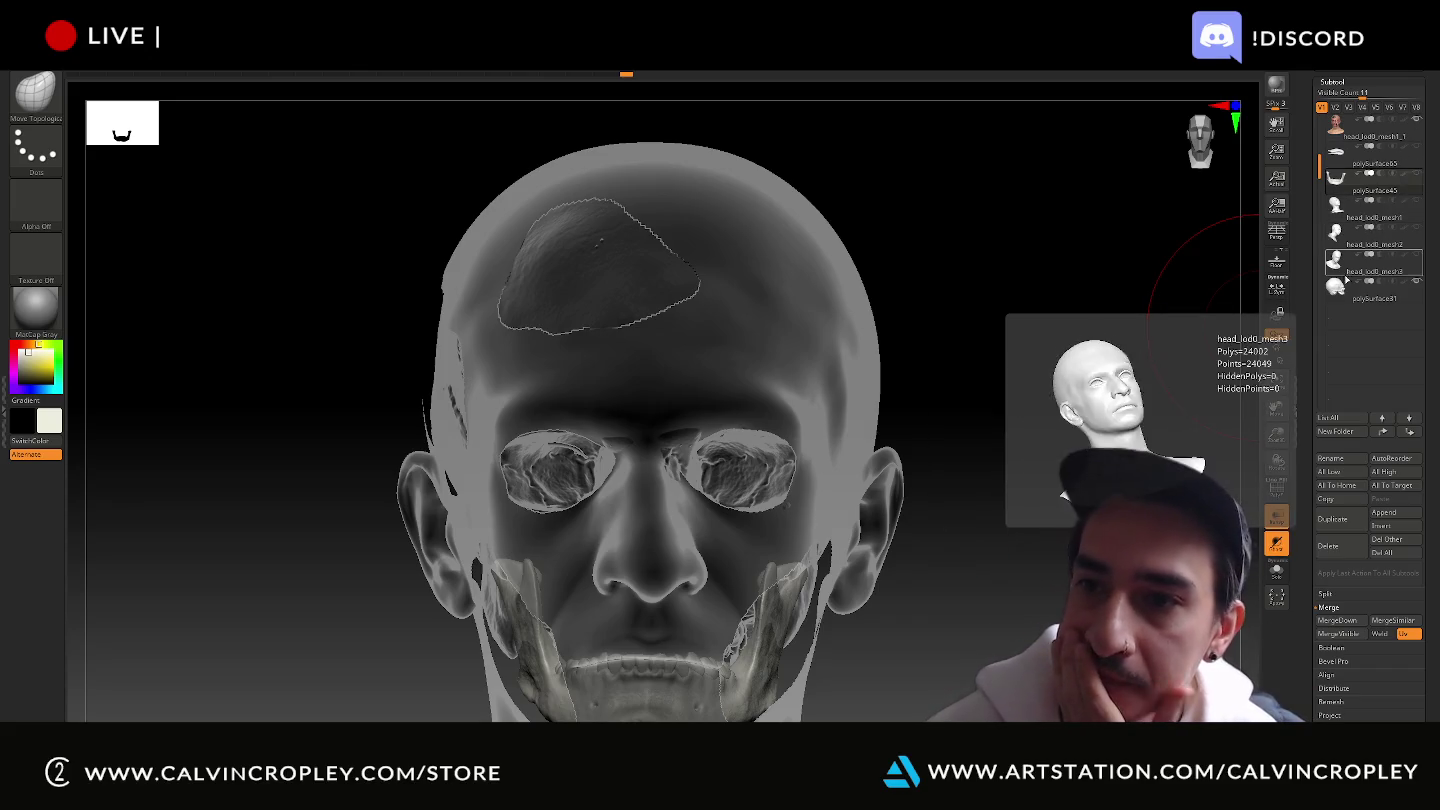
Move polySurface81 up the subtool stack, select head_lod0_mesh1_1 with Transp off, and view in profile.
drag(1373, 173, 1373, 178)
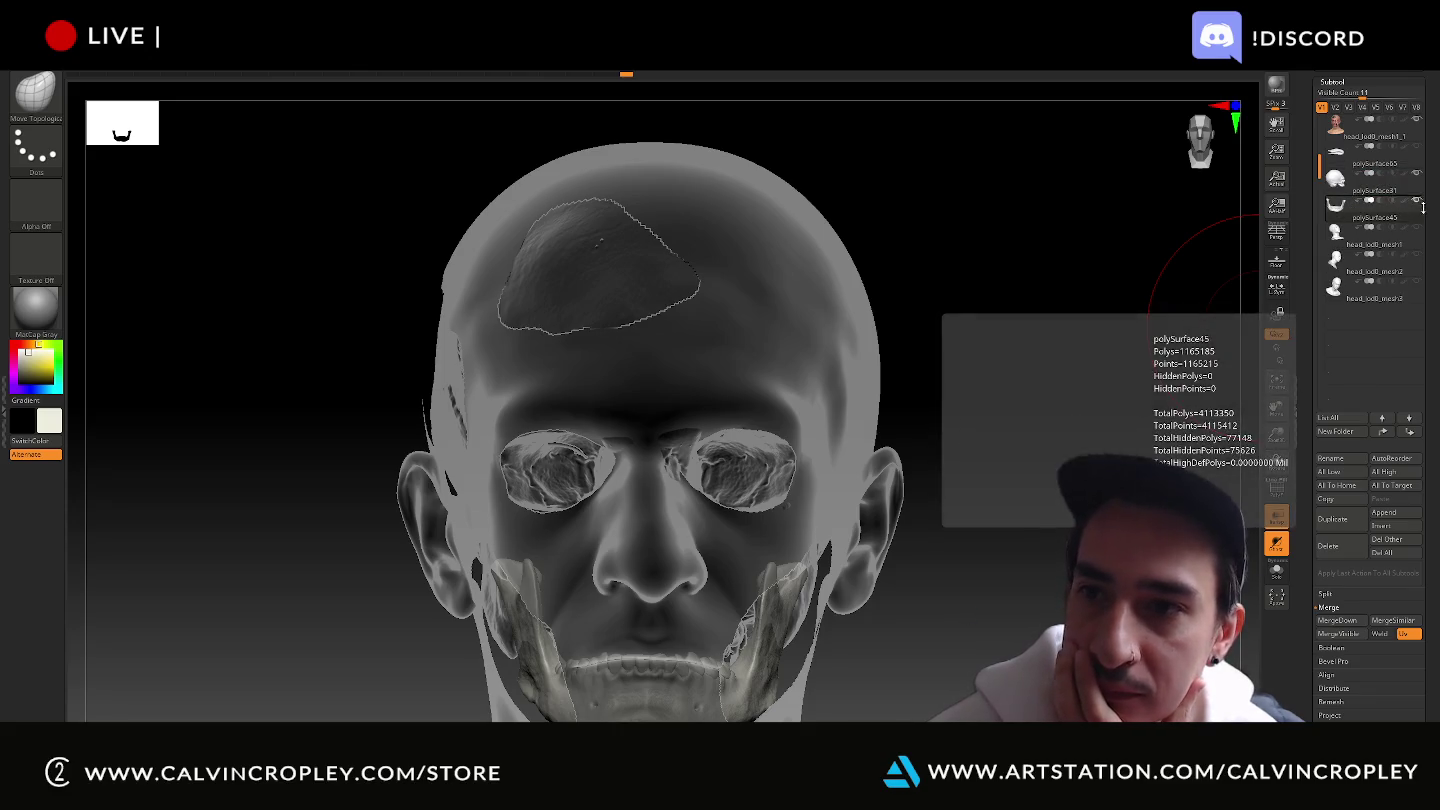
click(1344, 133)
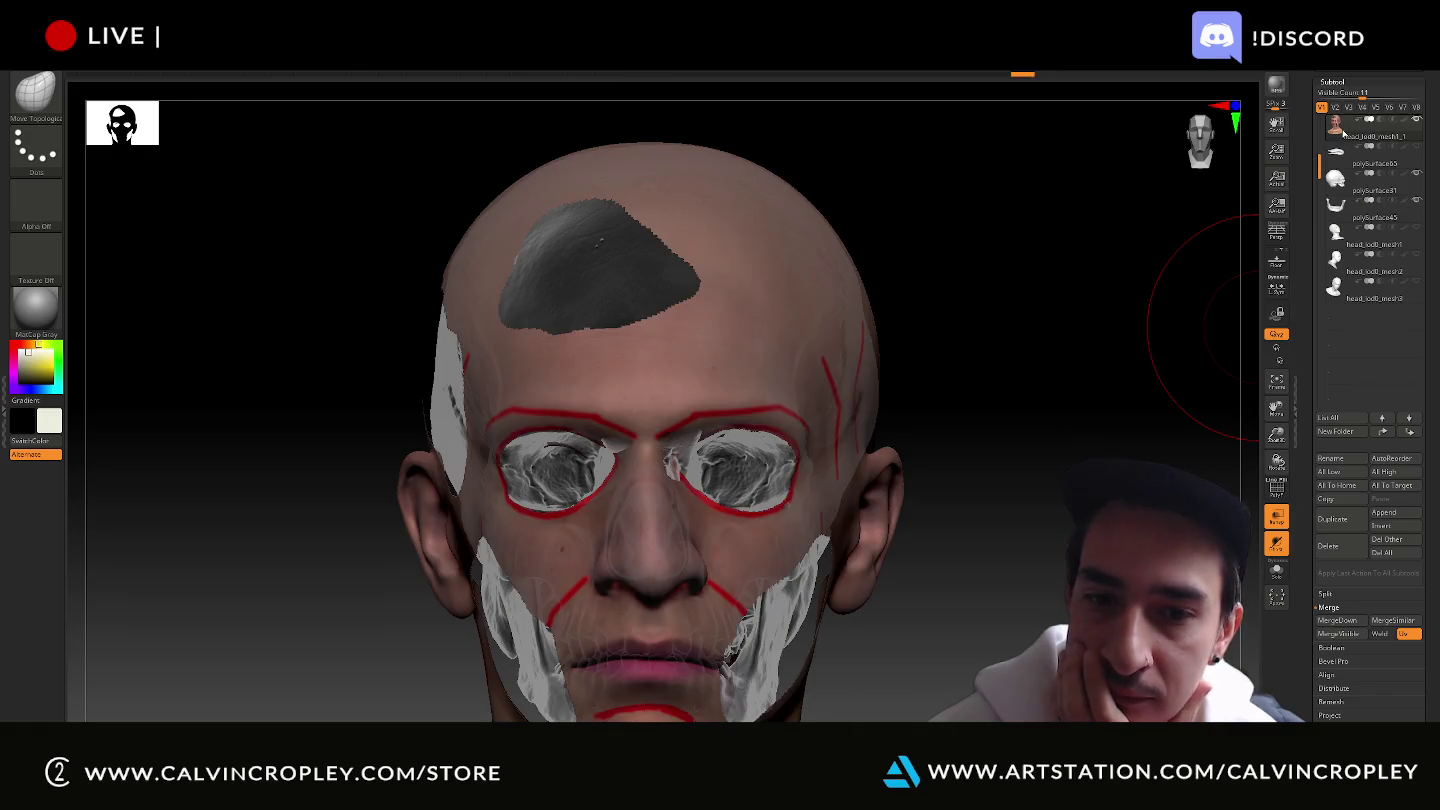
click(1283, 517)
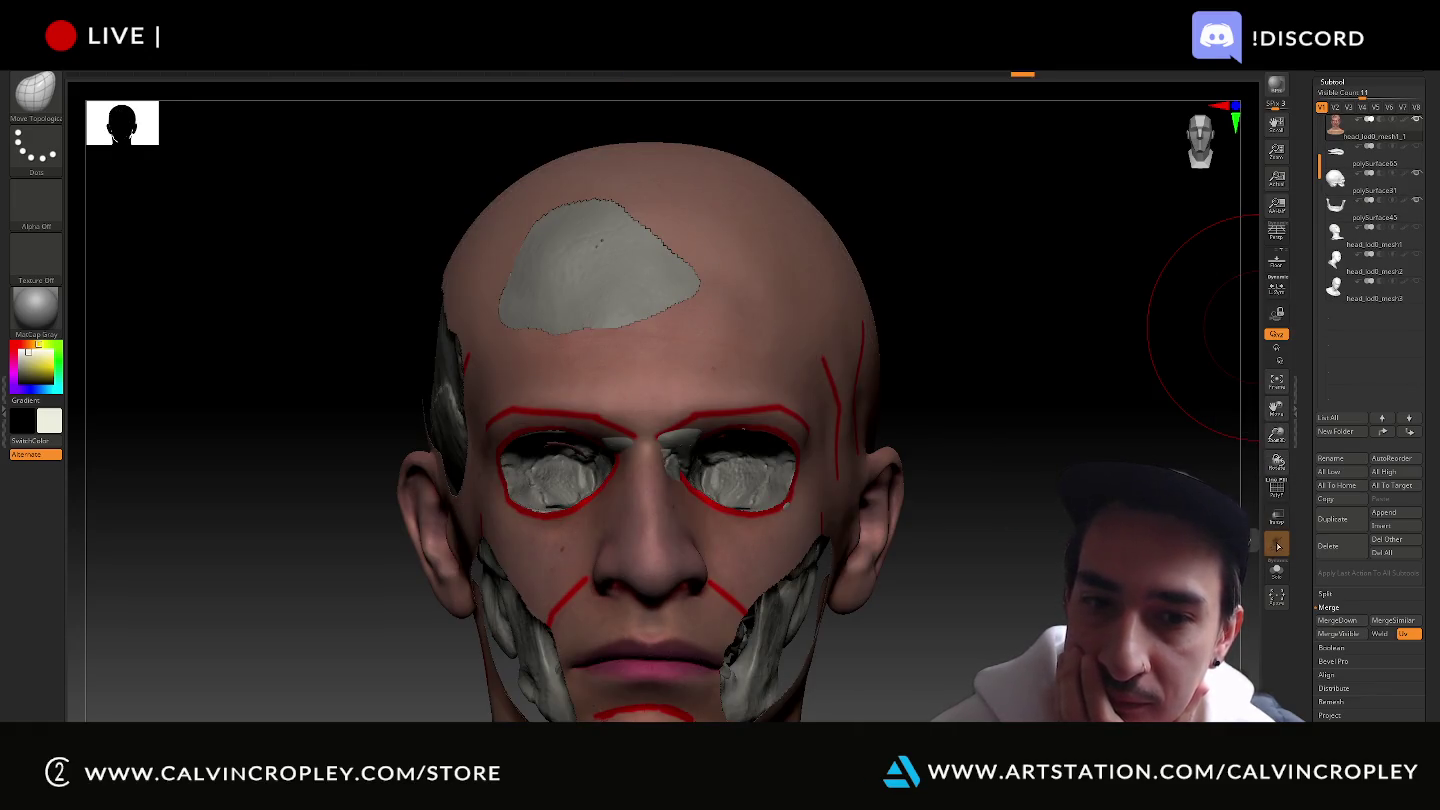
drag(1110, 382, 1070, 381)
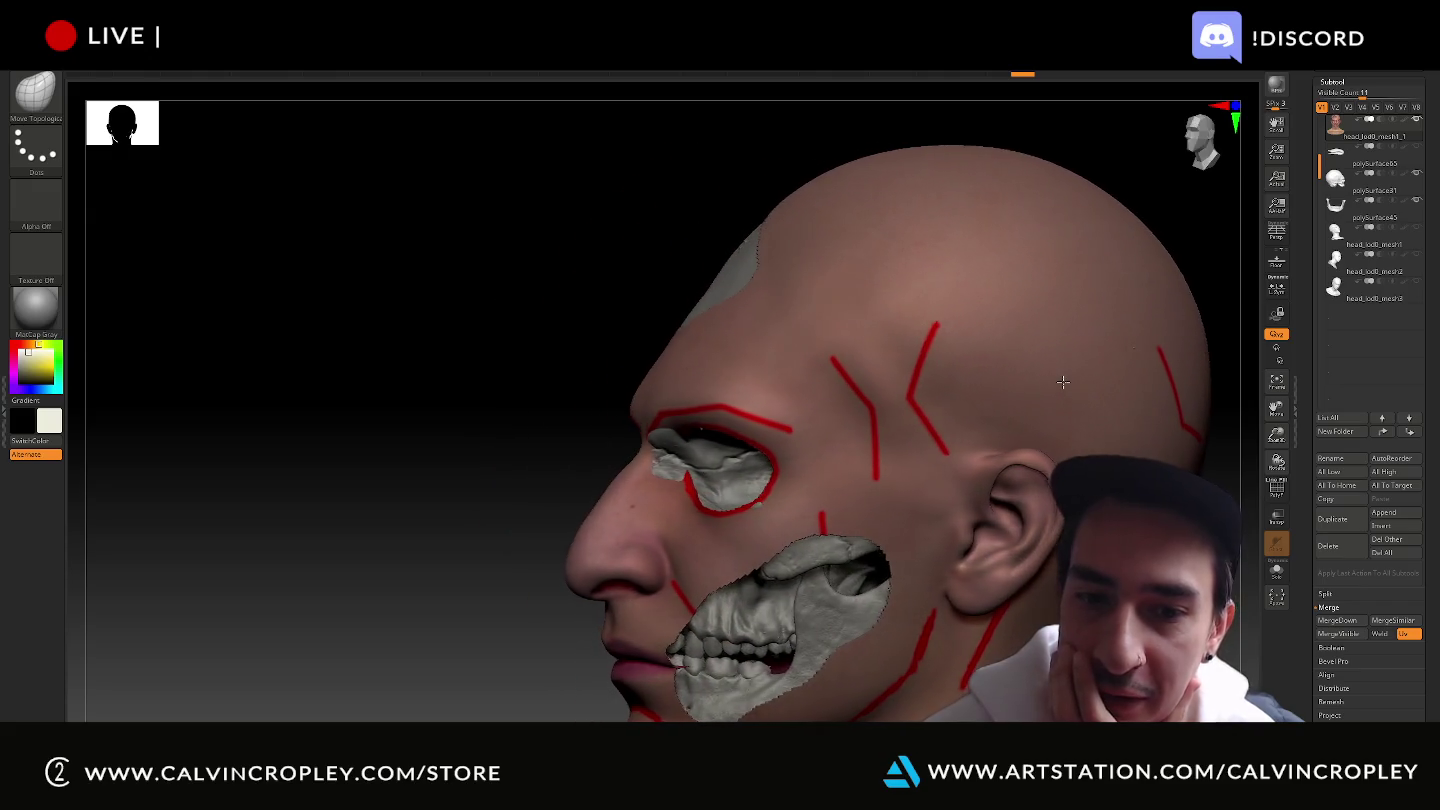
right_drag(1070, 381, 868, 636)
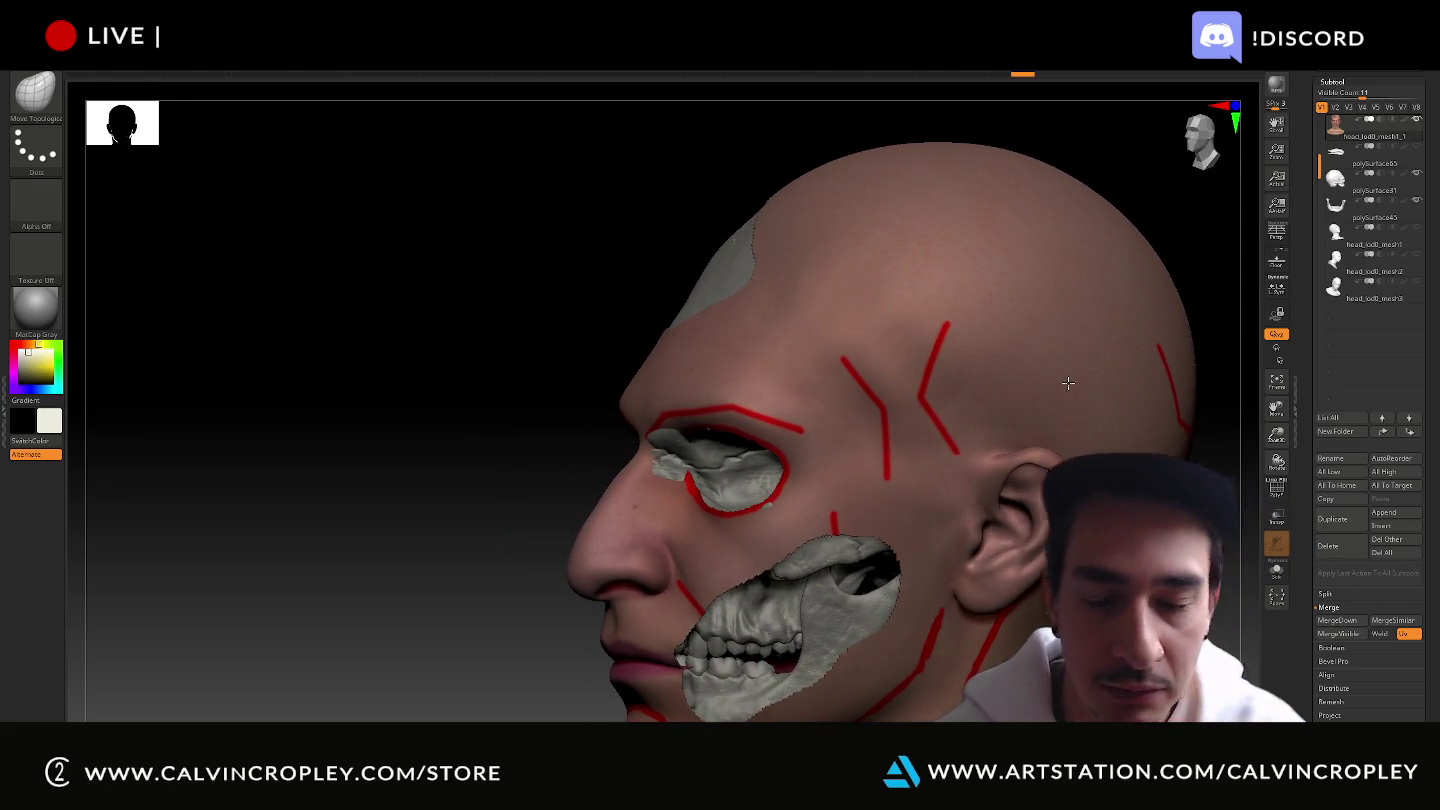
alt+click(868, 636)
Nudge the jaw slightly down and tilt it with Transpose, then orbit to check its fit.
key(w)
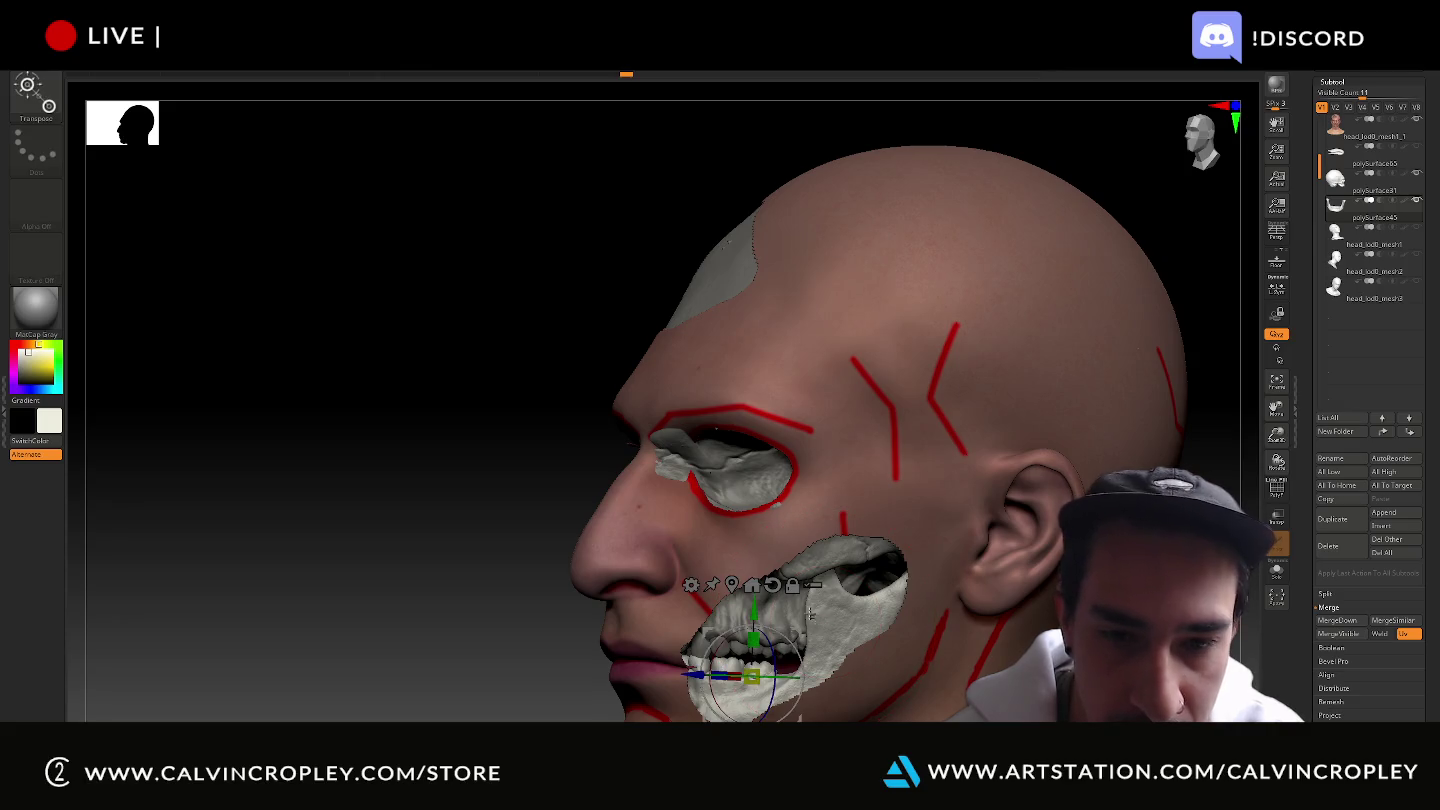
drag(754, 604, 756, 609)
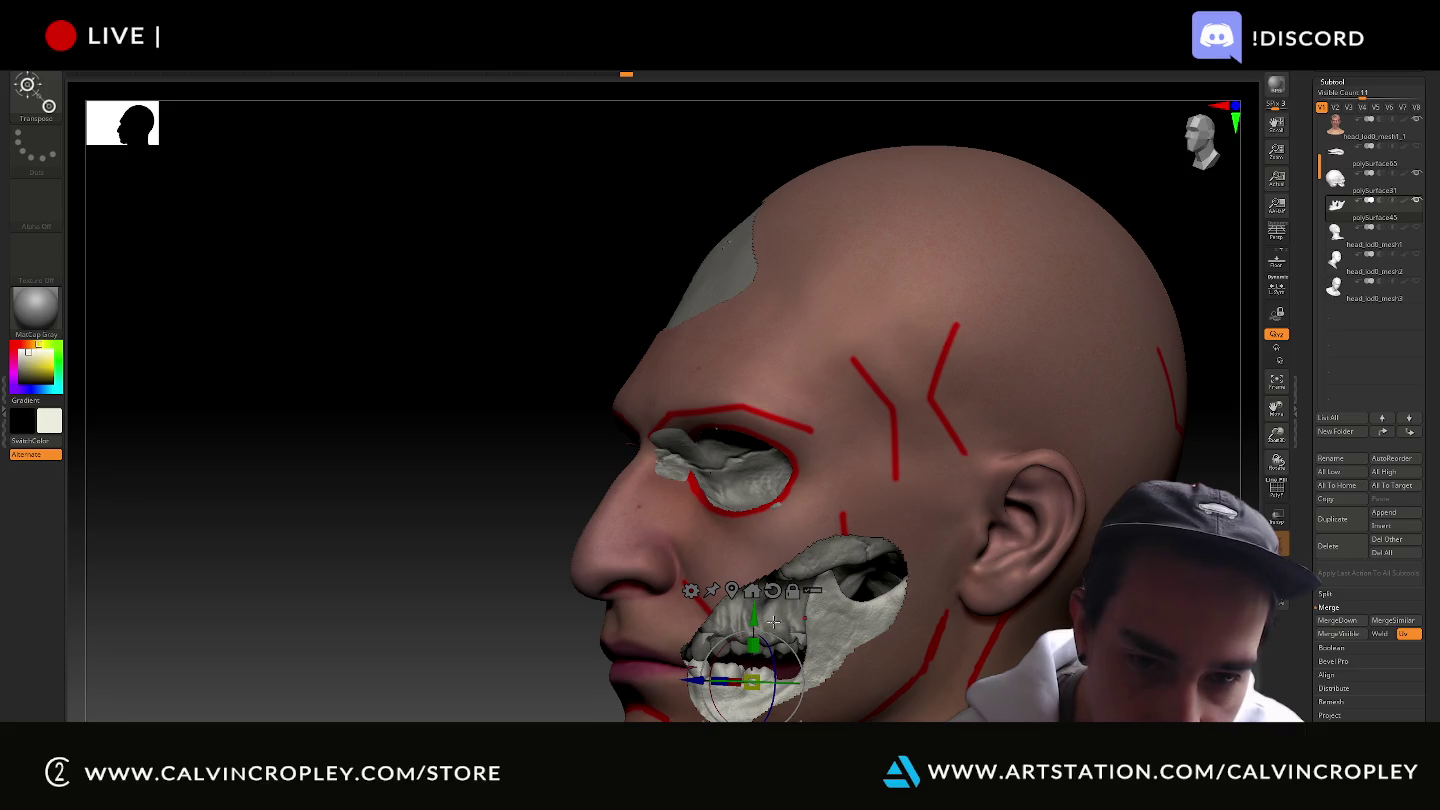
drag(789, 637, 787, 637)
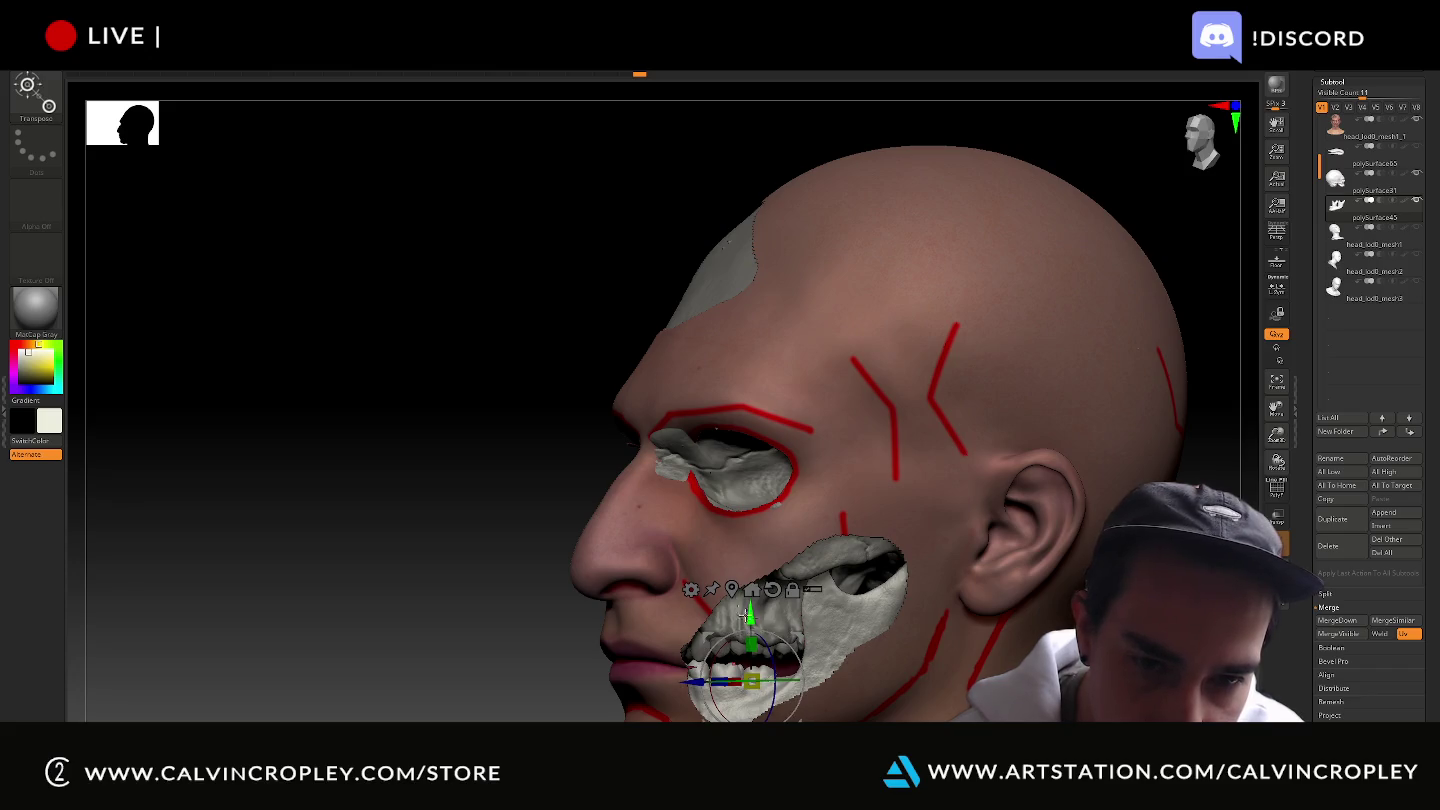
drag(489, 540, 481, 541)
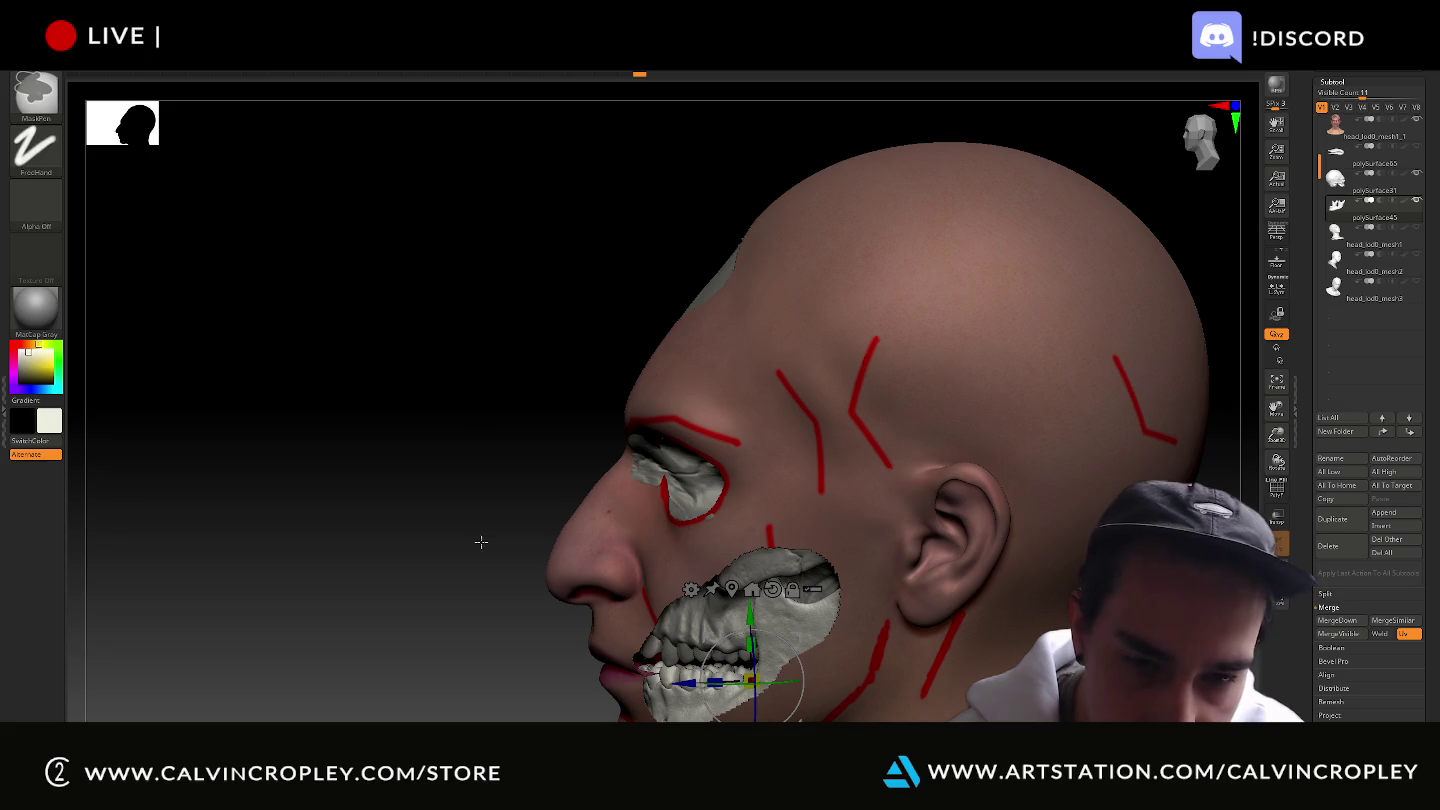
drag(482, 545, 514, 530)
mouse_move(489, 428)
mouse_down()
mouse_move(395, 410)
mouse_move(1147, 366)
mouse_move(1352, 178)
mouse_up()
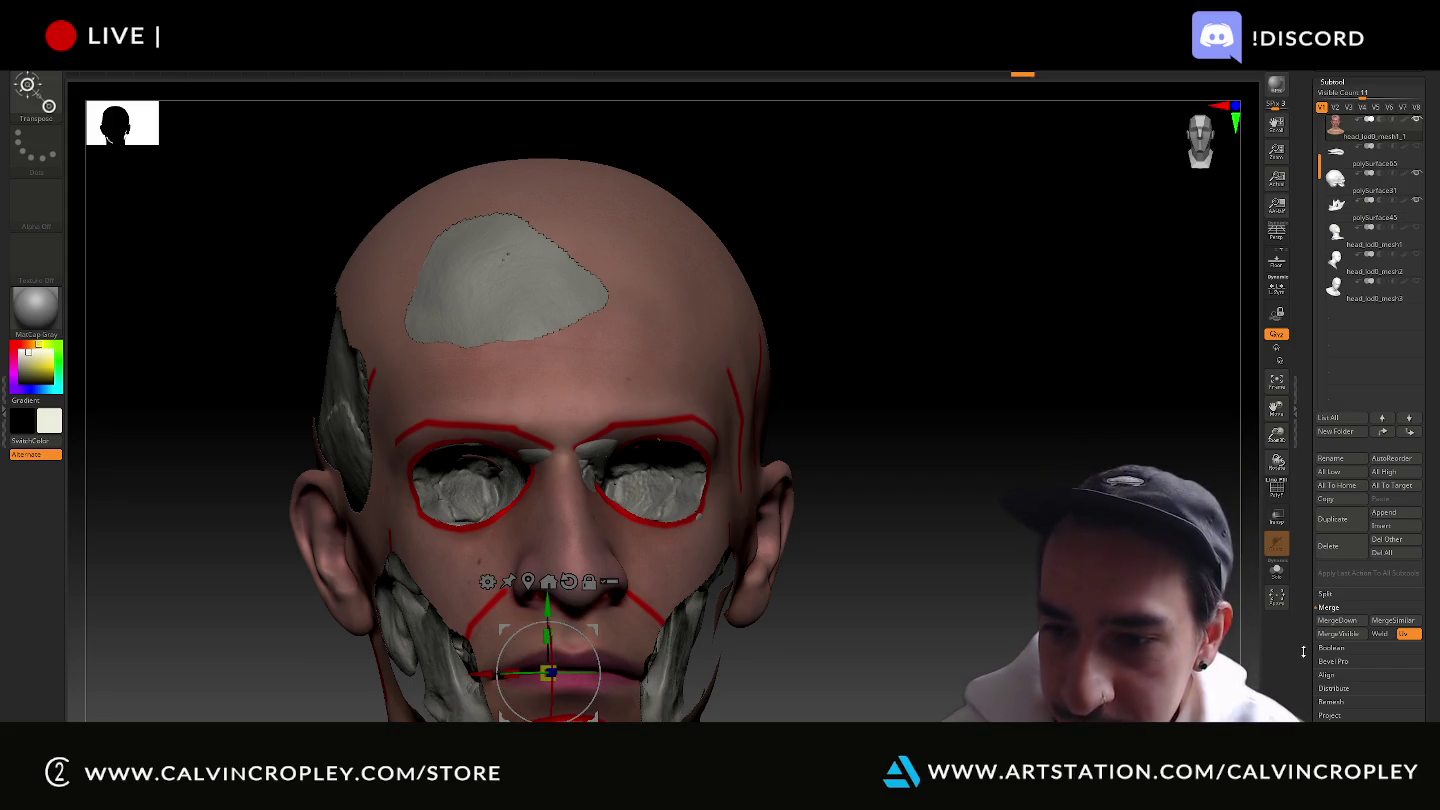
Unhide all hidden parts of the head with ShowPt in Tool > Visibility.
scroll(1305, 630, down, 3)
scroll(1312, 590, down, 2)
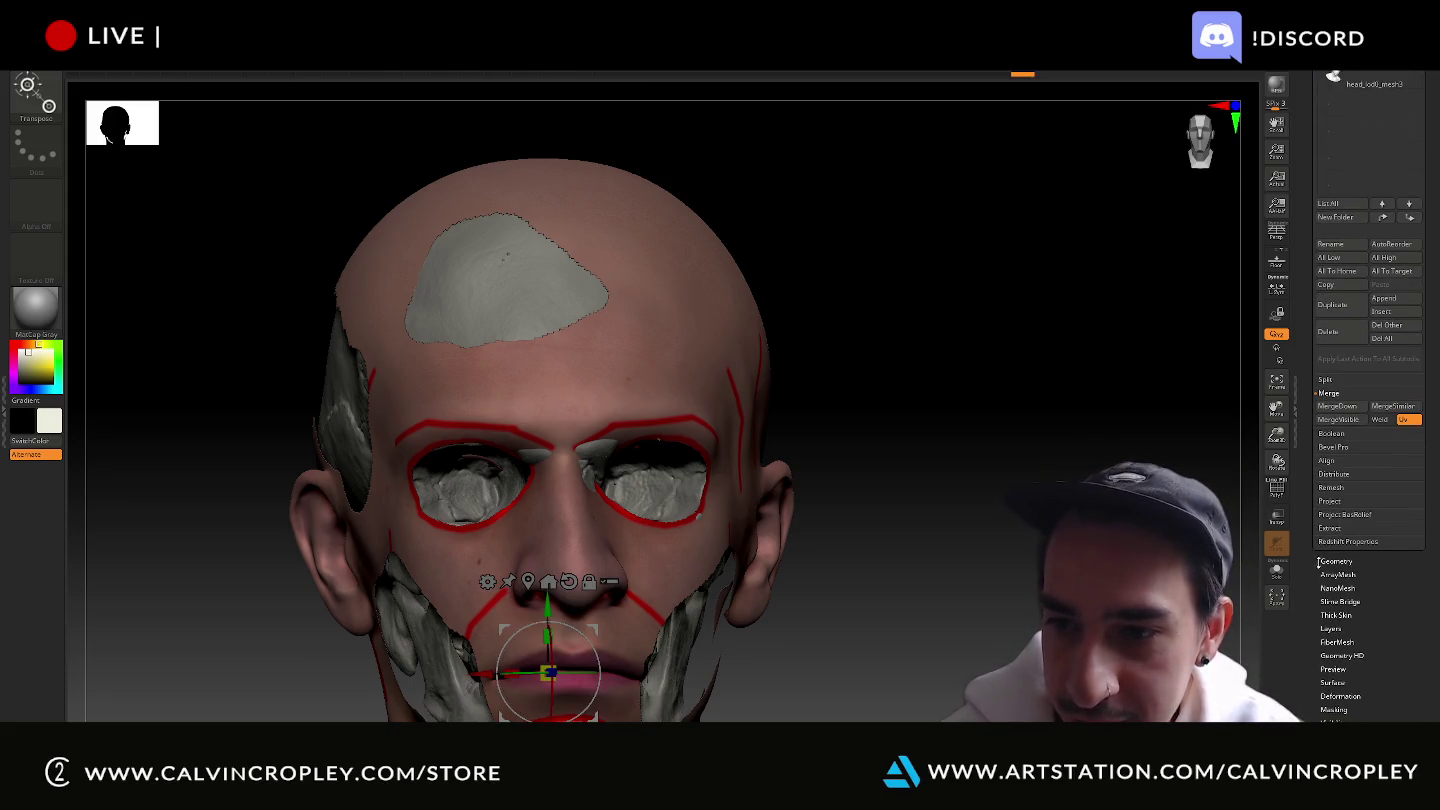
drag(1312, 582, 1312, 572)
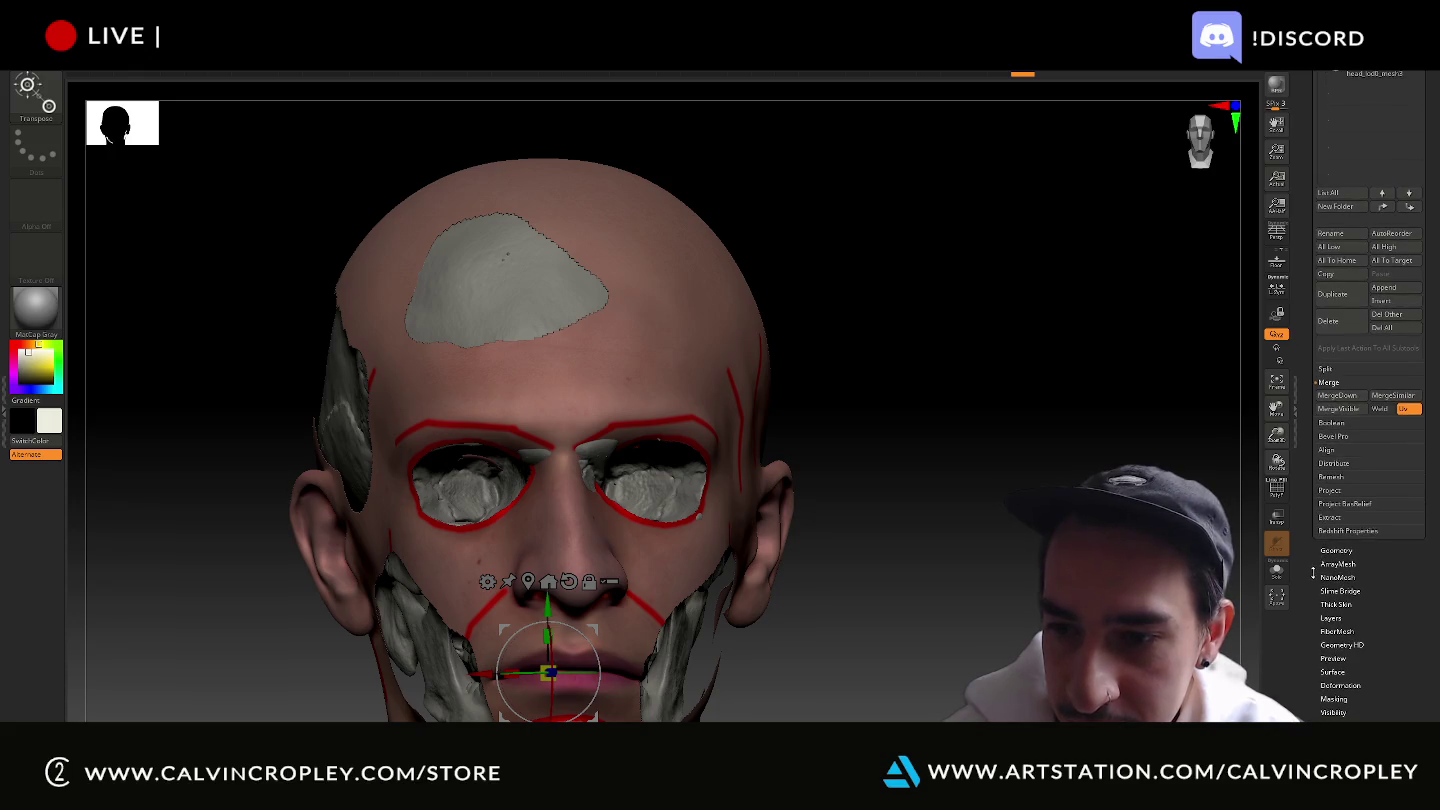
click(1327, 697)
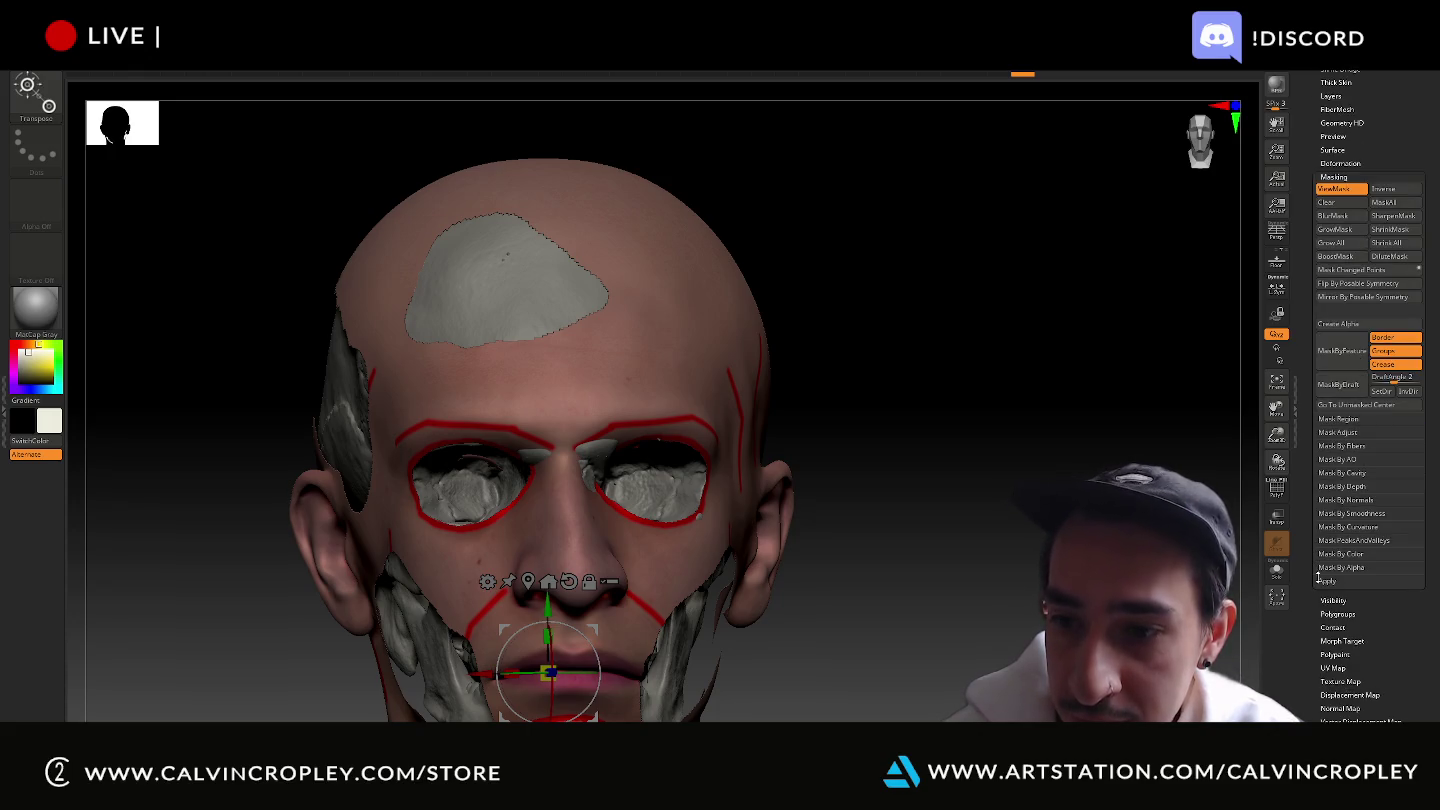
click(1333, 600)
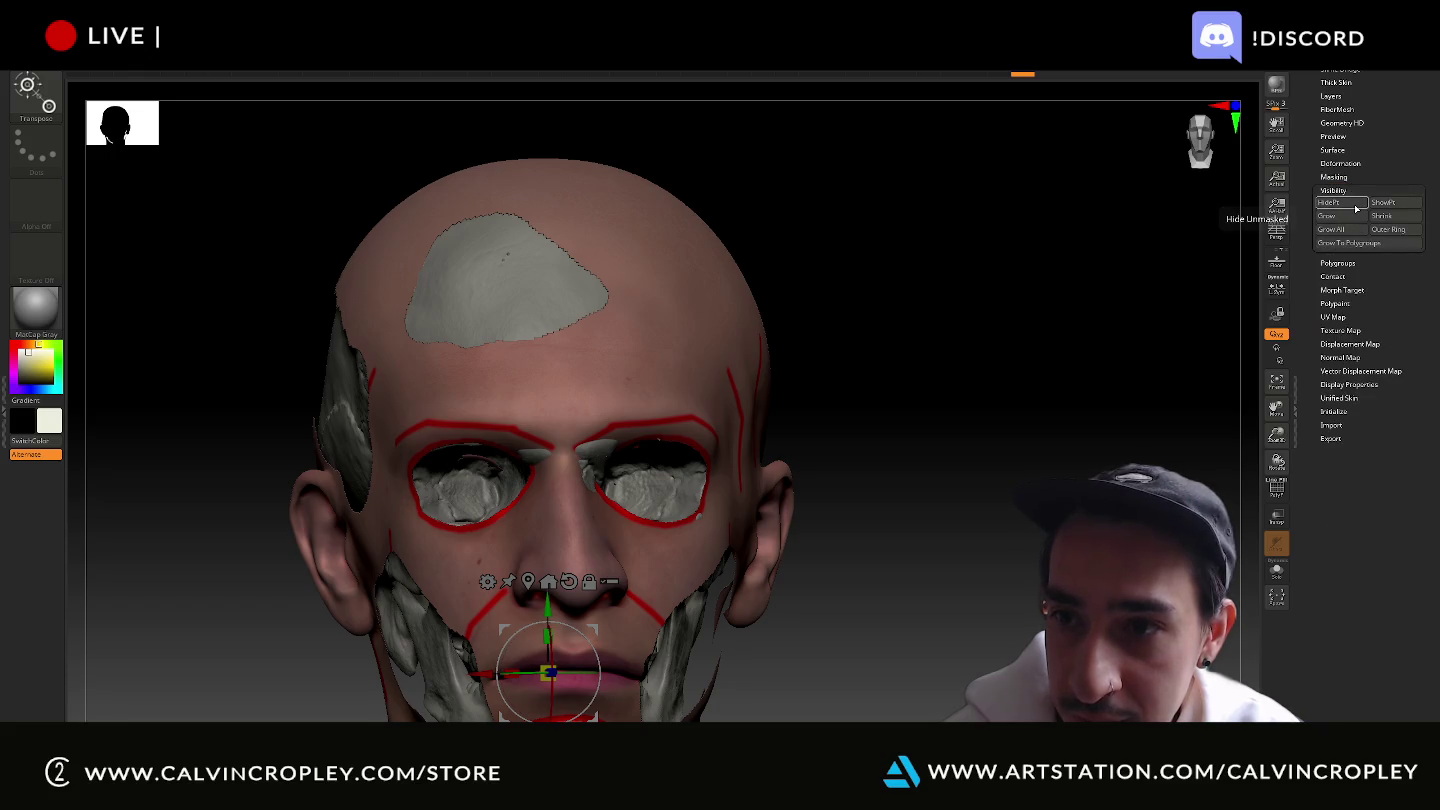
click(1388, 208)
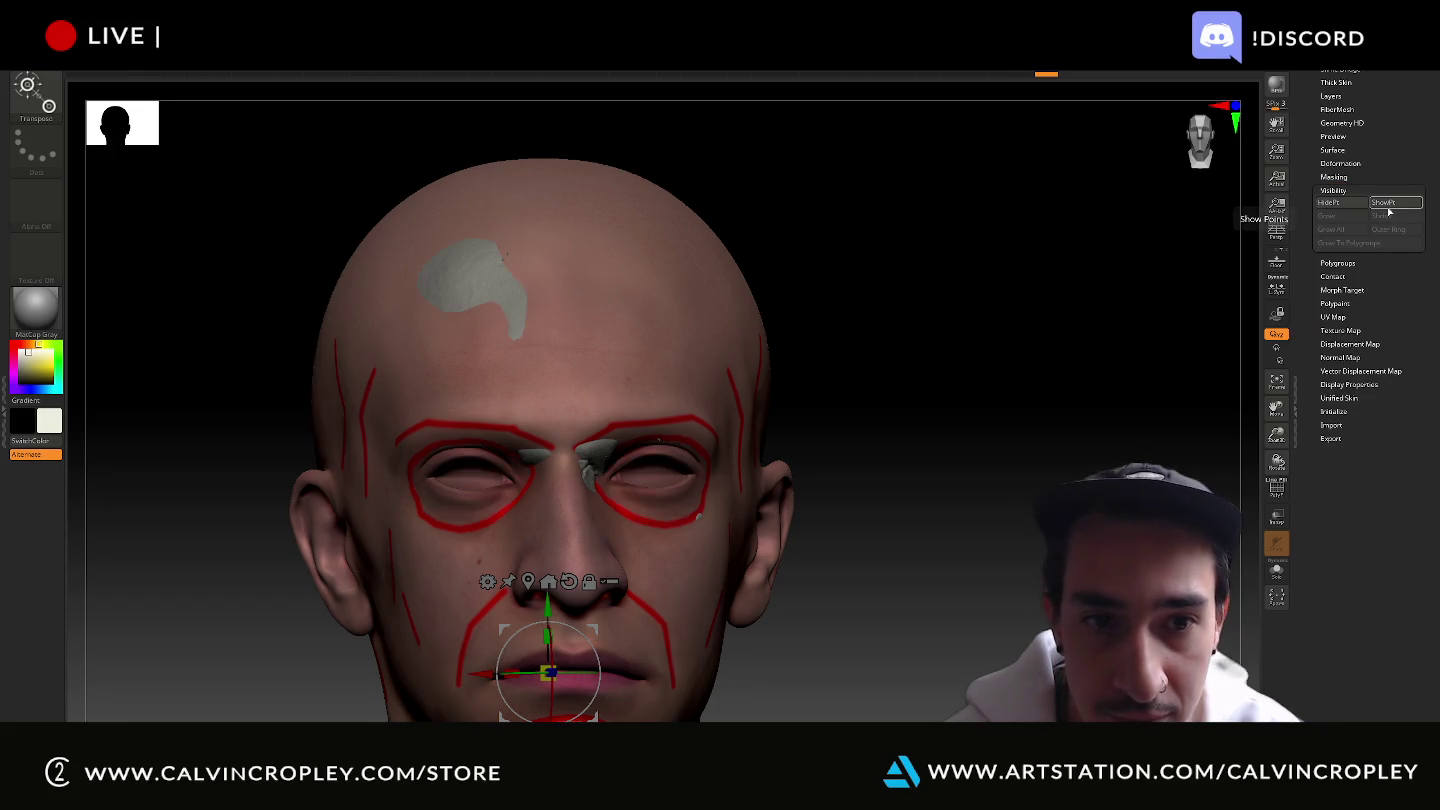
Choose the Move Topological brush and turn Transp on to see the skull from the side.
mouse_move(1002, 318)
alt+mouse_down()
mouse_move(1061, 361)
mouse_move(1131, 373)
mouse_move(1118, 388)
alt+mouse_up()
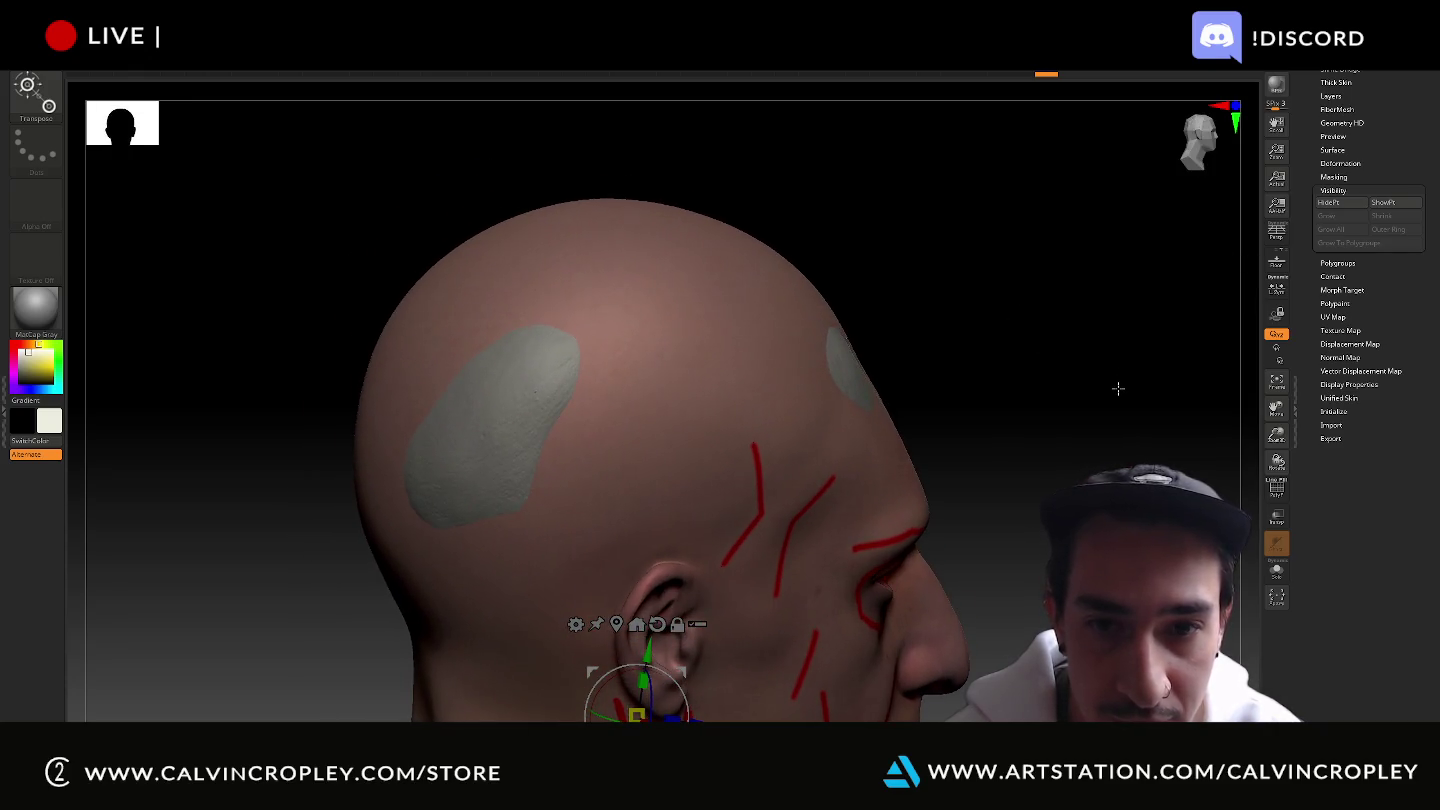
click(645, 482)
drag(971, 279, 963, 283)
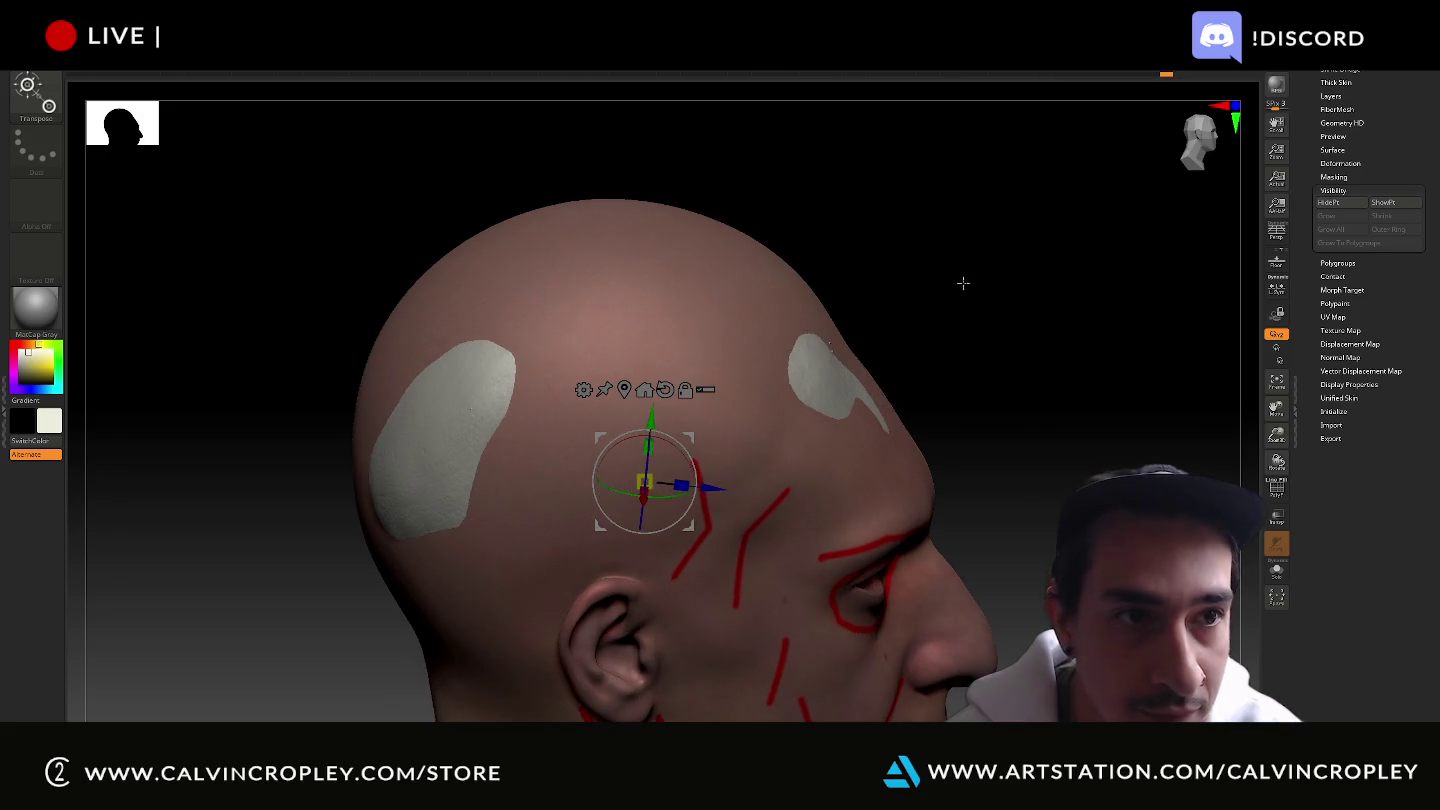
click(40, 118)
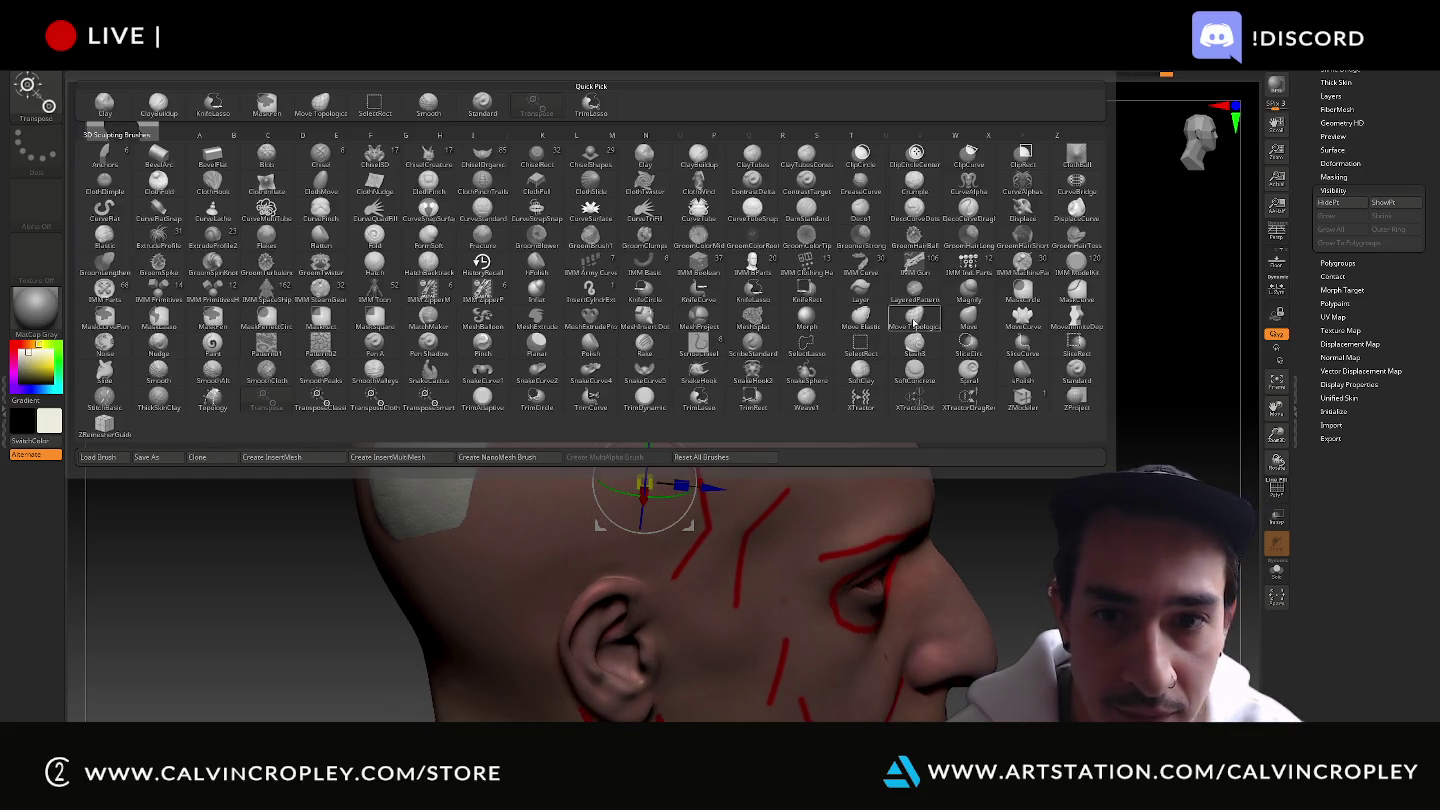
click(935, 318)
mouse_move(430, 436)
mouse_down()
mouse_move(331, 411)
mouse_move(375, 436)
mouse_up()
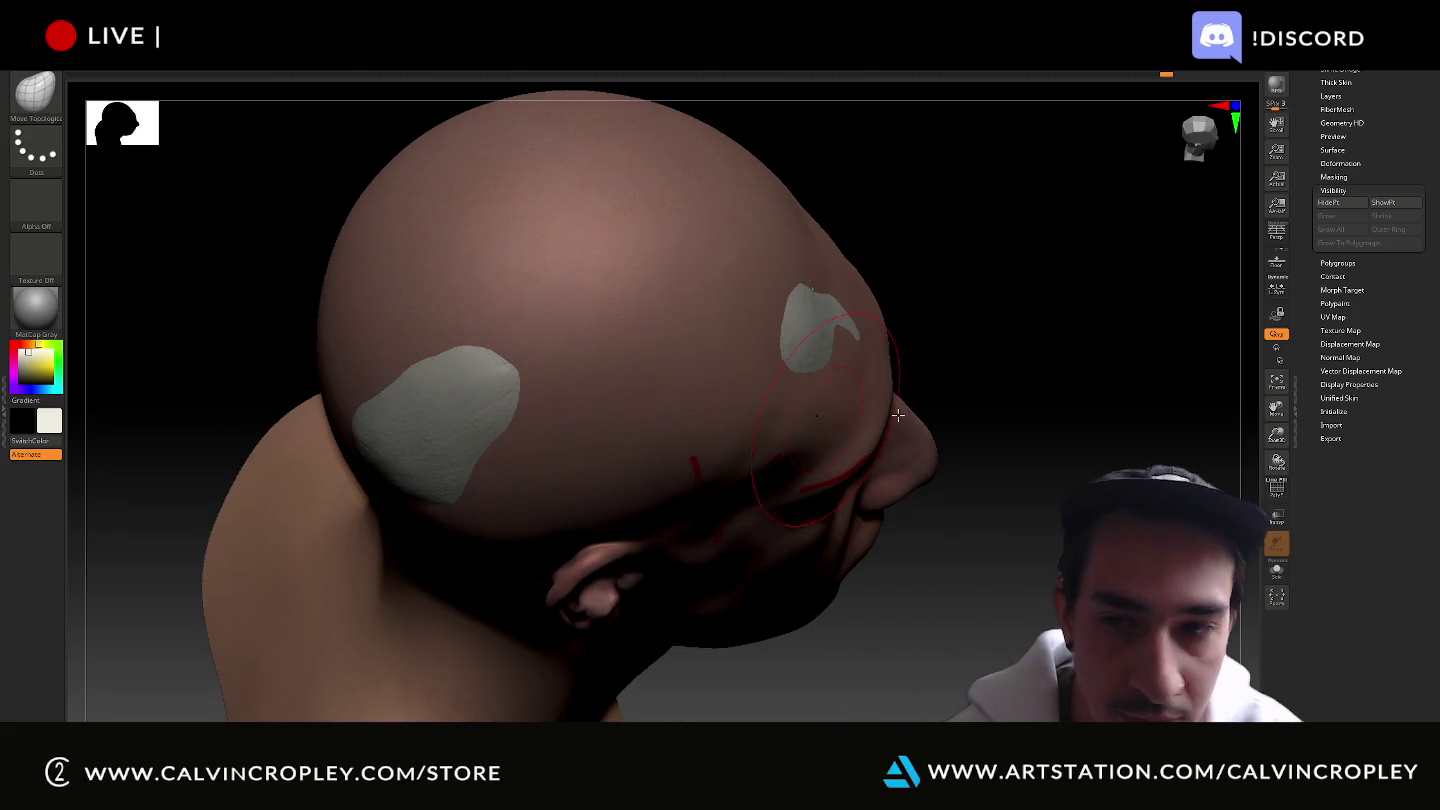
click(1276, 515)
mouse_move(203, 357)
mouse_down()
mouse_move(383, 399)
mouse_move(363, 415)
mouse_up()
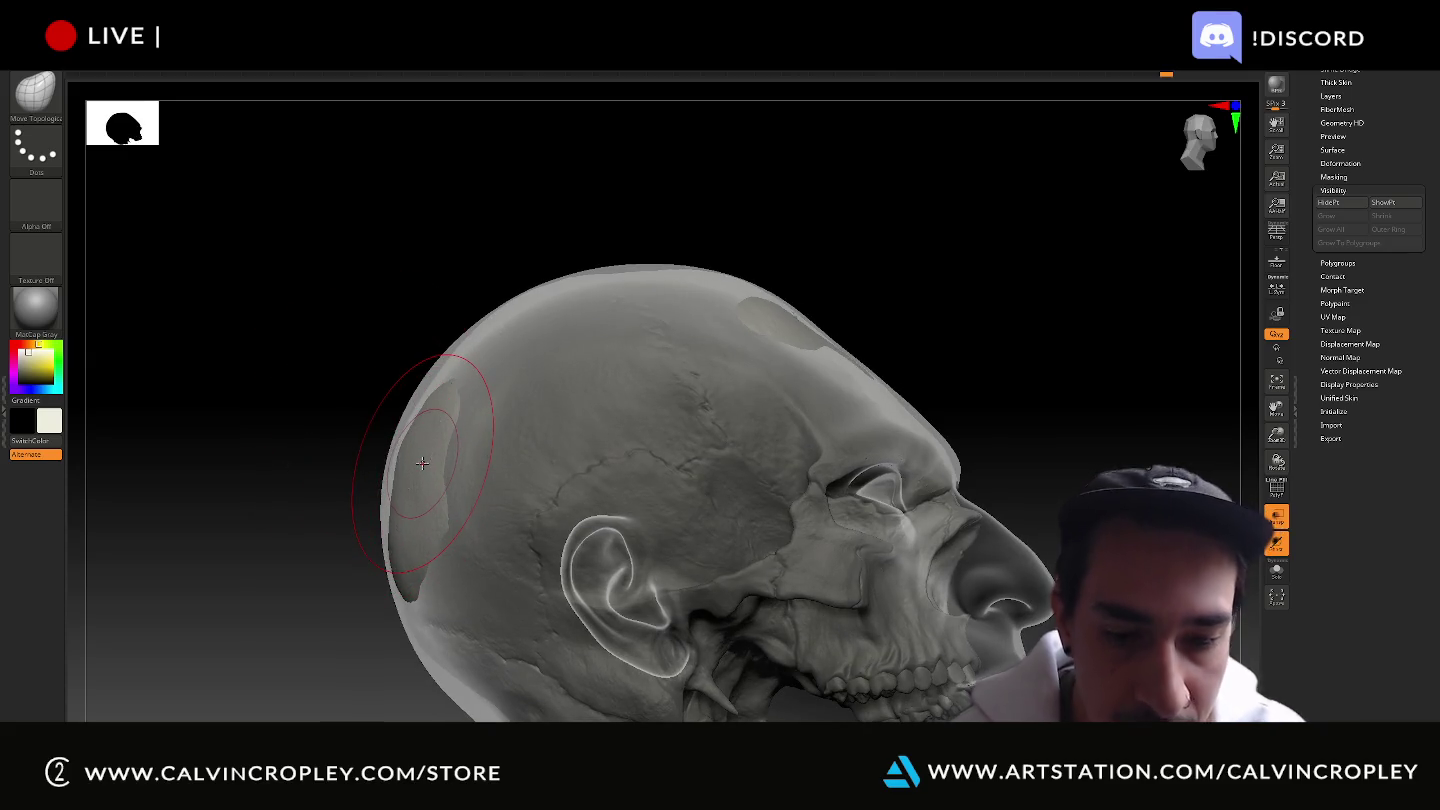
Enlarge the brush and push the back-of-head and crown patches under the translucent head shell.
key(bracketright)
drag(418, 463, 419, 464)
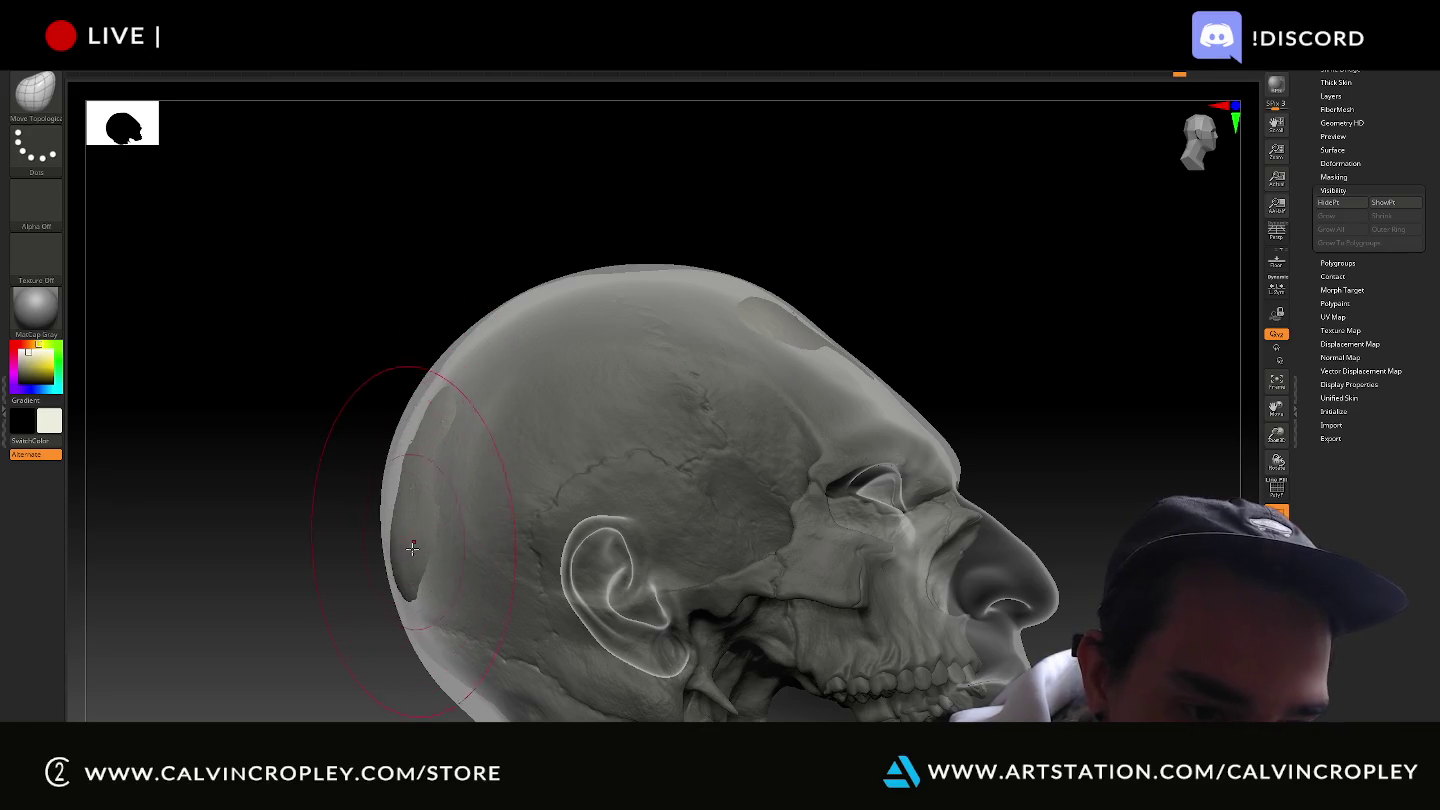
drag(405, 574, 405, 577)
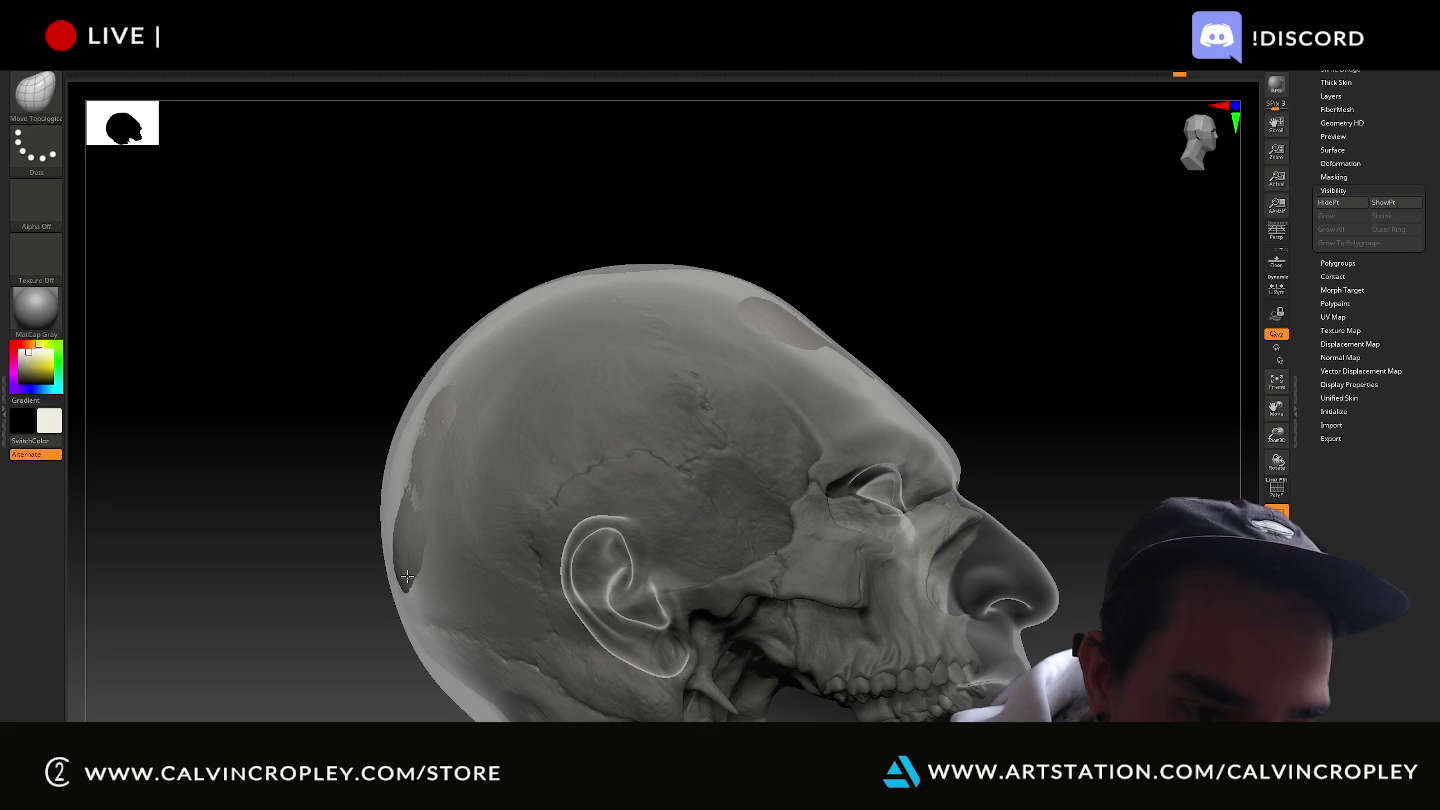
drag(445, 413, 449, 414)
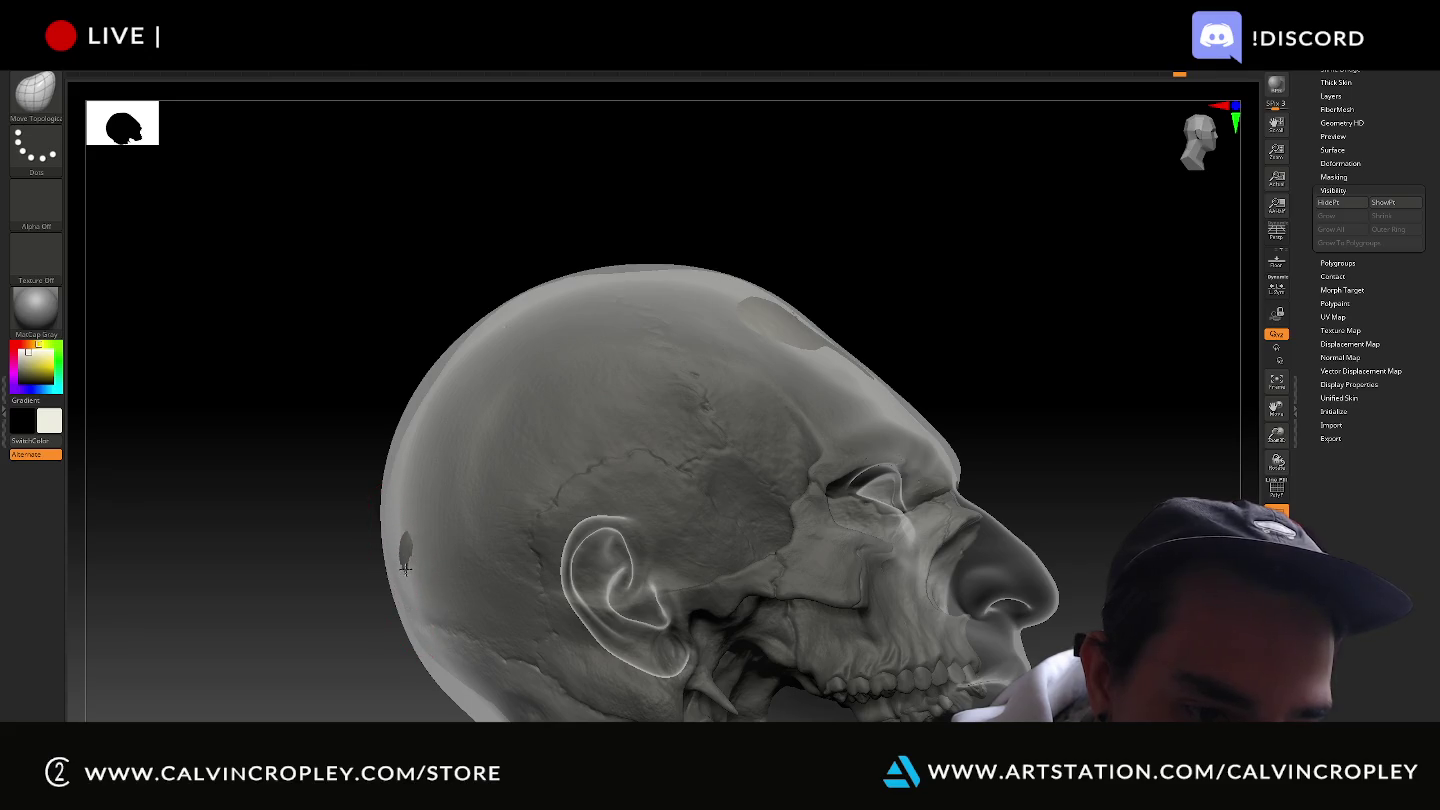
drag(343, 354, 363, 363)
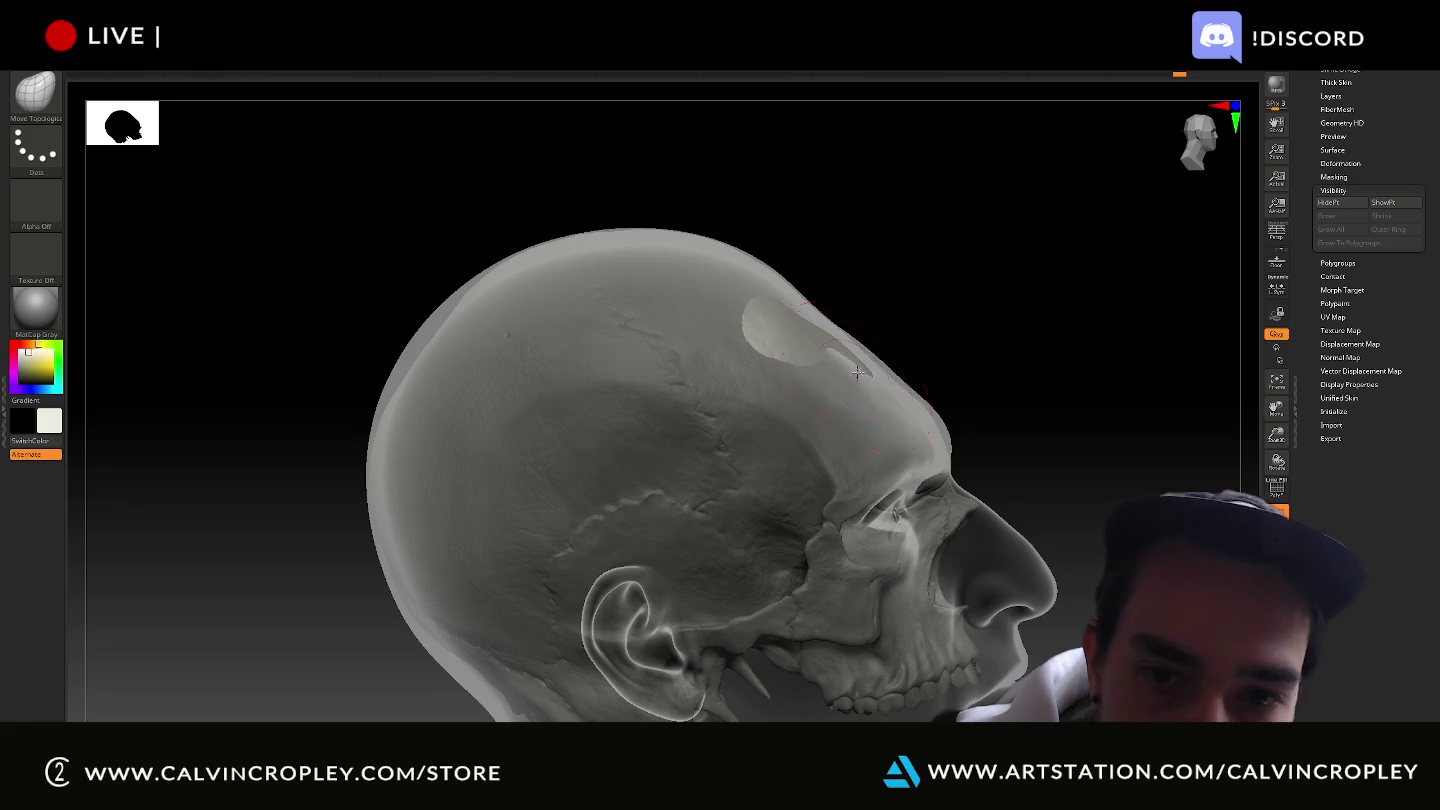
click(787, 334)
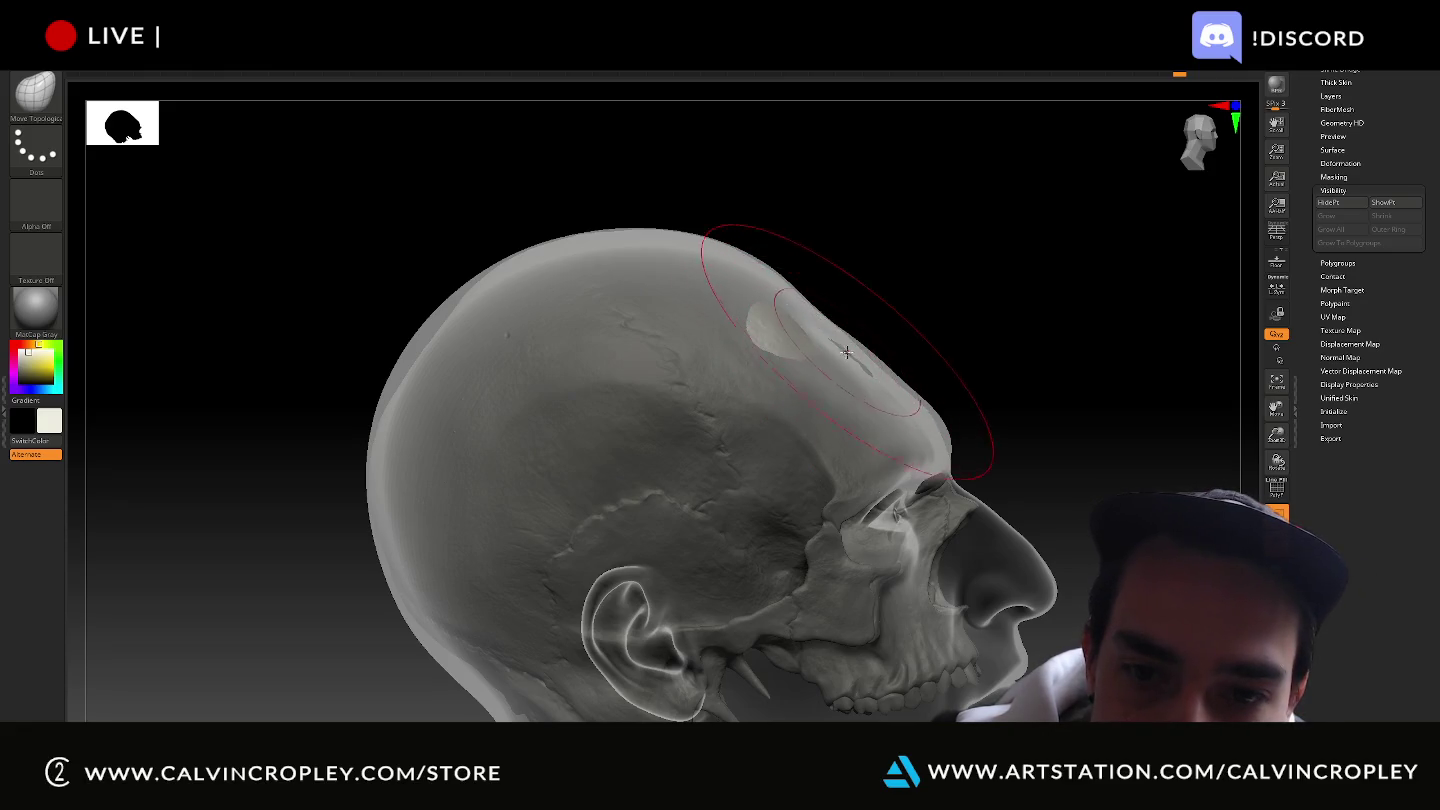
click(764, 332)
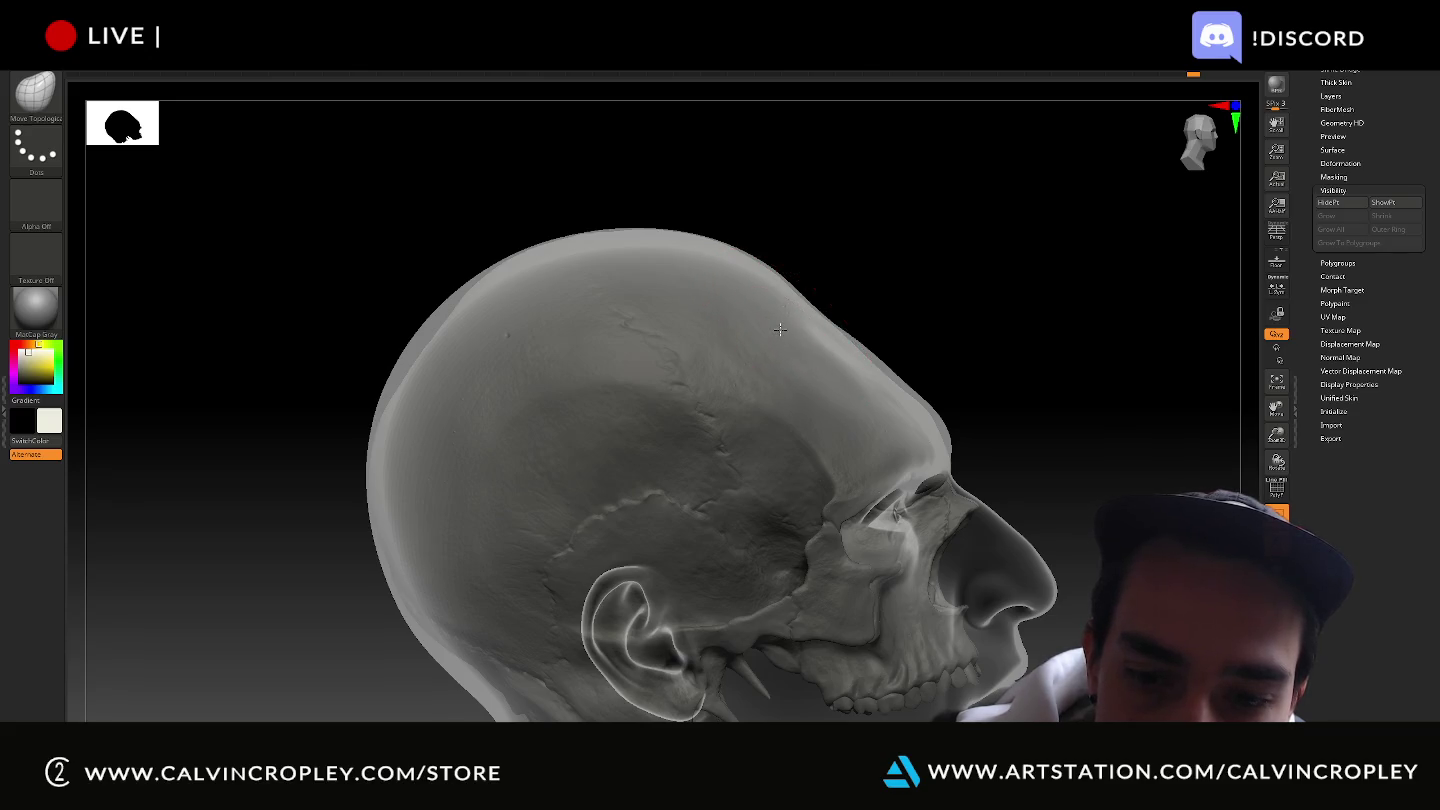
drag(1025, 292, 953, 312)
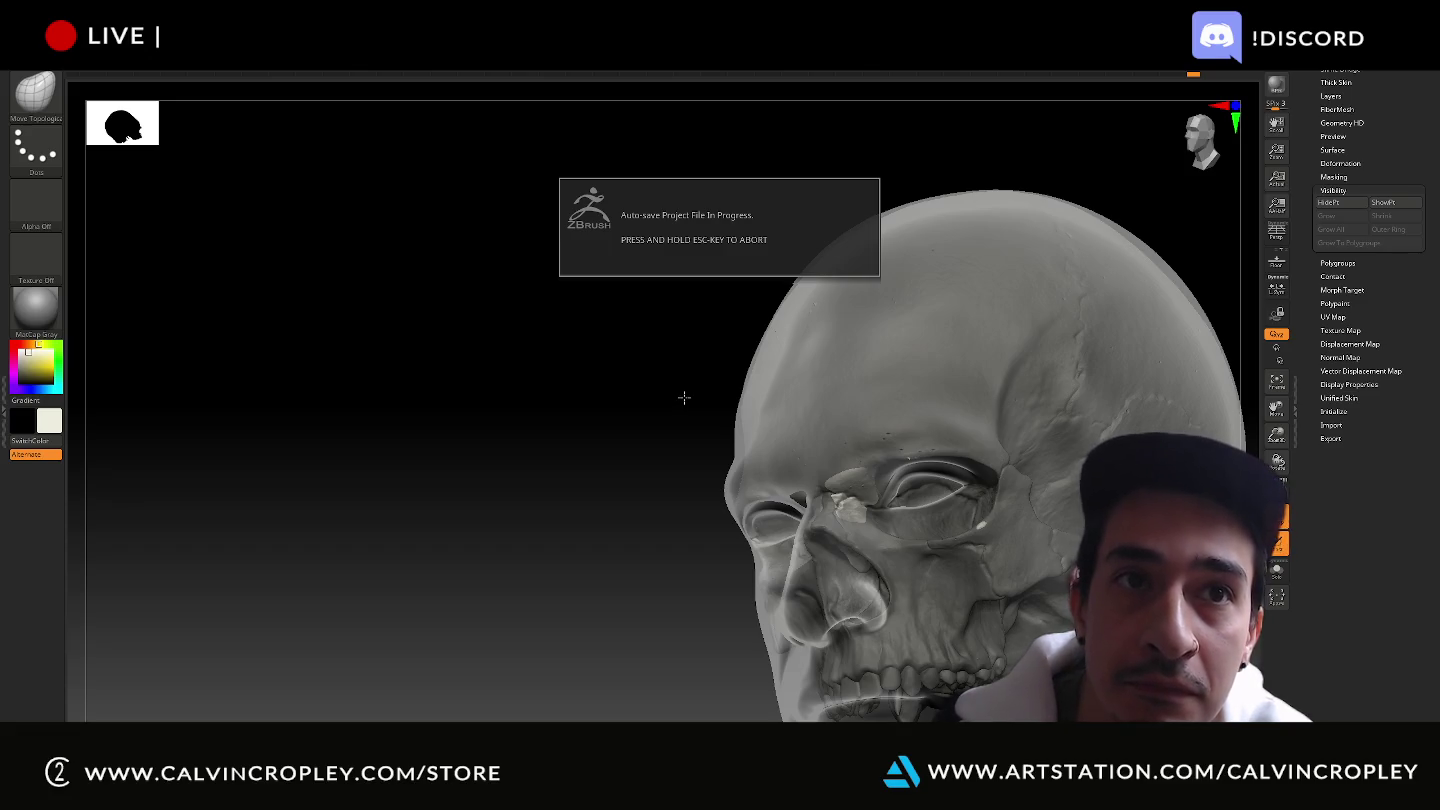
Smooth the pale nose-bridge patch while orbiting to check the skull inside the see-through head.
mouse_move(682, 395)
mouse_down()
mouse_move(611, 309)
mouse_move(524, 296)
mouse_move(541, 328)
mouse_move(941, 472)
mouse_up()
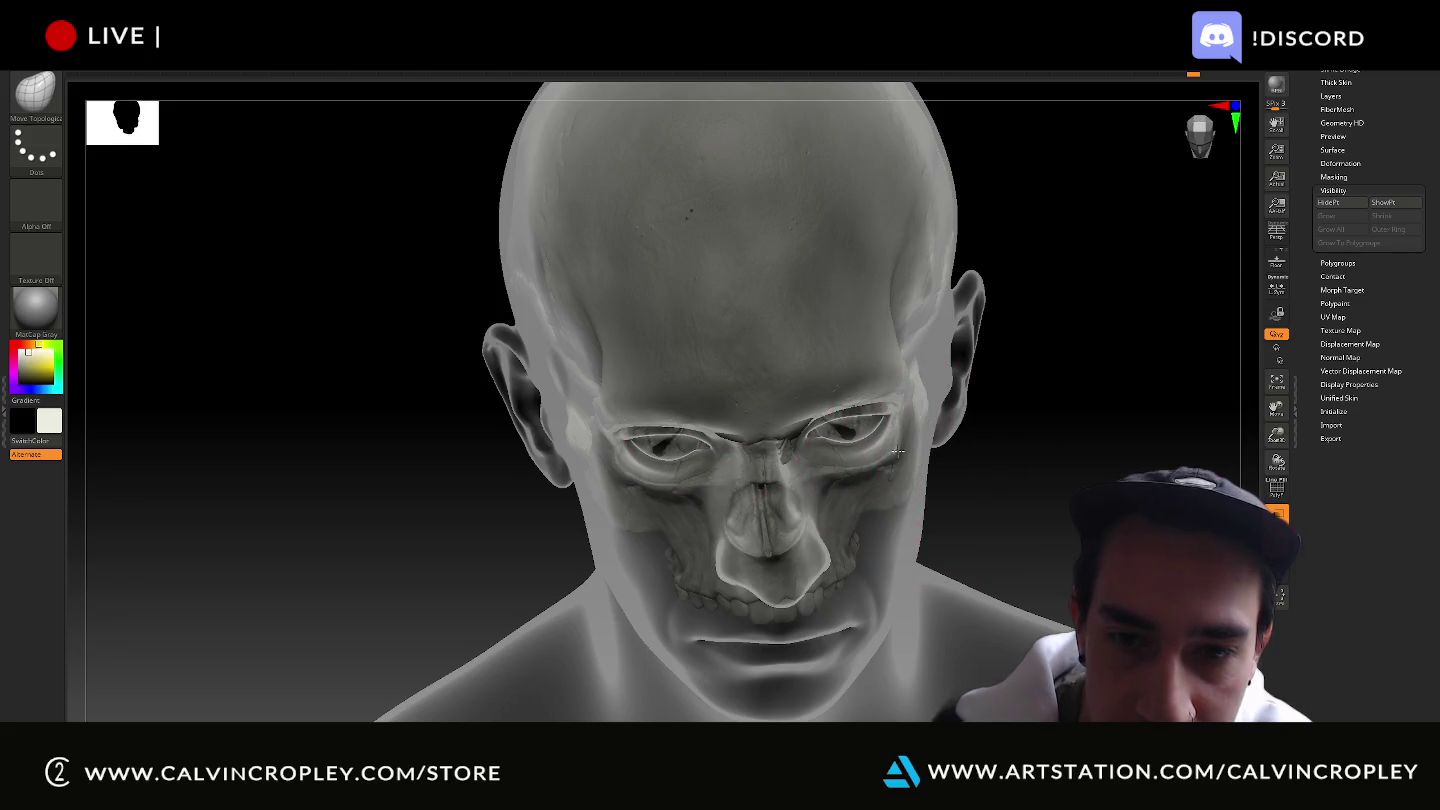
ctrl+alt+shift+drag(897, 451, 899, 452)
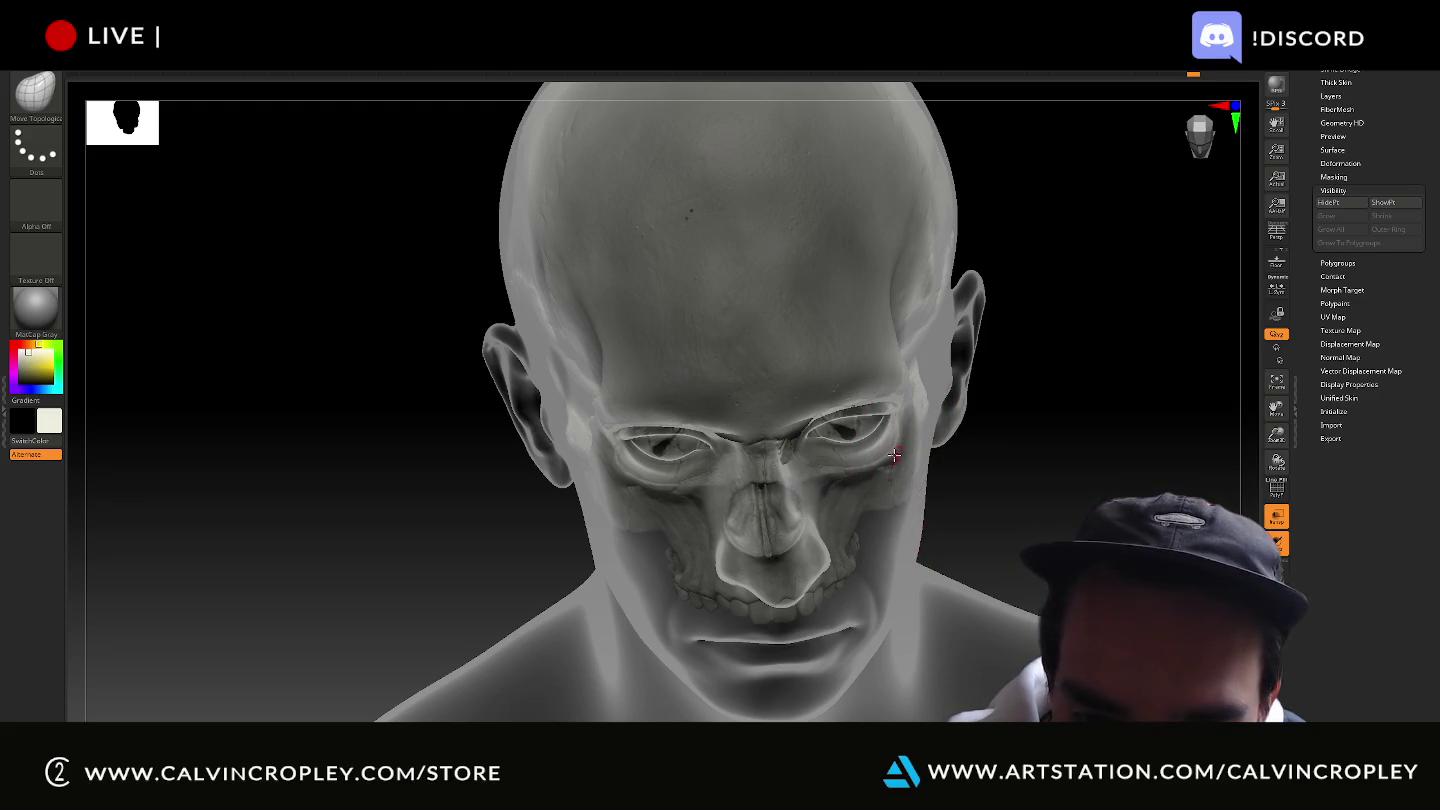
drag(929, 484, 766, 441)
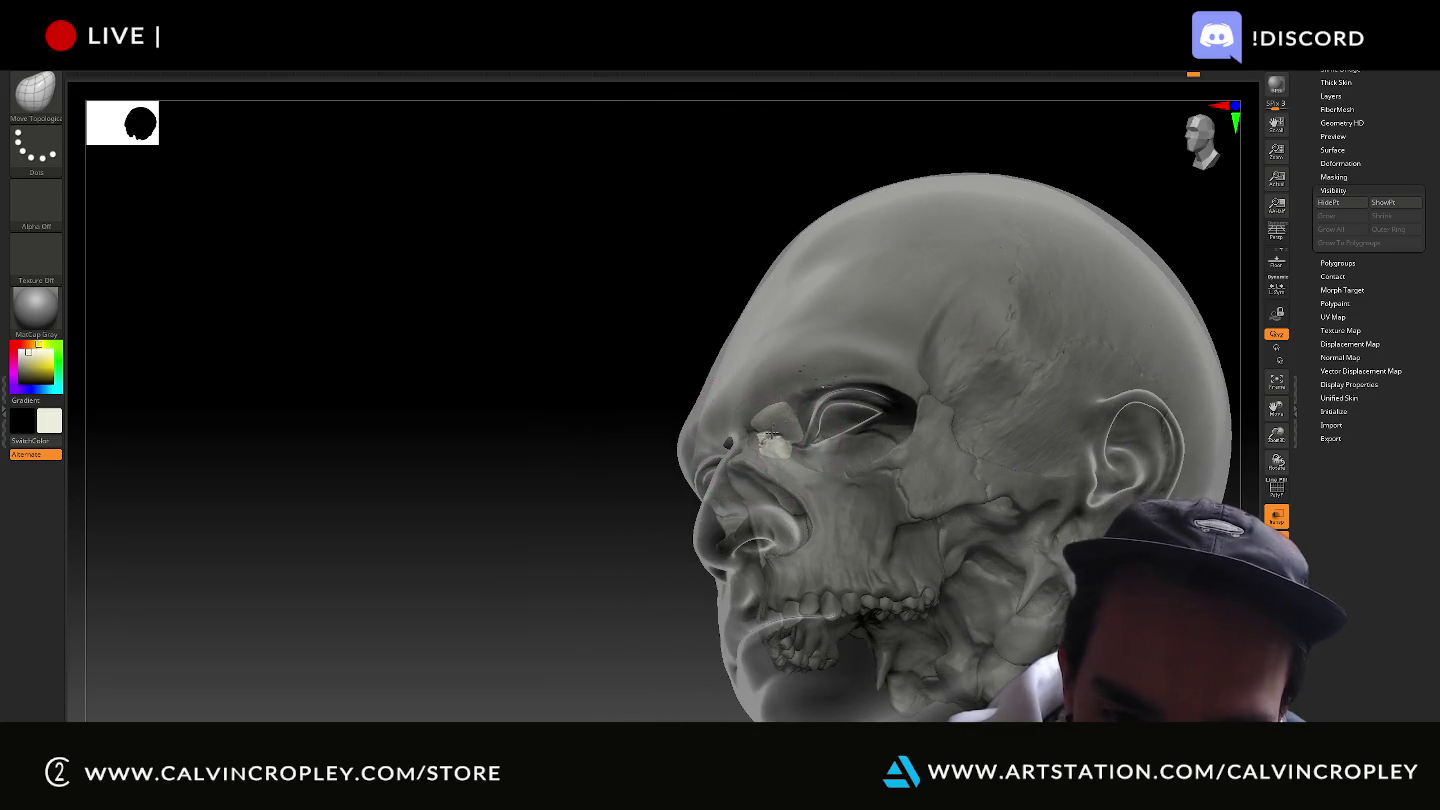
drag(602, 380, 782, 437)
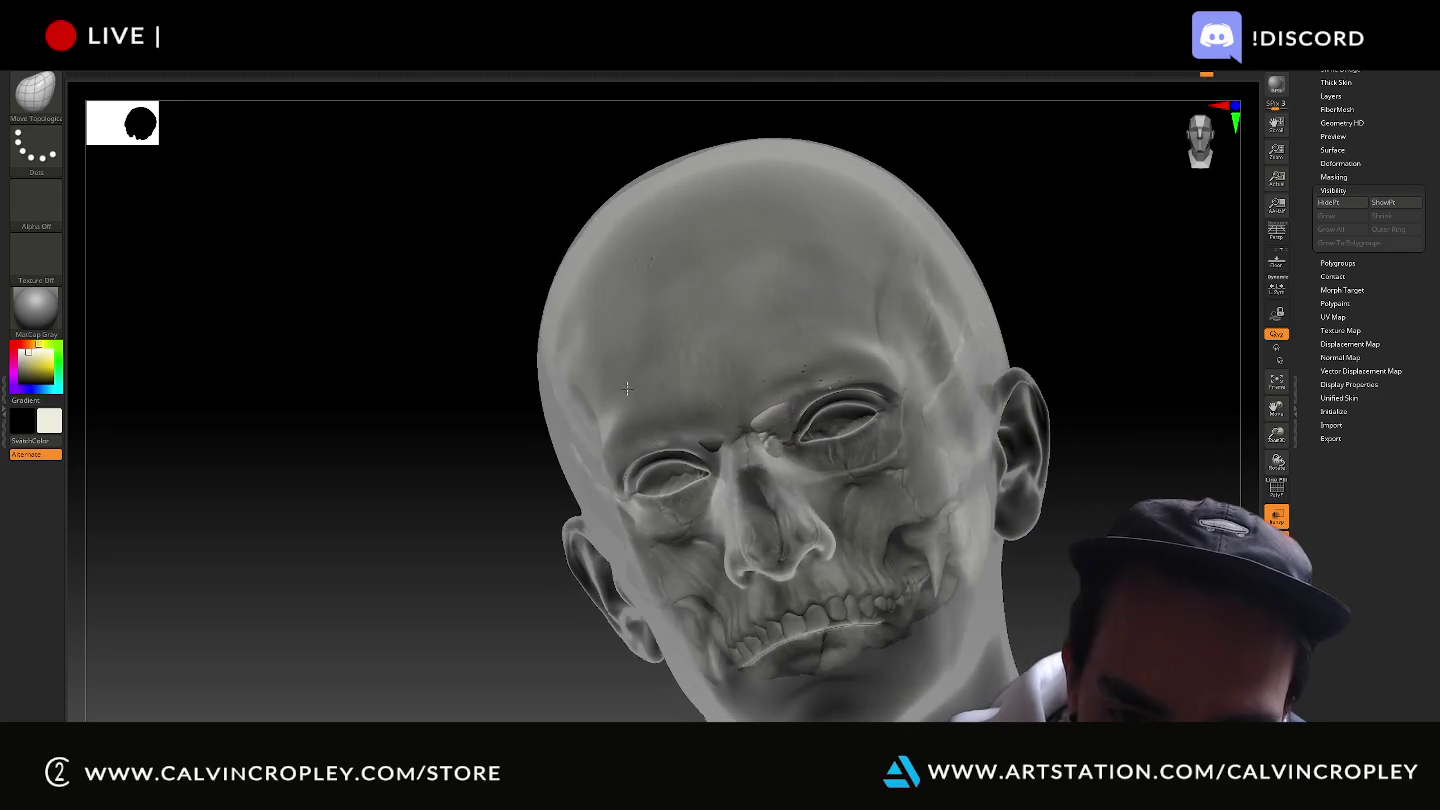
click(776, 430)
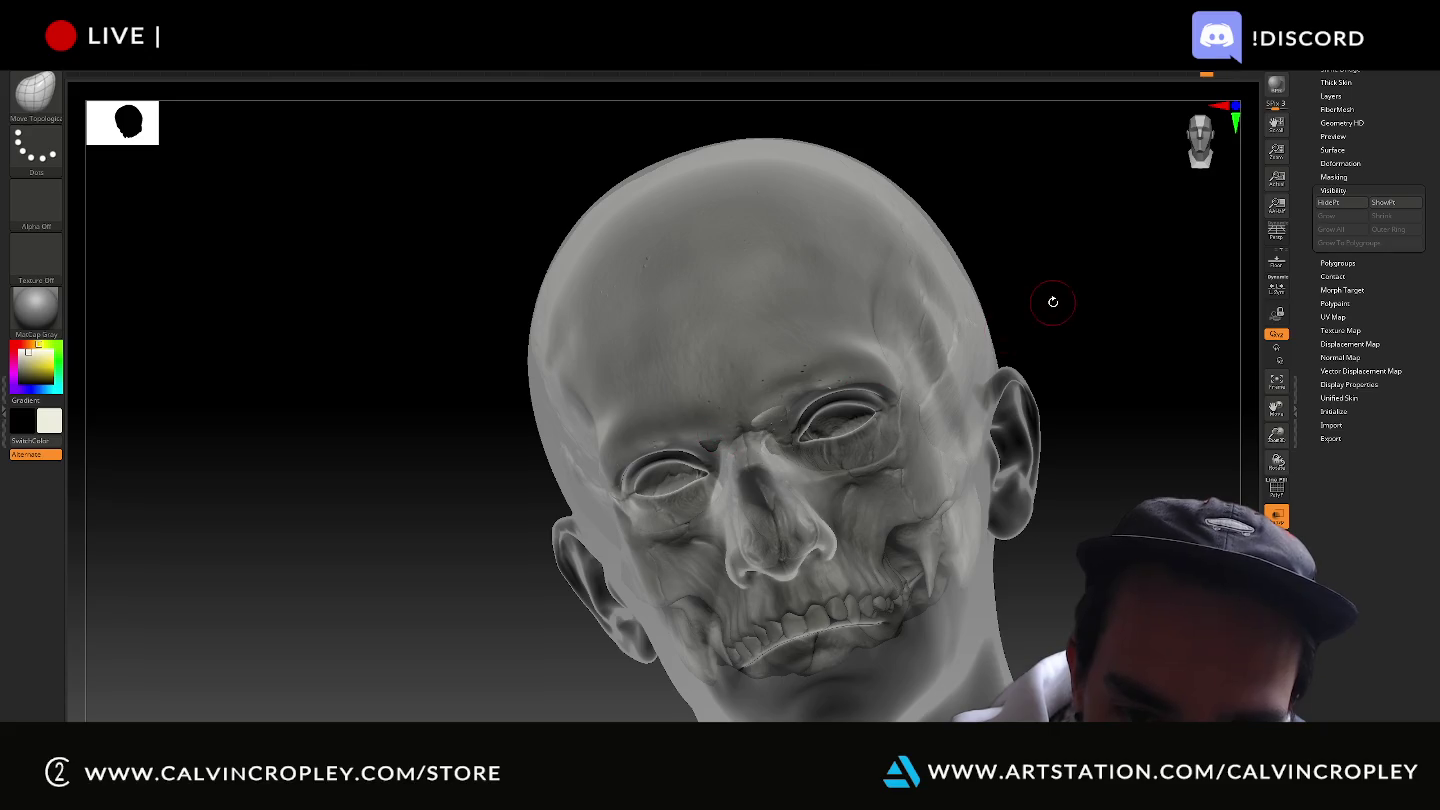
drag(1052, 301, 697, 420)
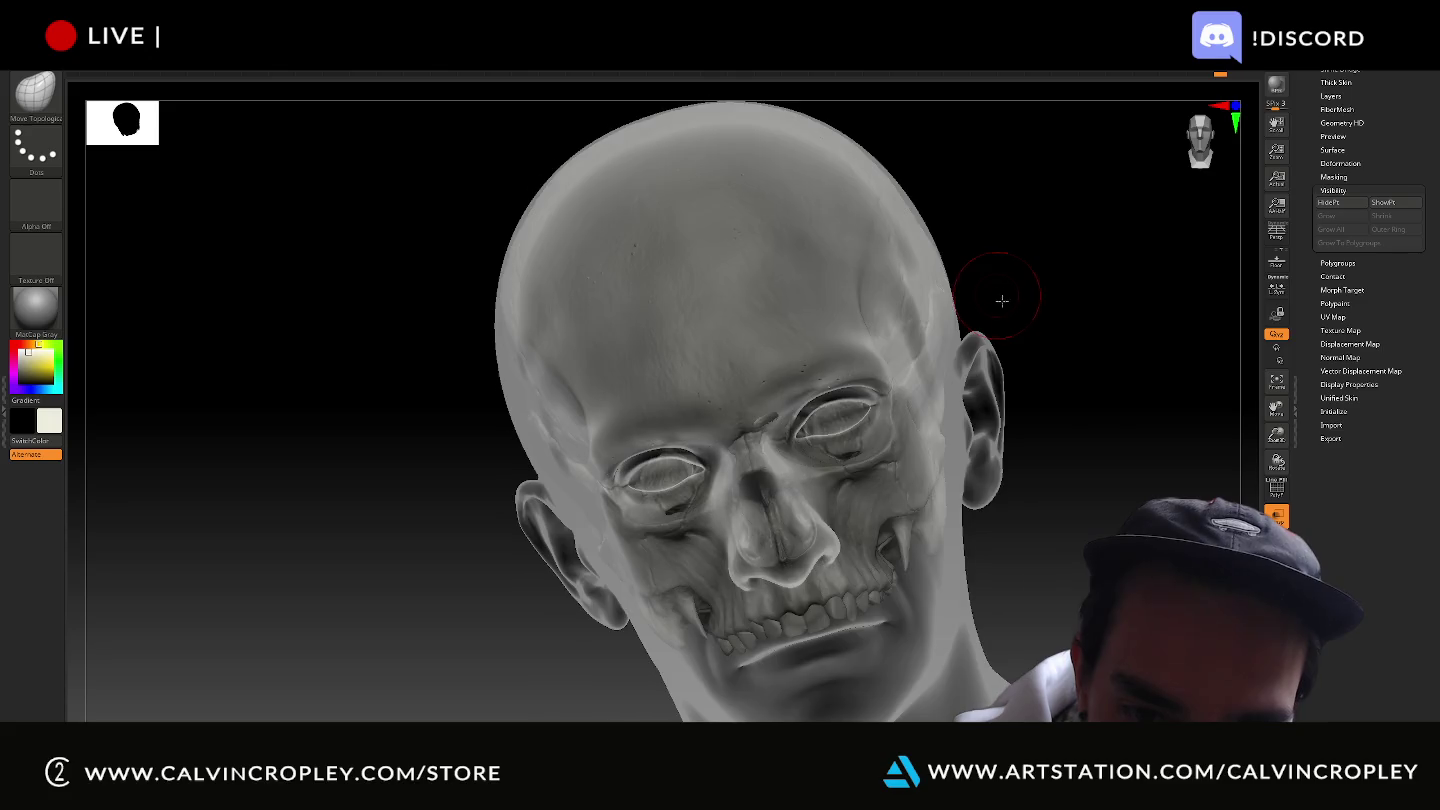
drag(1002, 300, 723, 437)
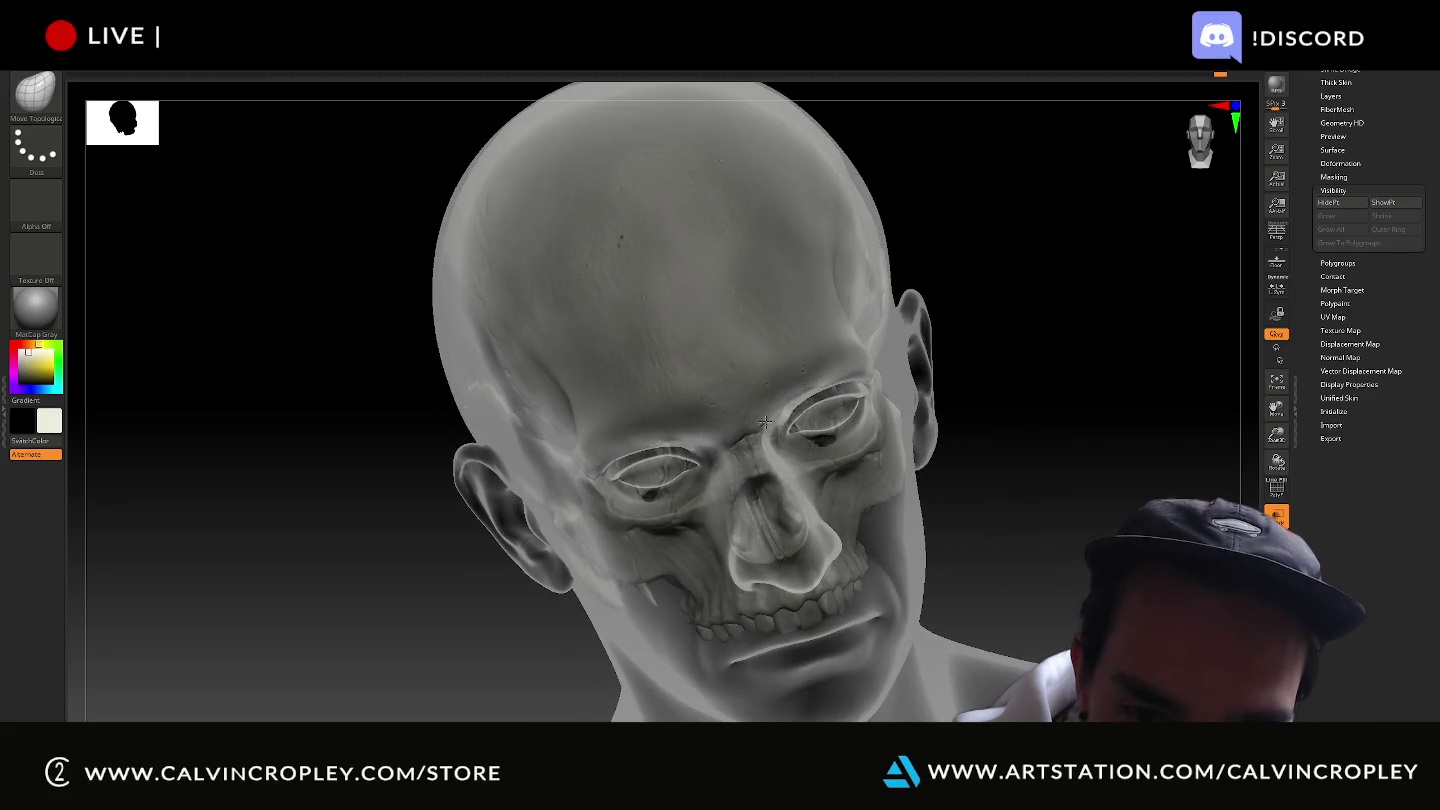
drag(948, 418, 1016, 426)
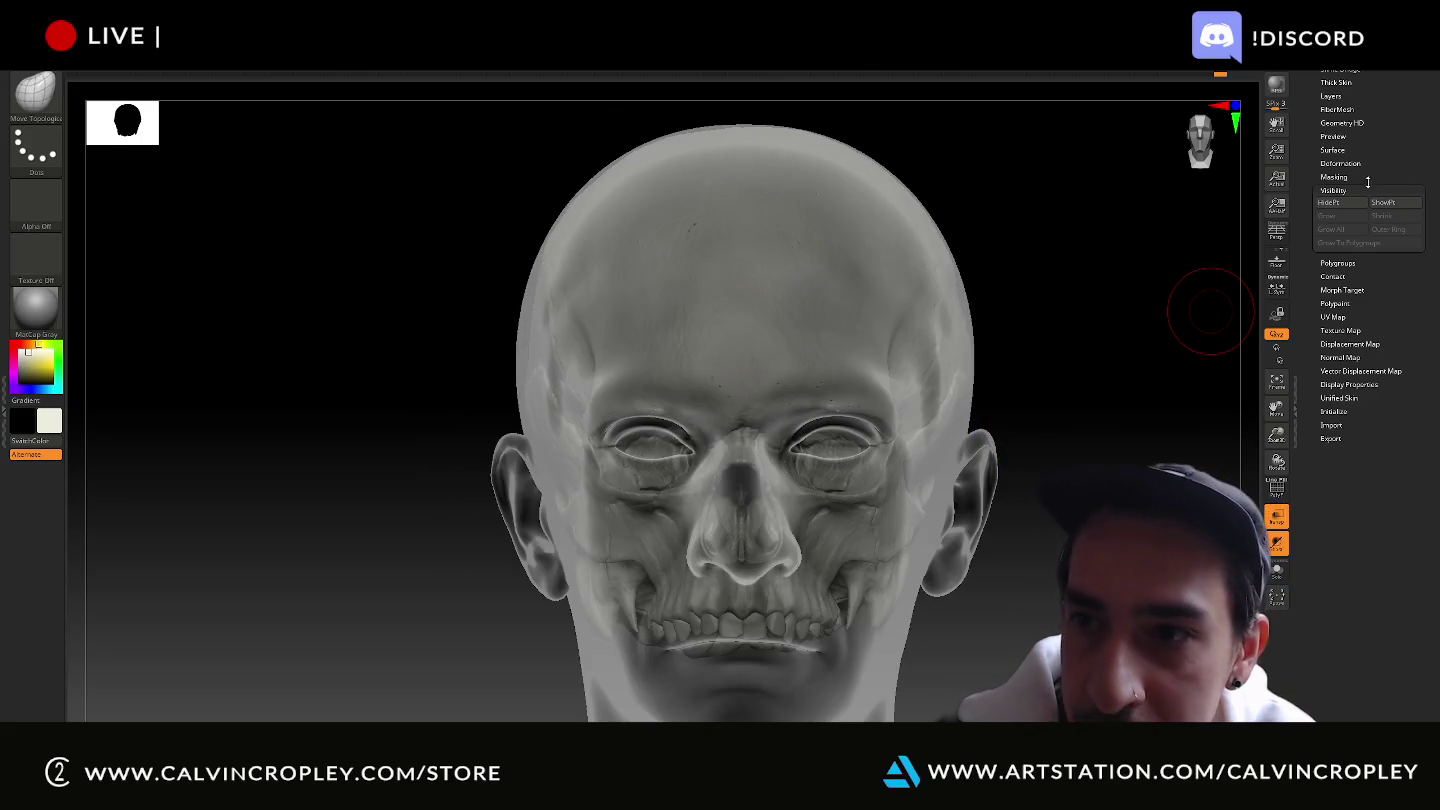
Expand the Subtool list and select the head_lod0 mesh to show its skin texture.
scroll(1317, 229, up, 4)
click(1331, 206)
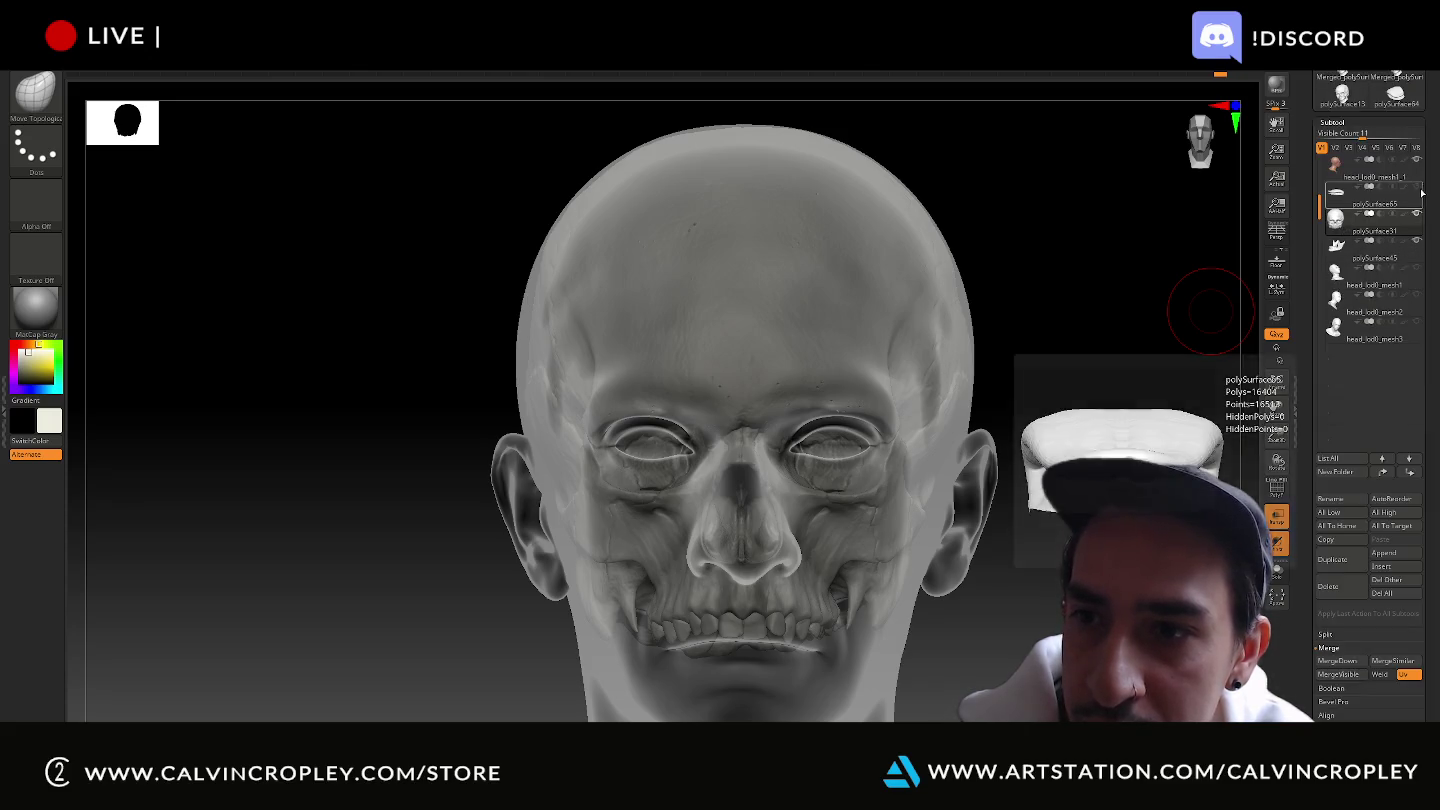
mouse_move(1375, 217)
mouse_move(1336, 246)
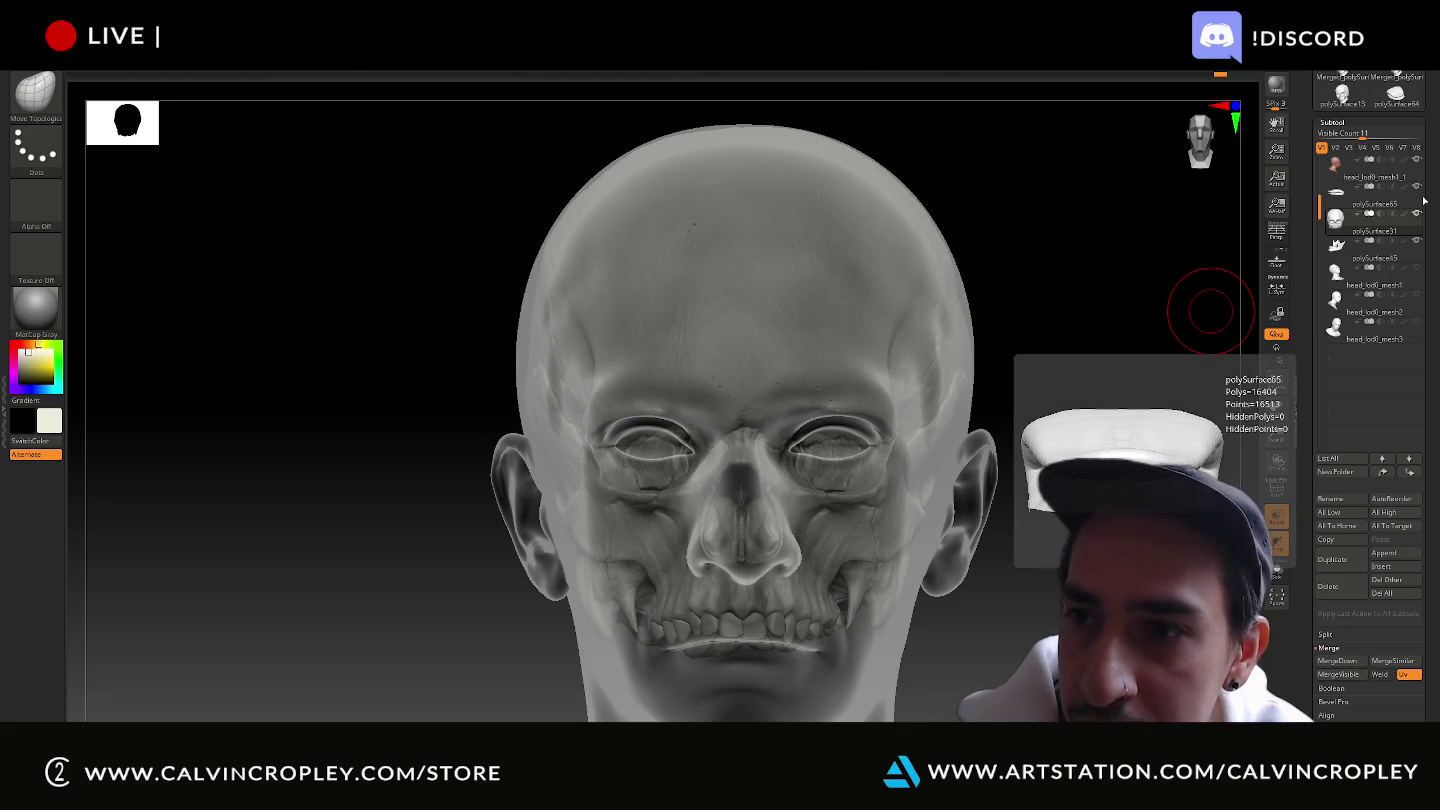
click(1336, 168)
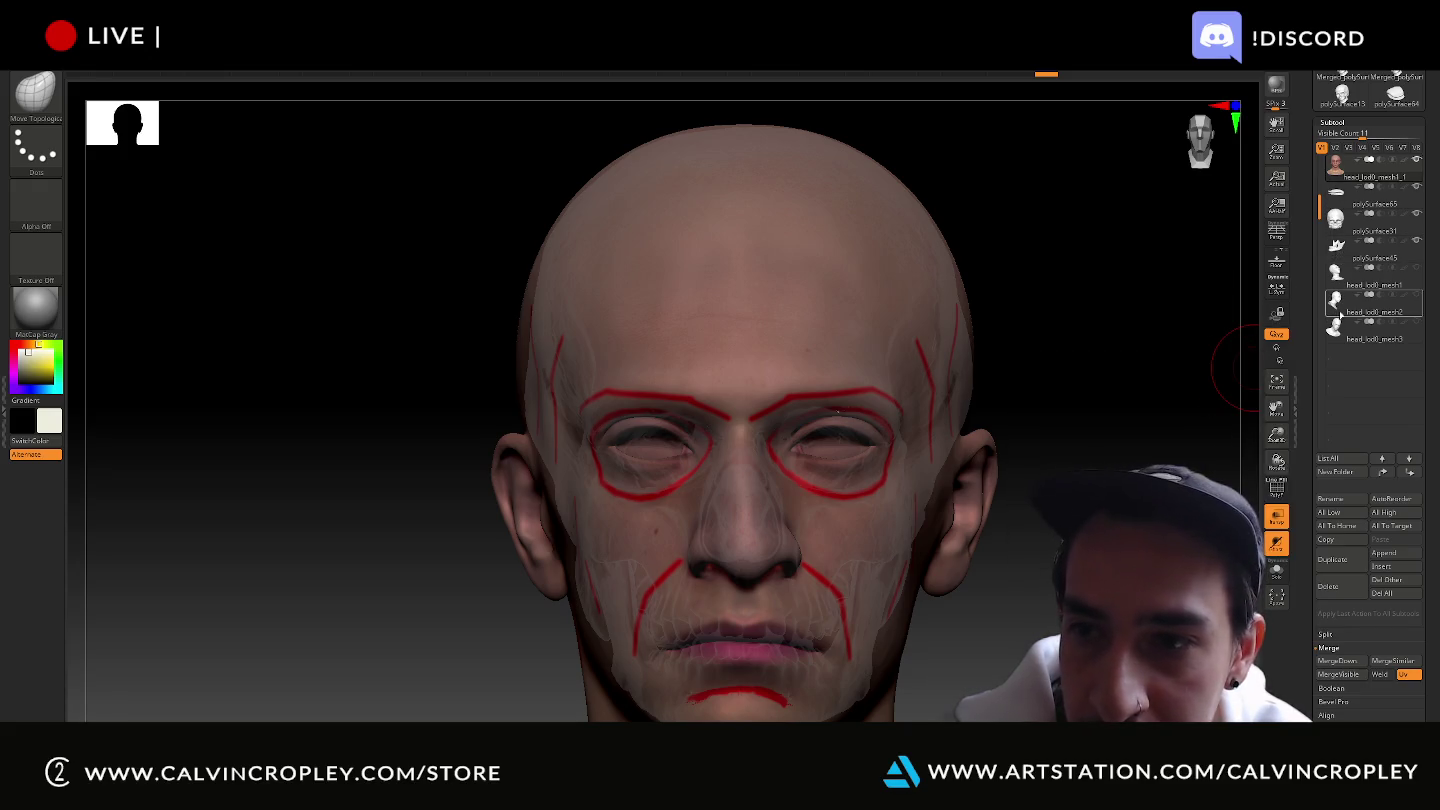
drag(1131, 389, 1125, 407)
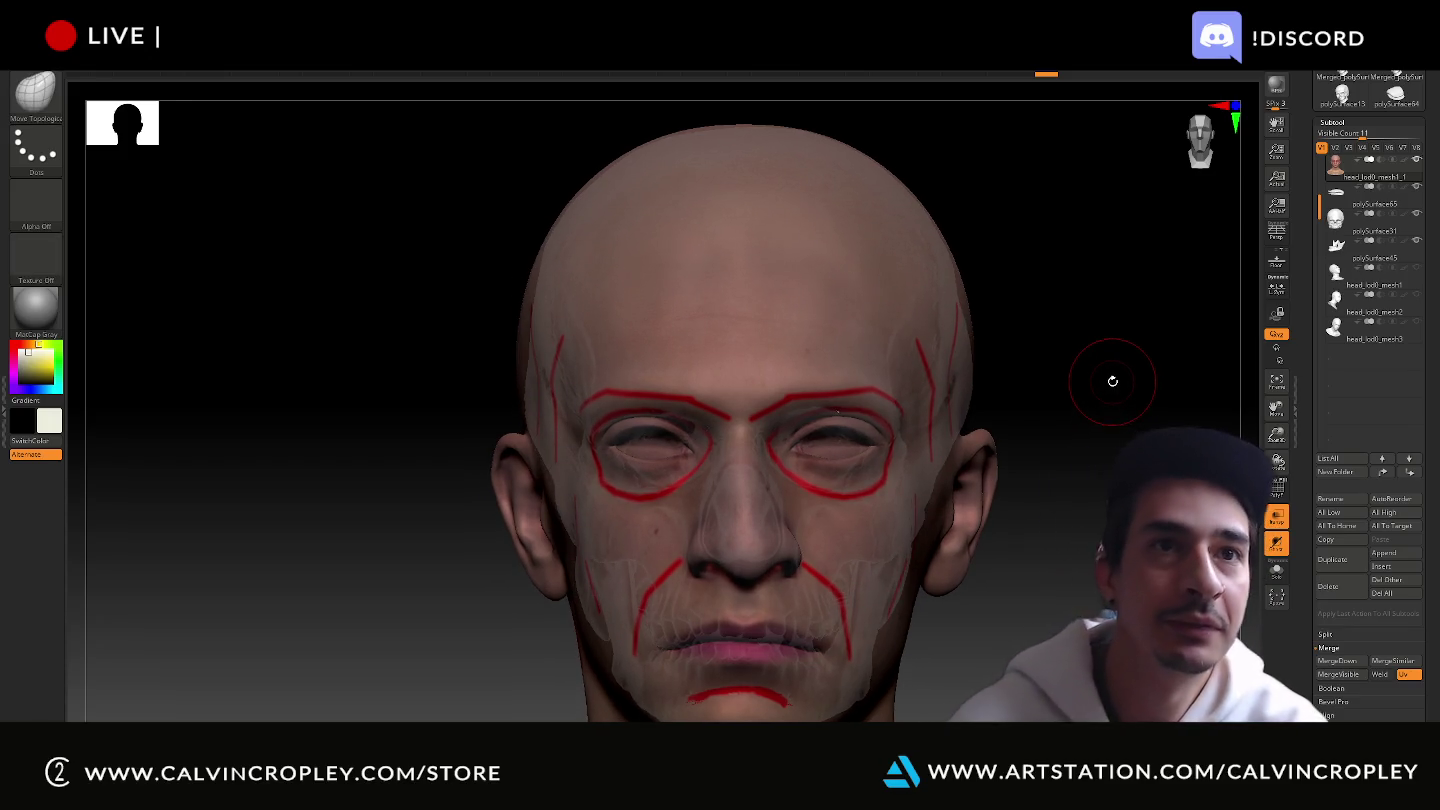
drag(1113, 381, 1111, 381)
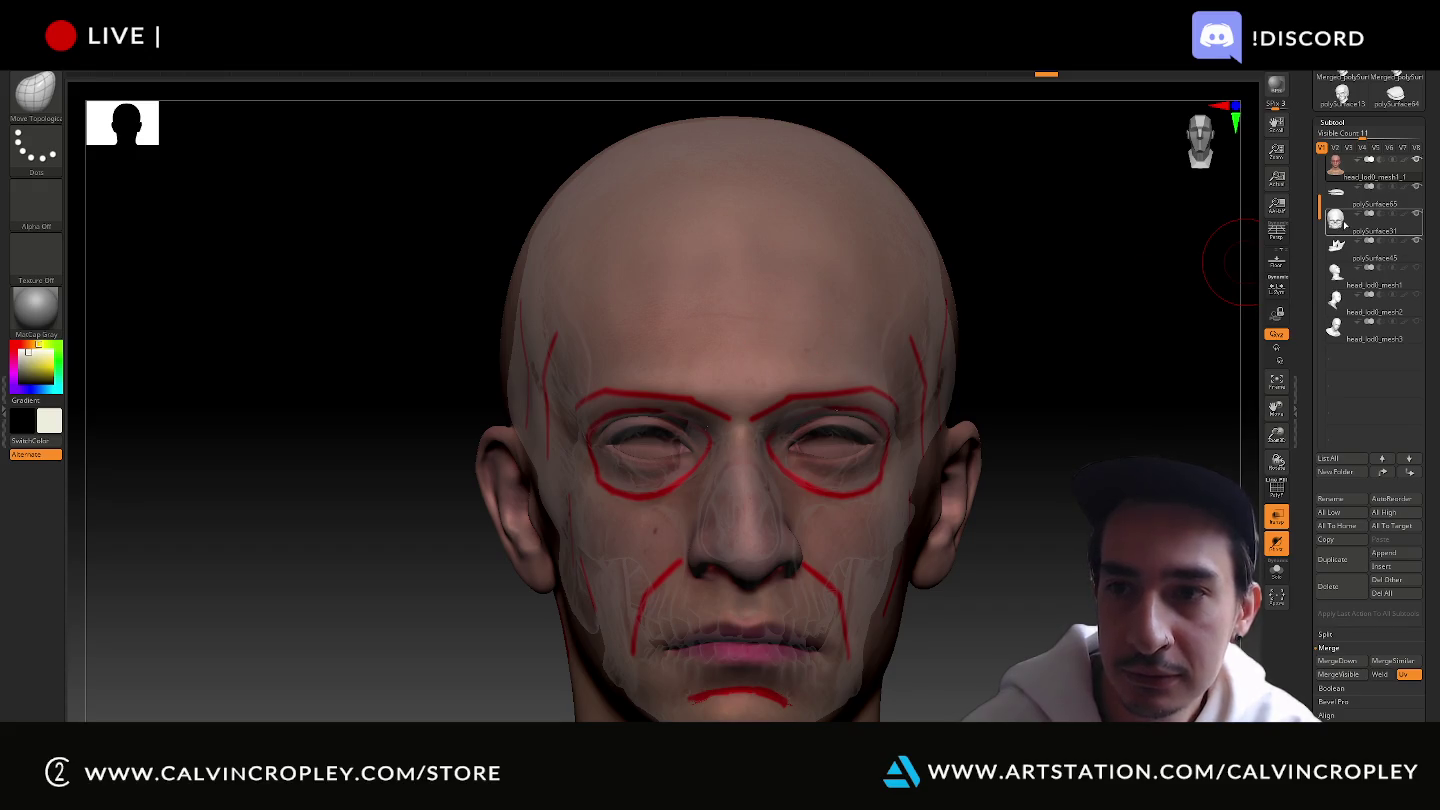
Select the polySurface31 skull subtool and view the translucent head in right side profile.
click(1344, 225)
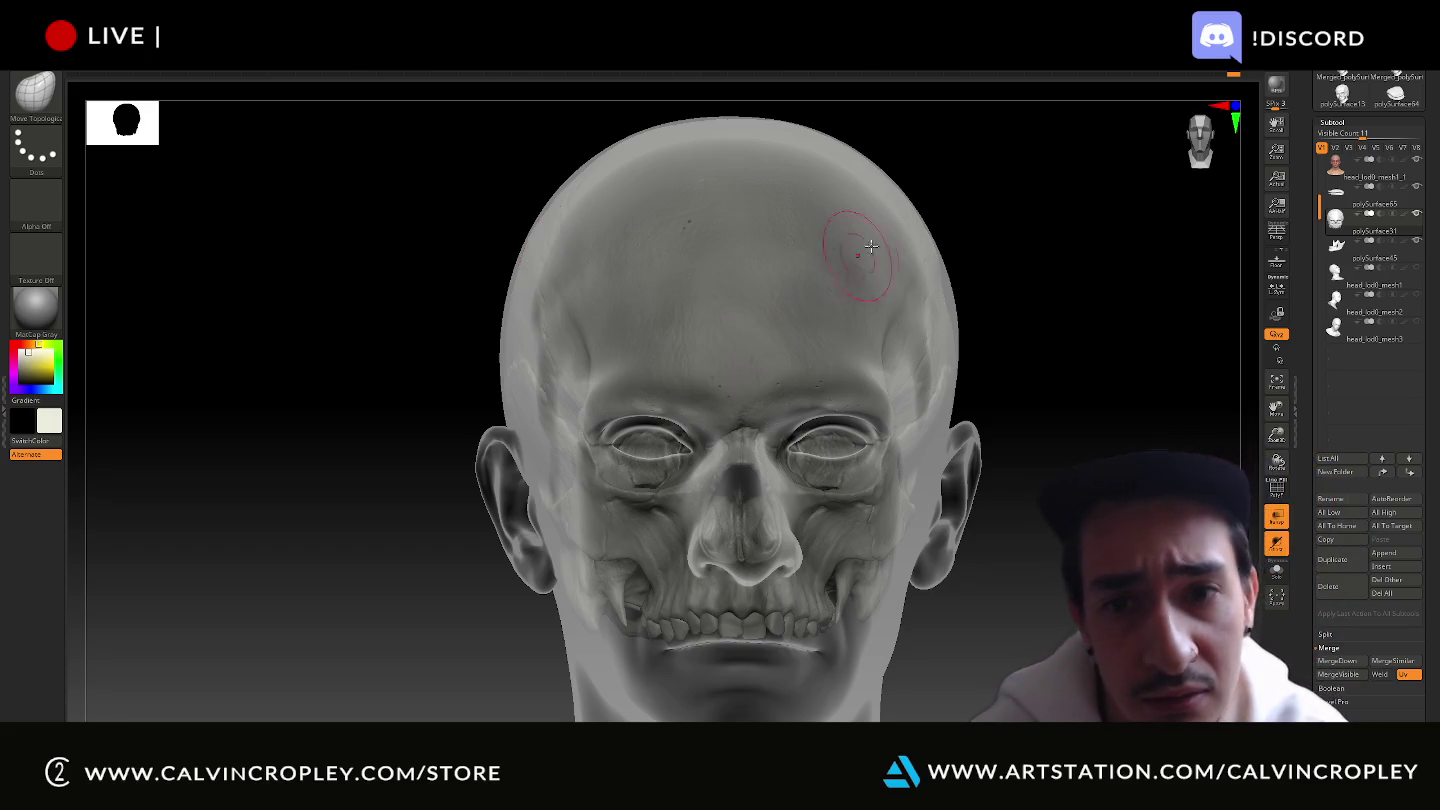
drag(1054, 215, 1054, 228)
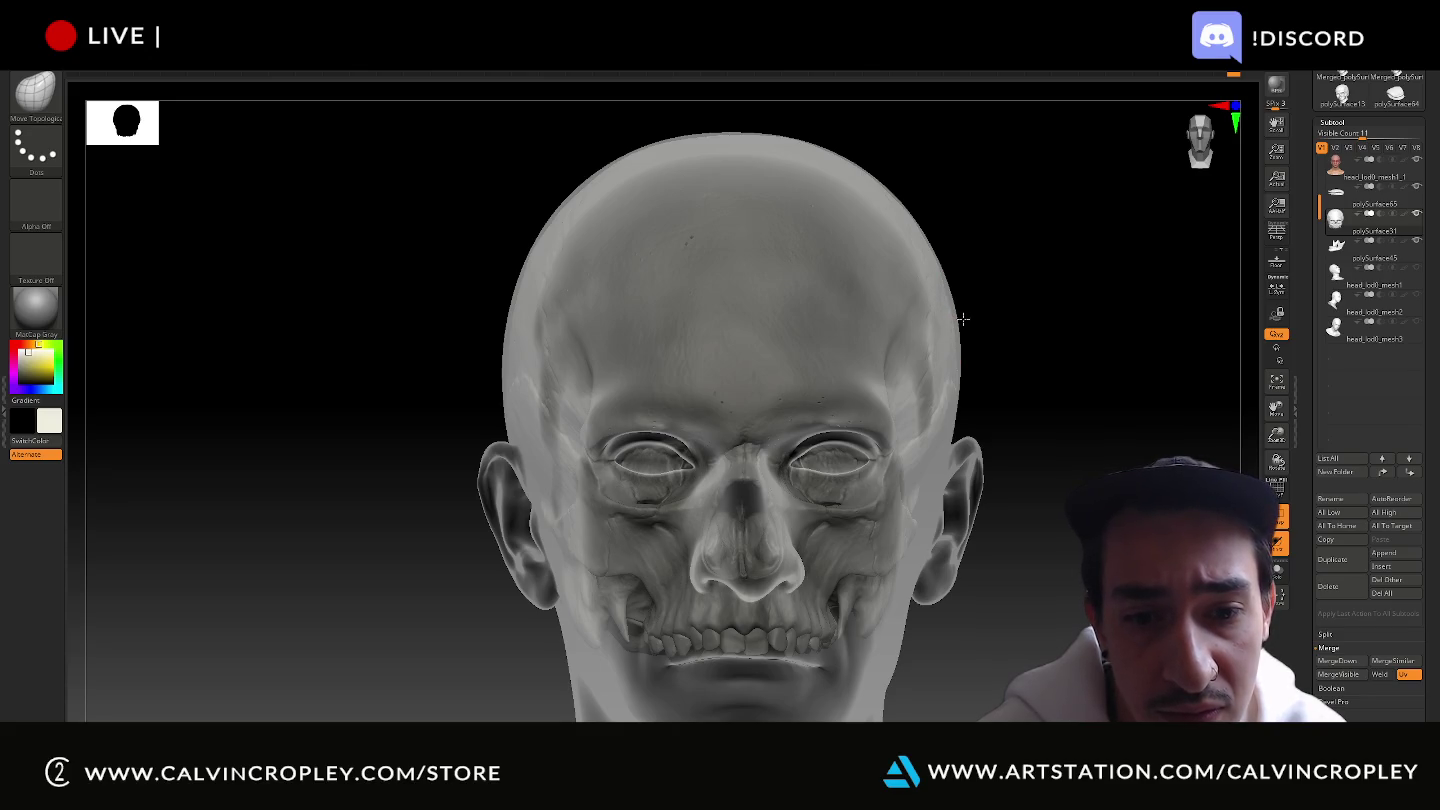
mouse_move(1020, 298)
mouse_down()
mouse_move(973, 301)
mouse_move(1079, 288)
mouse_up()
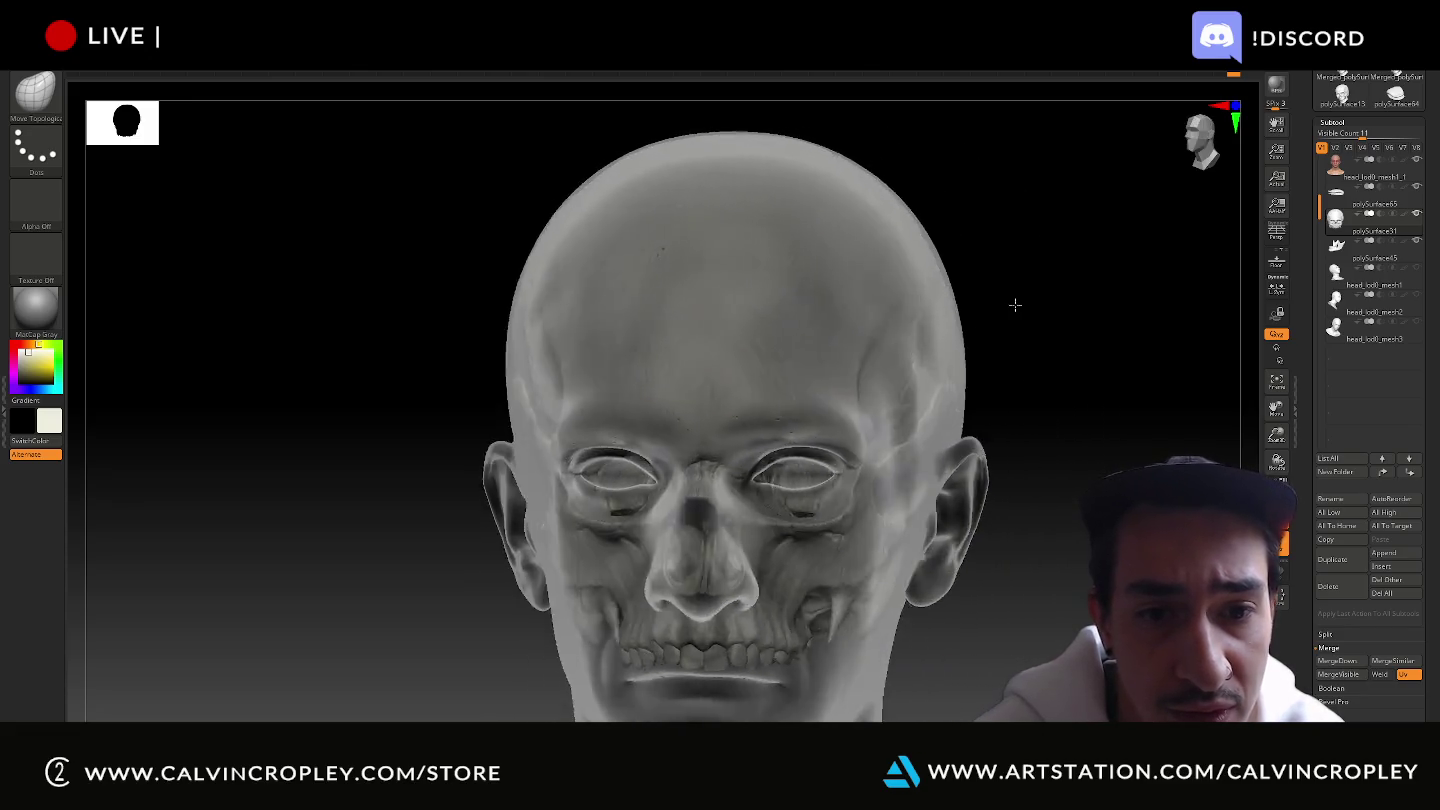
drag(1163, 225, 857, 283)
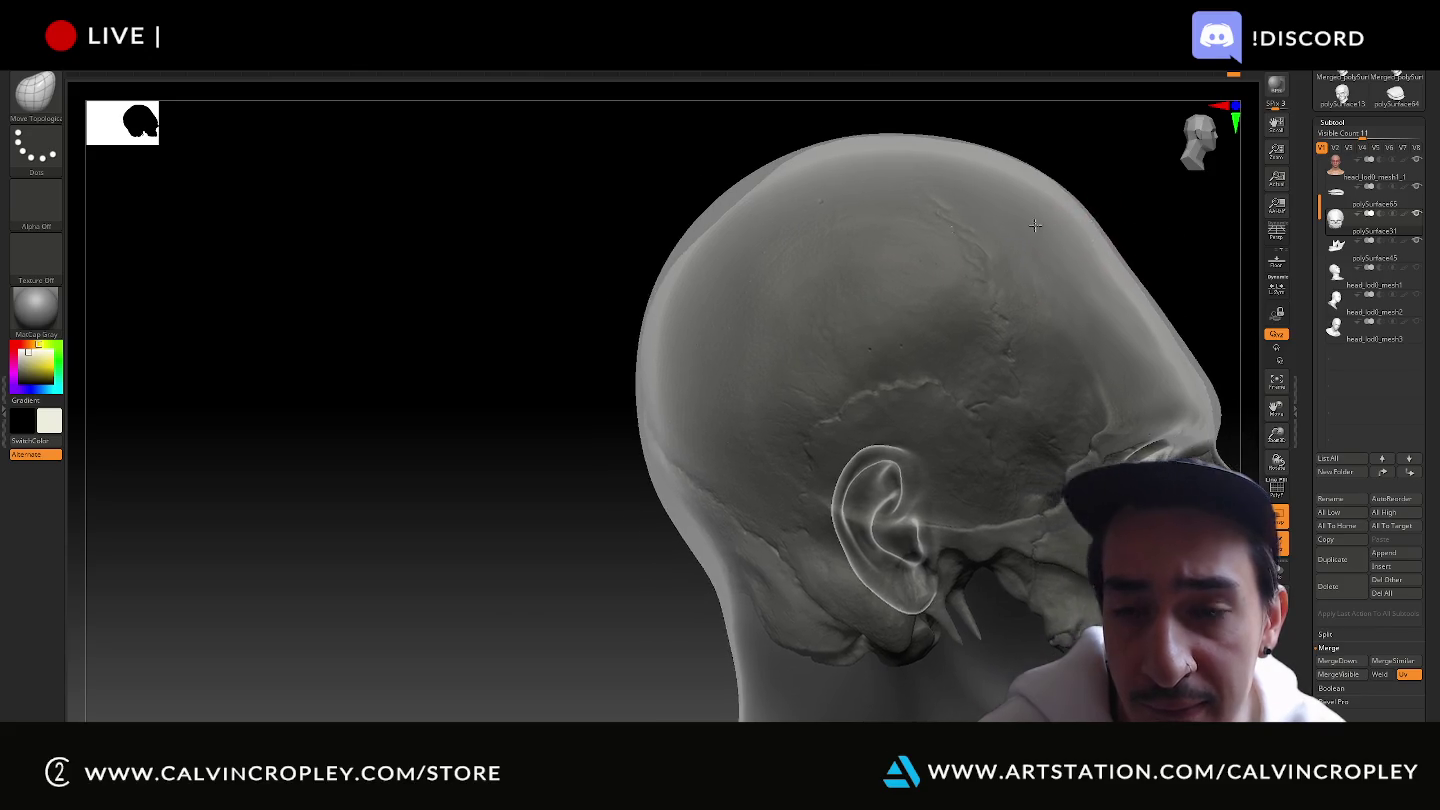
Sculpt along the skull top, enlarge the brush, and orbit between side and back views.
drag(897, 366, 762, 415)
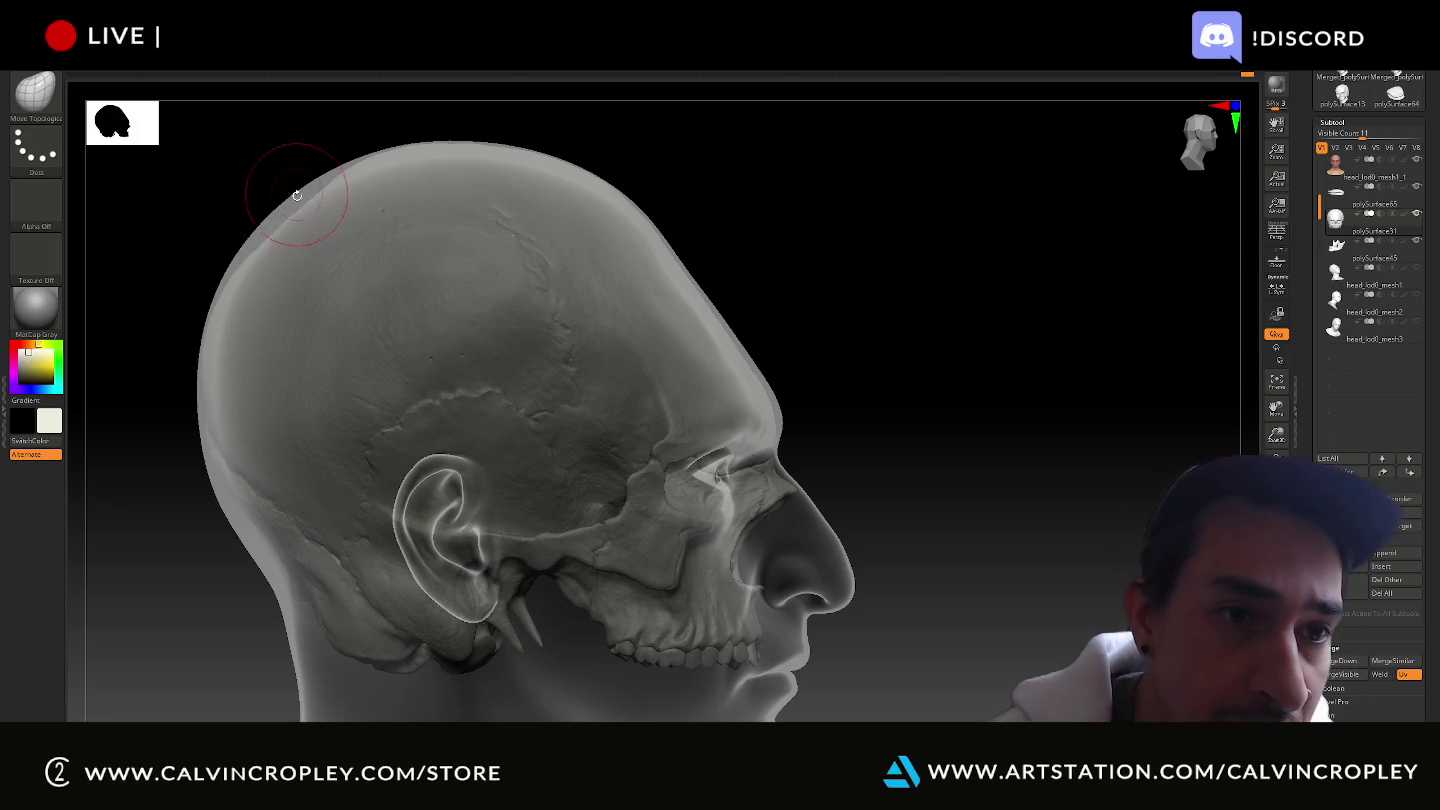
mouse_move(256, 209)
mouse_down()
mouse_move(290, 208)
mouse_move(277, 203)
mouse_move(329, 178)
mouse_move(312, 160)
mouse_up()
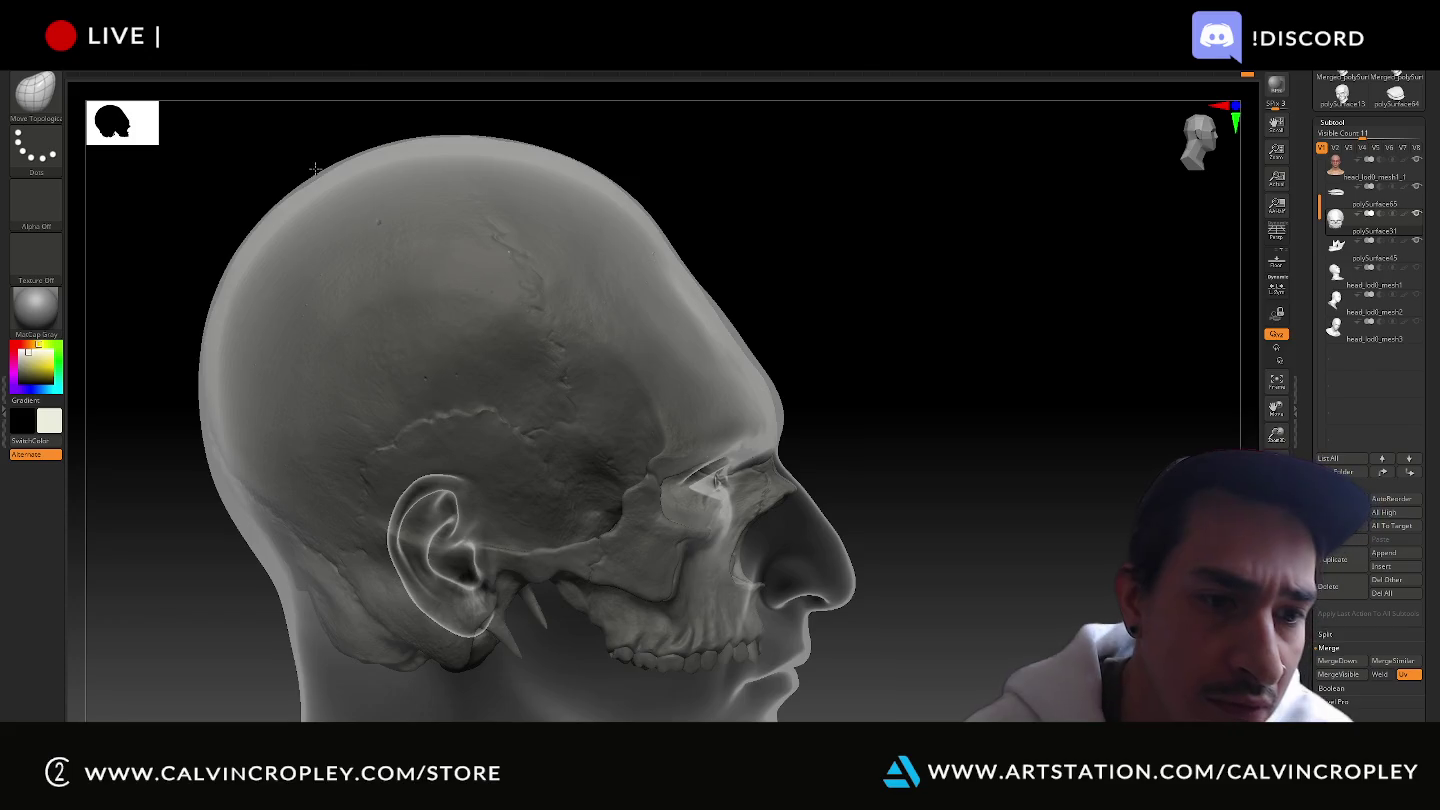
mouse_move(845, 276)
mouse_down()
mouse_move(981, 284)
mouse_move(1028, 257)
mouse_up()
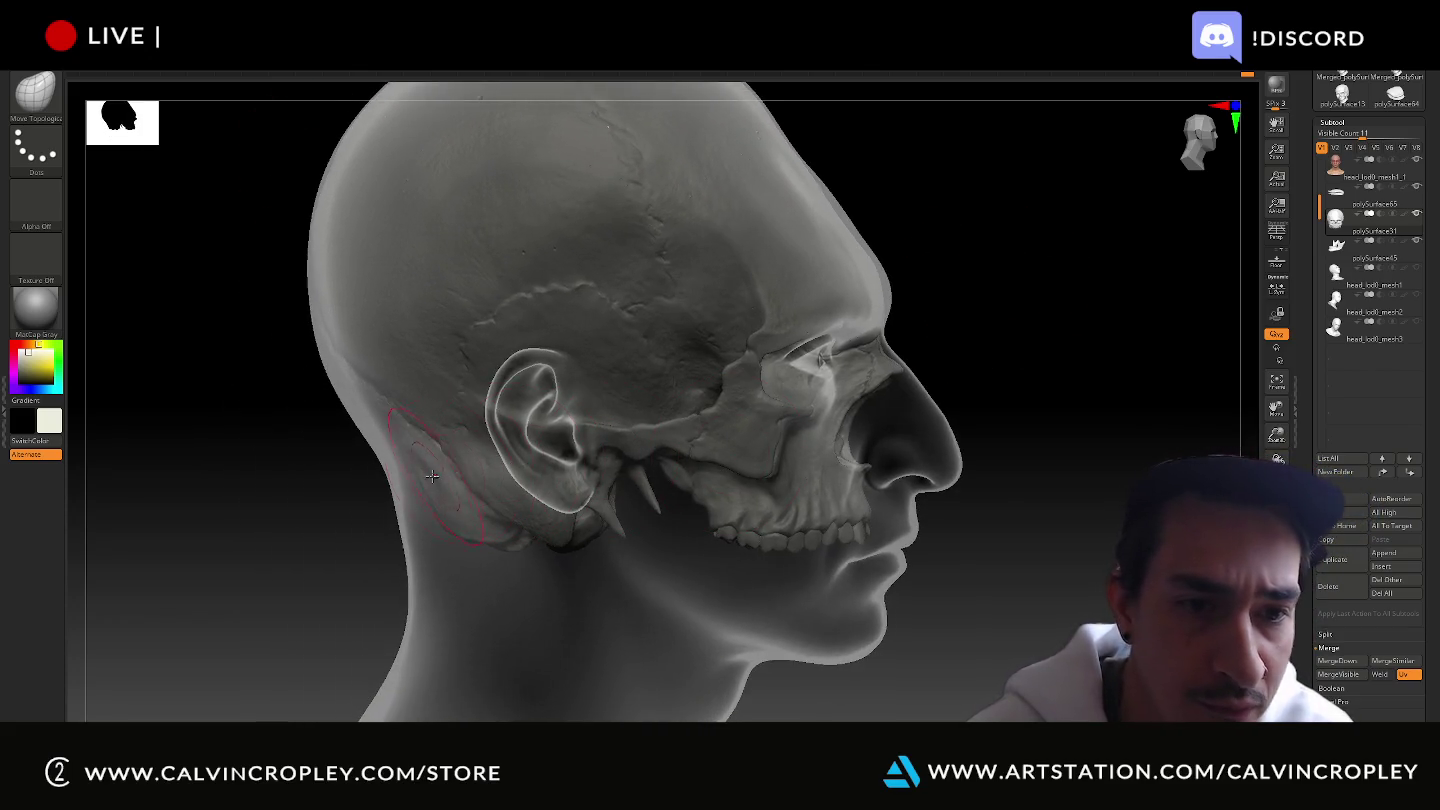
key(bracketright)
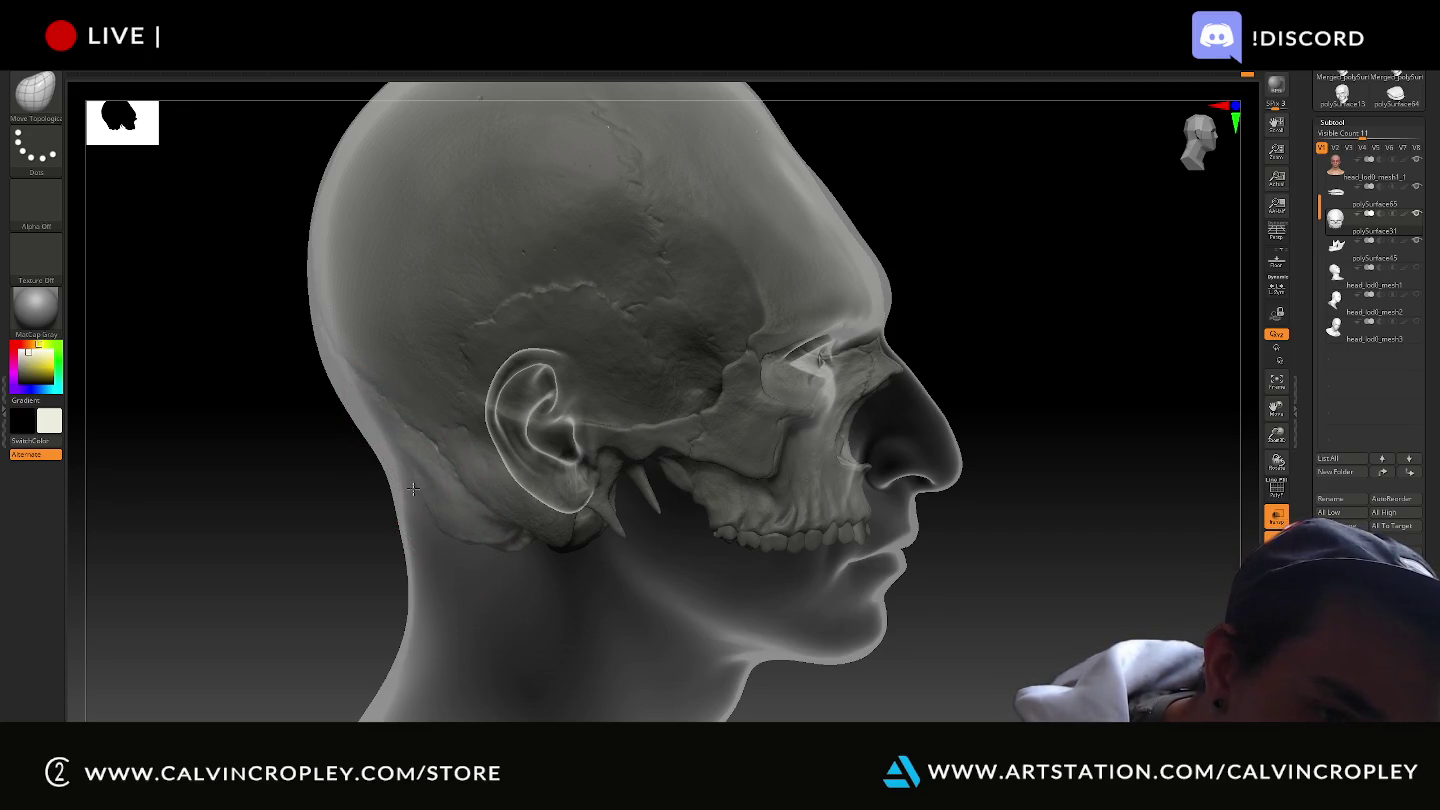
drag(338, 507, 410, 514)
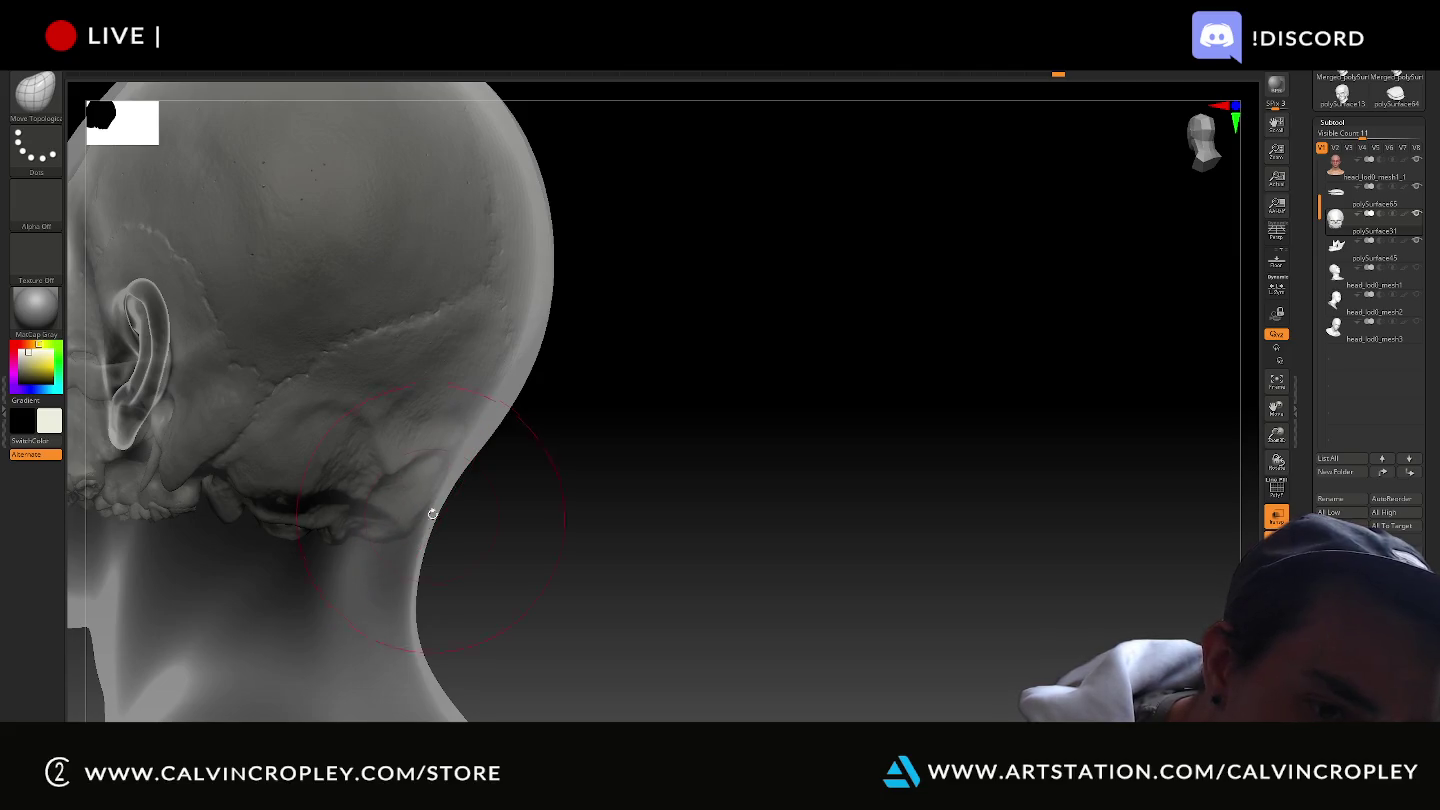
drag(508, 418, 497, 404)
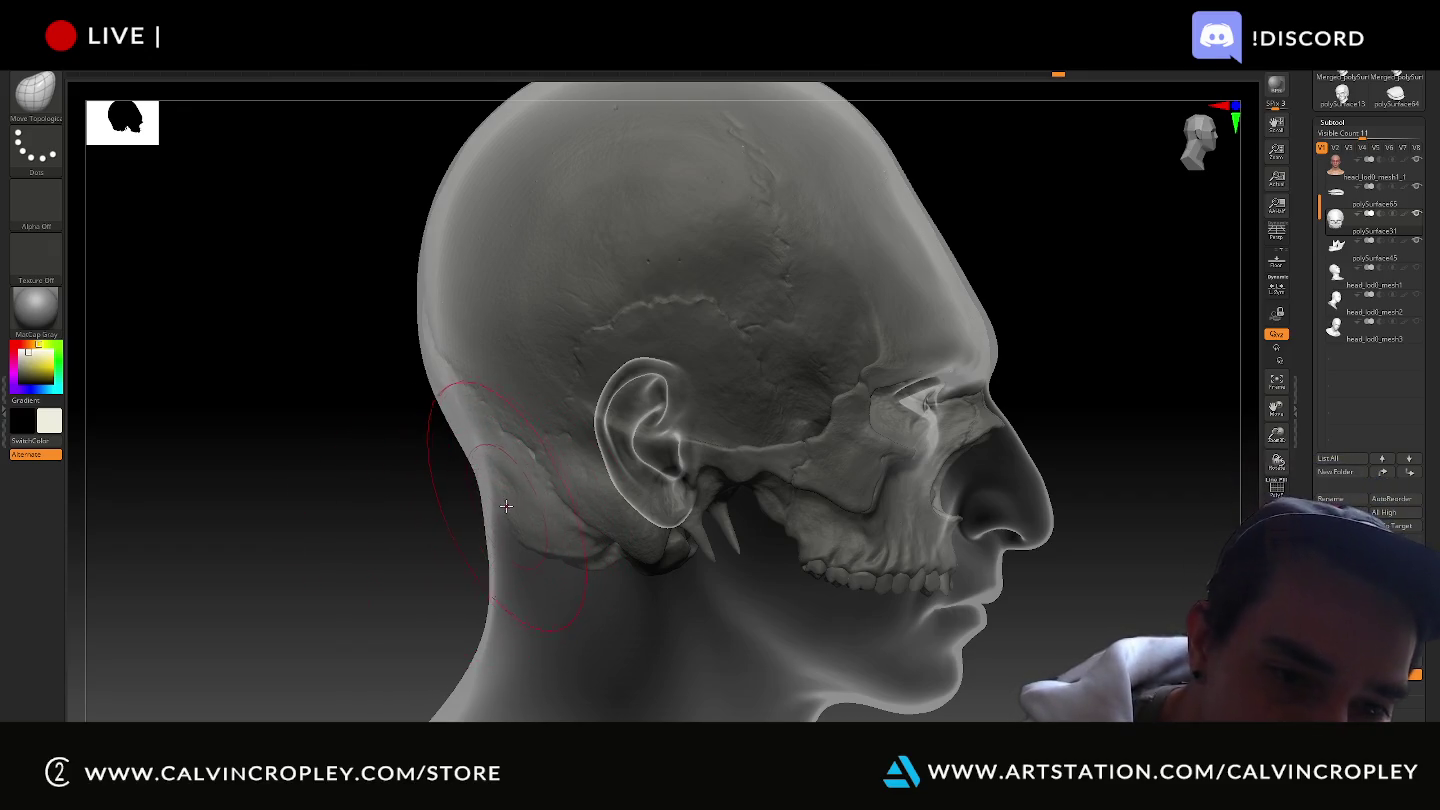
mouse_move(401, 500)
mouse_down()
mouse_move(650, 575)
mouse_move(935, 569)
mouse_move(867, 565)
mouse_move(858, 586)
mouse_up()
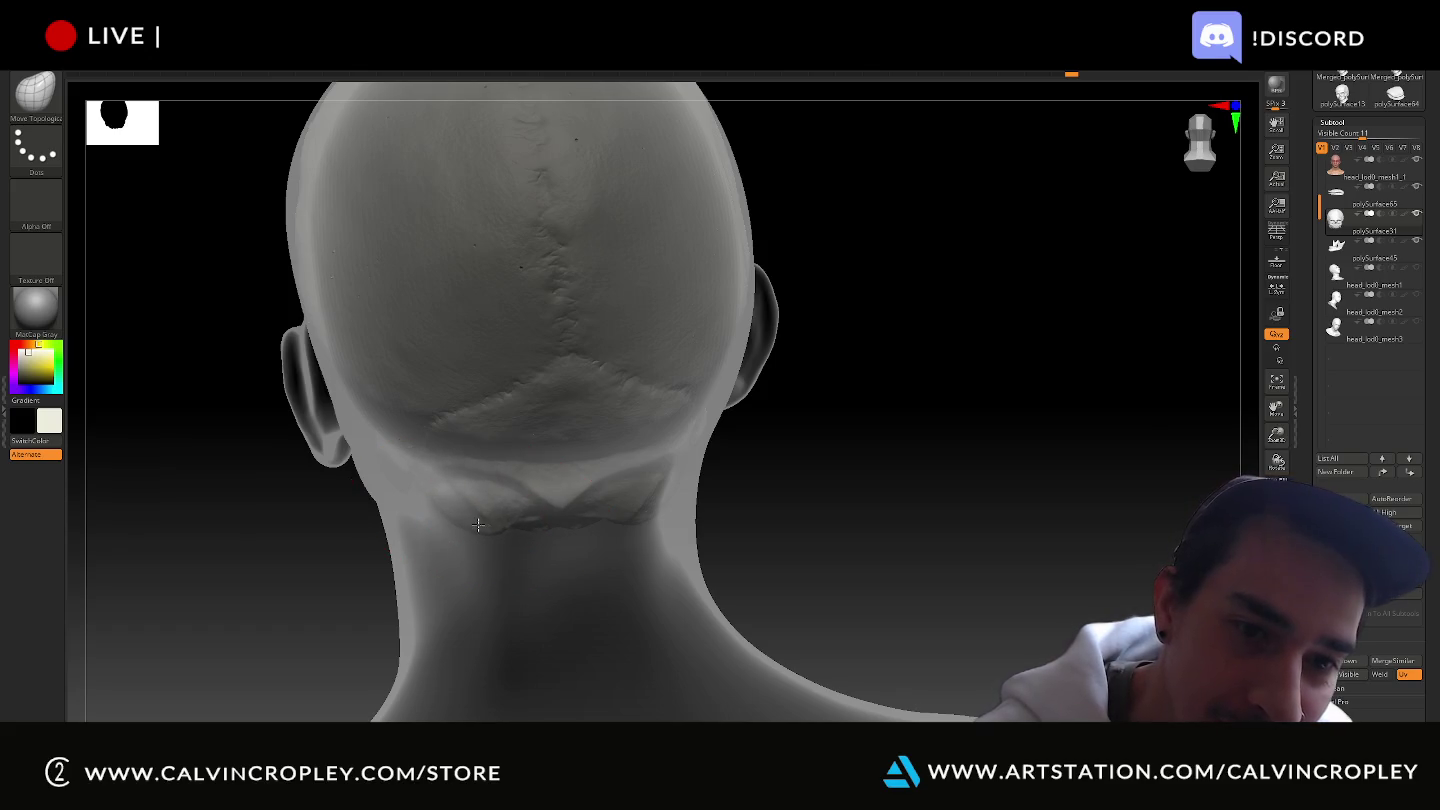
mouse_move(836, 534)
mouse_down()
mouse_move(873, 398)
mouse_move(932, 470)
mouse_move(775, 601)
mouse_move(816, 630)
mouse_move(803, 476)
mouse_move(809, 503)
mouse_move(482, 516)
mouse_up()
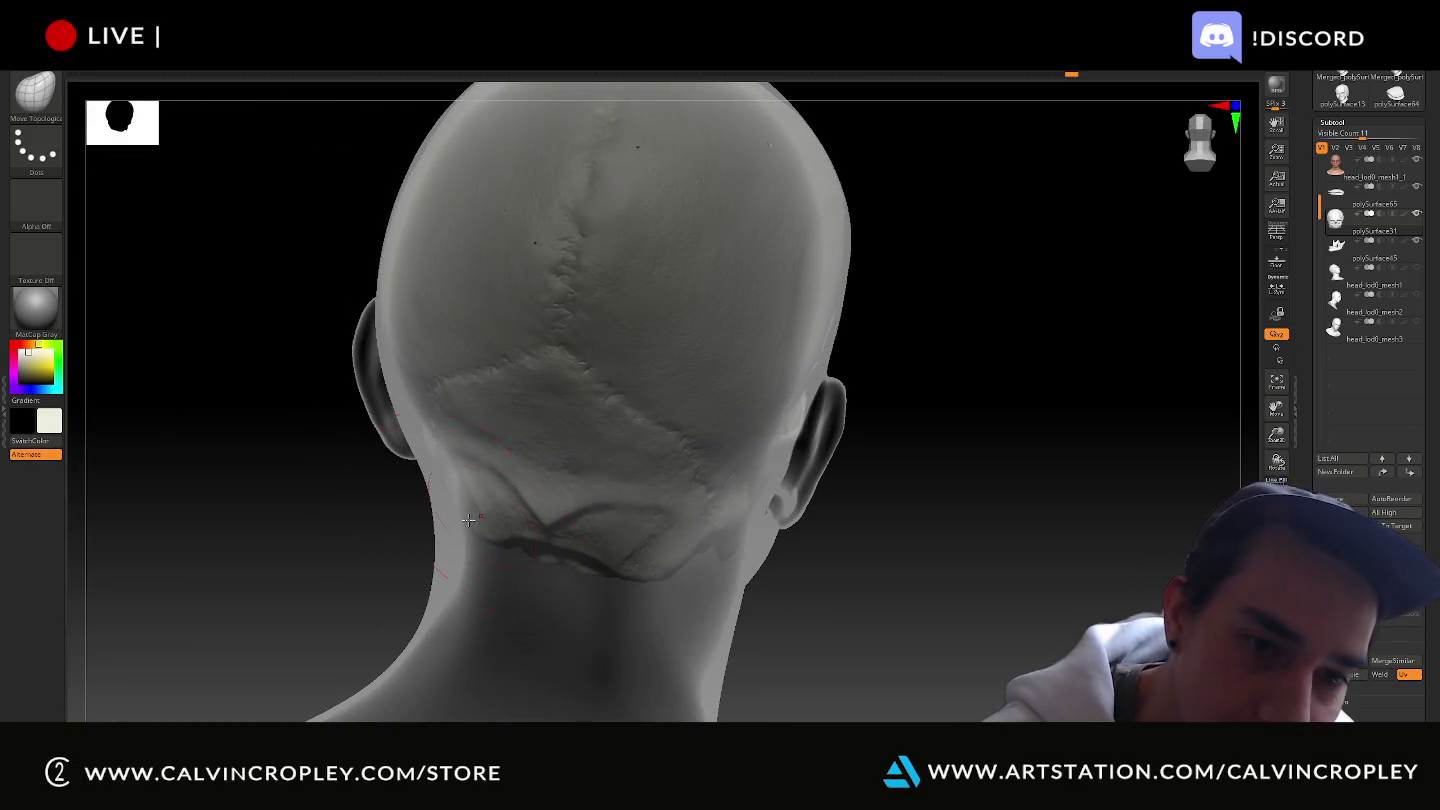
mouse_move(905, 560)
mouse_down()
mouse_move(919, 562)
mouse_move(880, 560)
mouse_move(967, 550)
mouse_move(942, 540)
mouse_move(945, 485)
mouse_move(968, 657)
mouse_up()
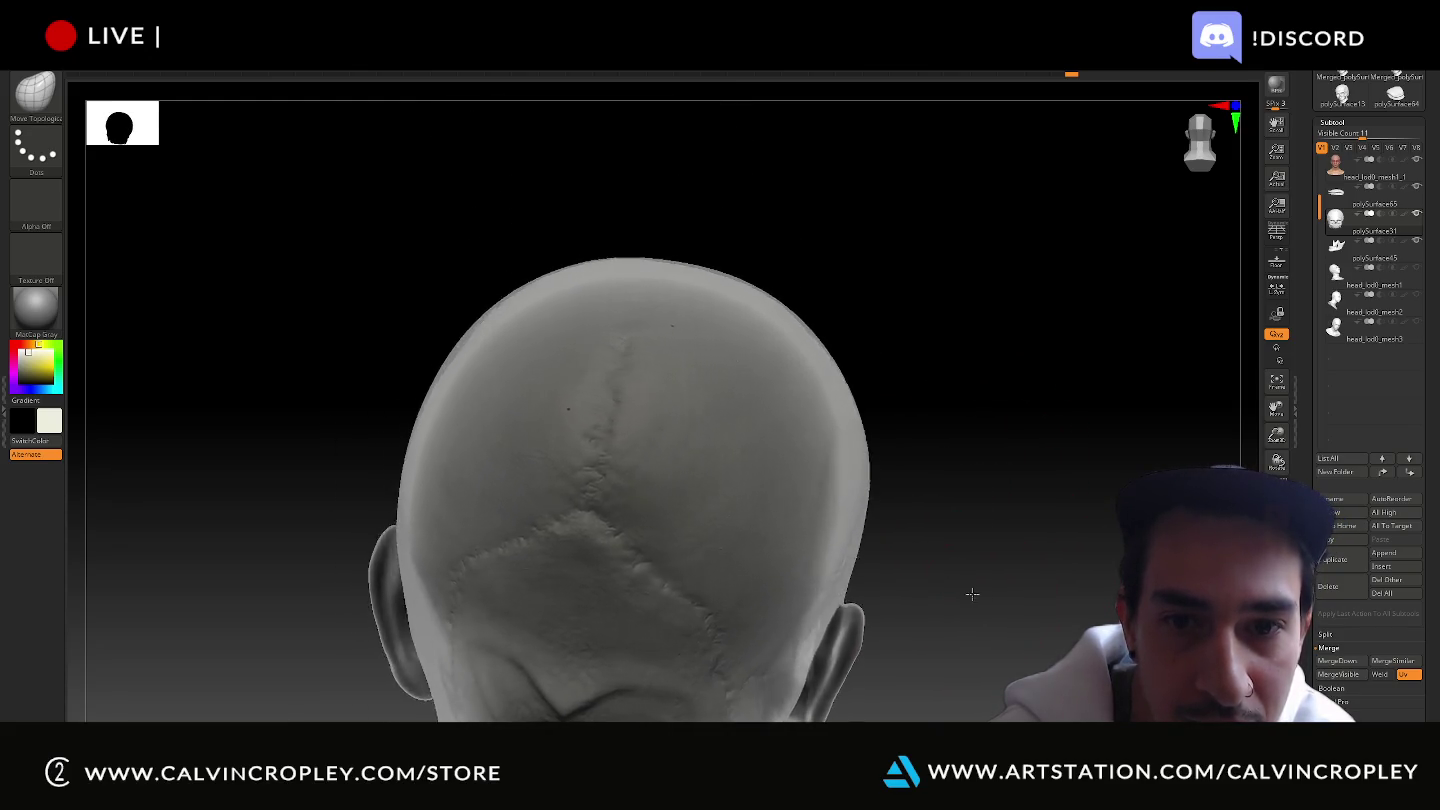
mouse_move(987, 598)
mouse_down()
mouse_move(868, 566)
mouse_move(1025, 440)
mouse_up()
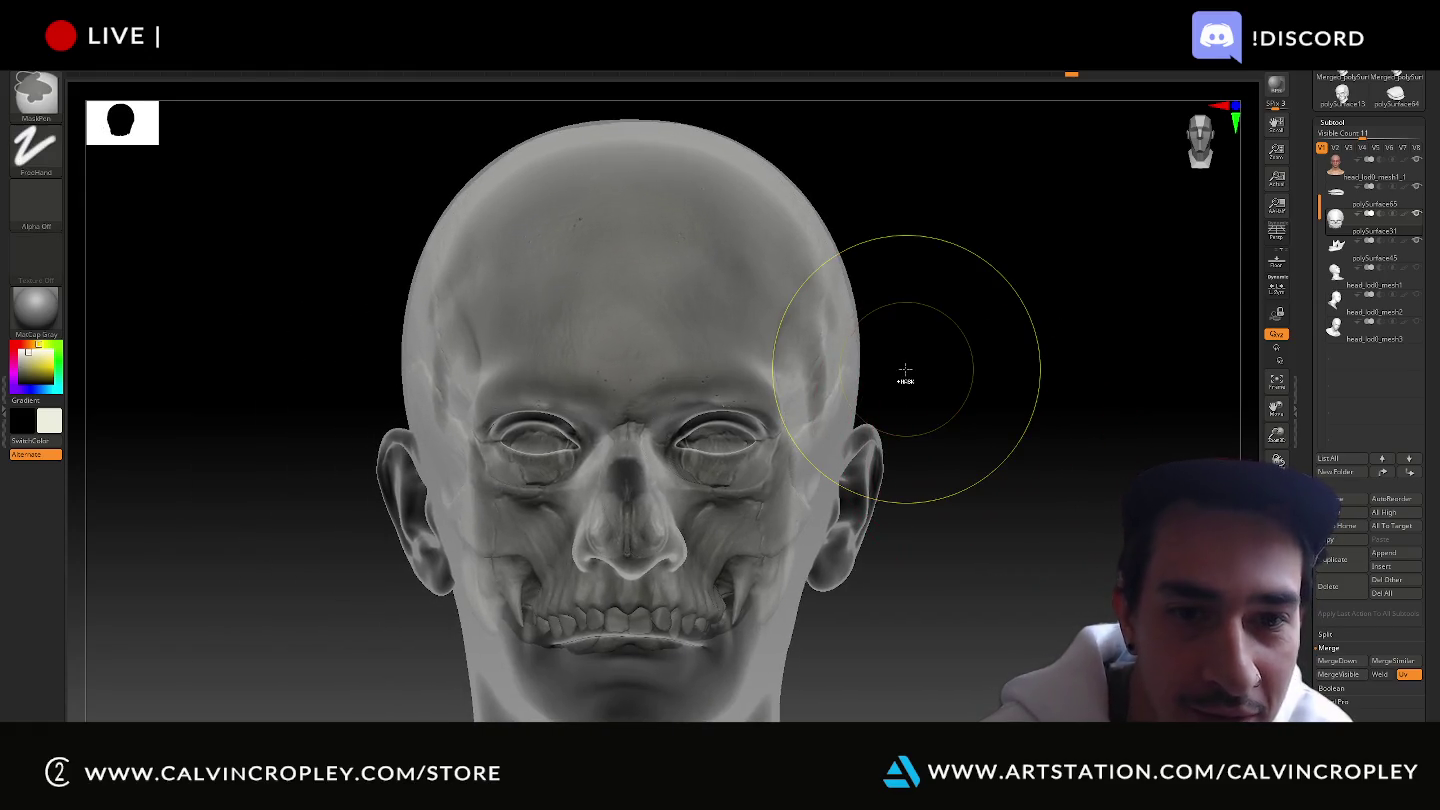
Save the project, replacing the existing QS_3303 file.
key(ctrl+s)
double_click(837, 95)
click(748, 389)
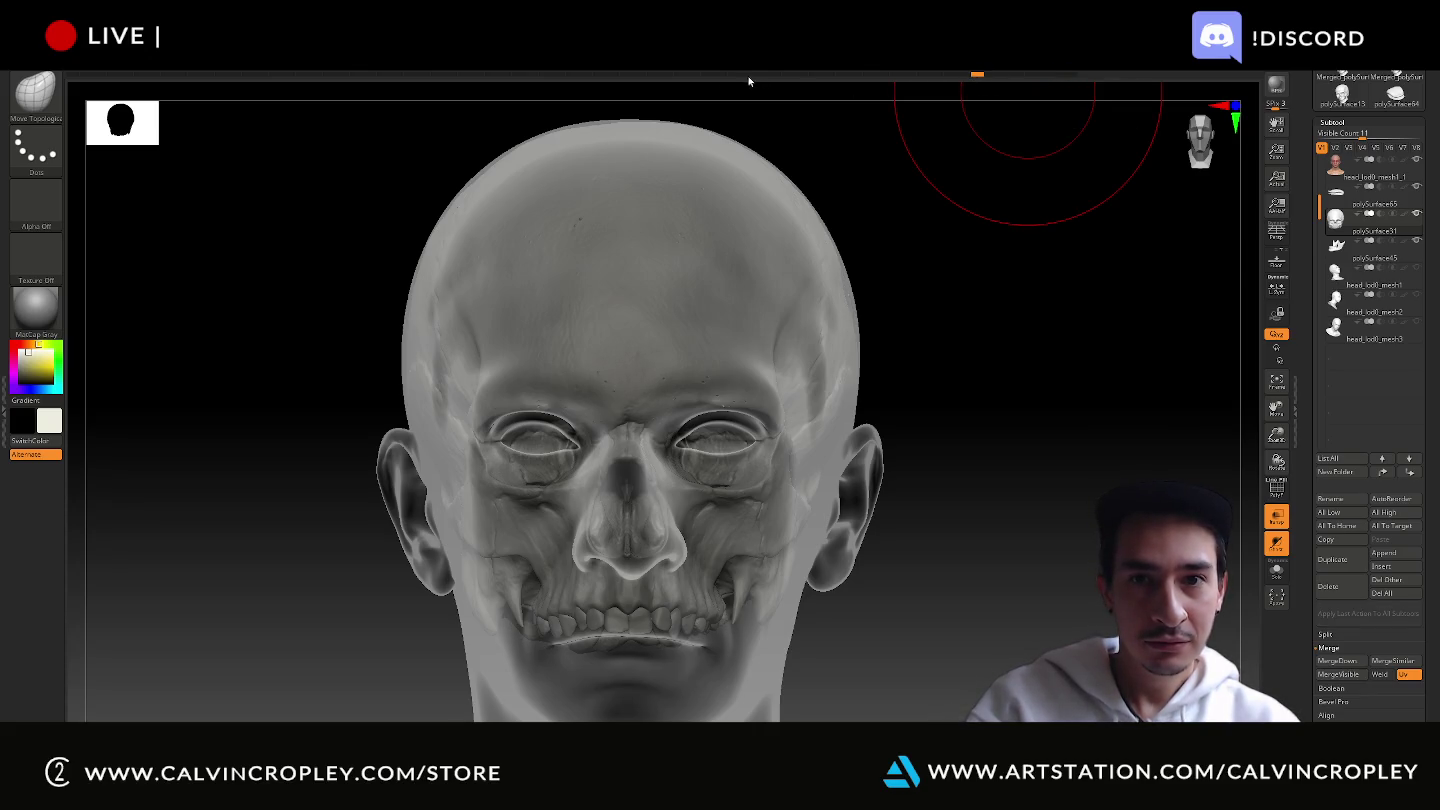
Step back through the Undo History and turn Transp off to show the head opaque.
drag(748, 80, 519, 79)
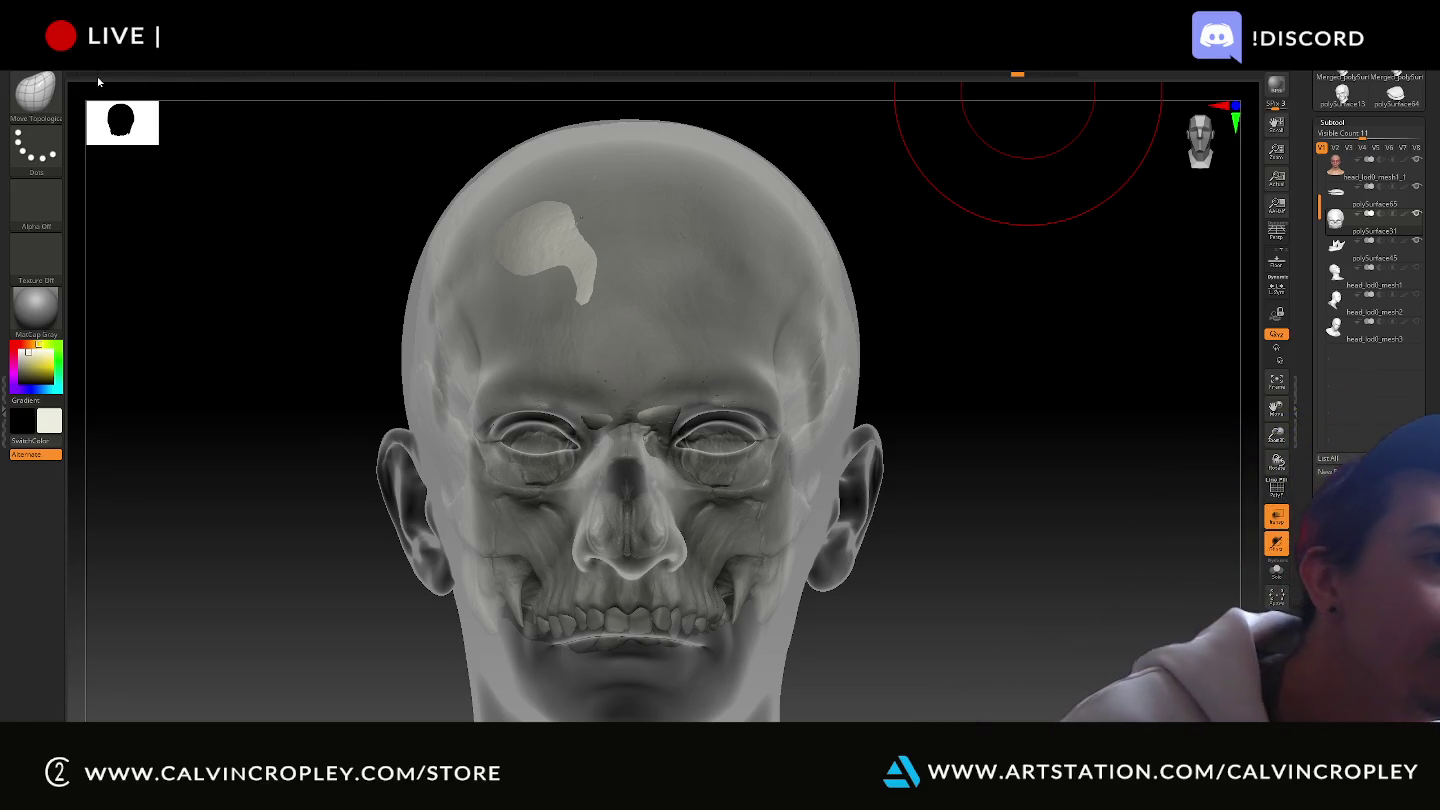
drag(97, 76, 93, 75)
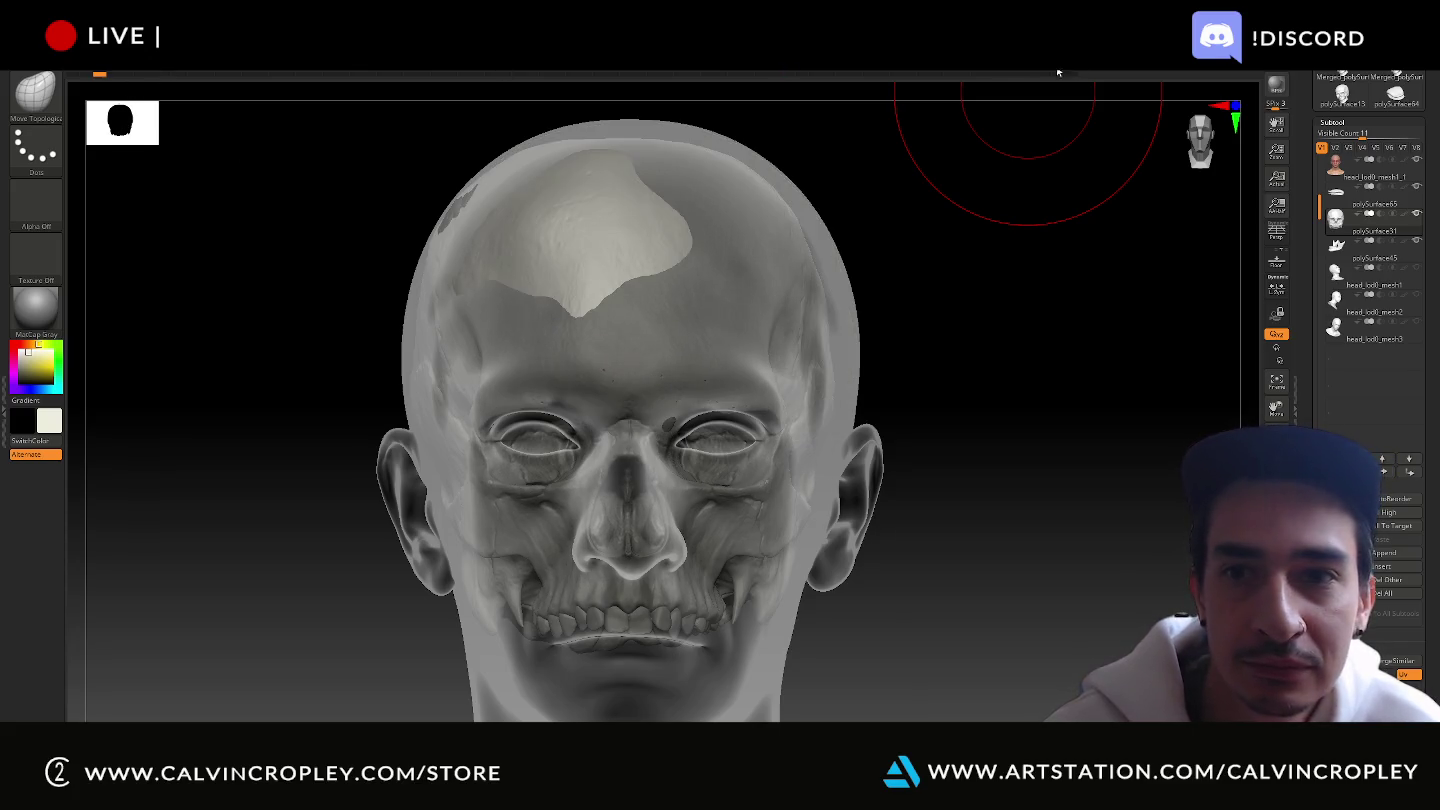
key(shift+t)
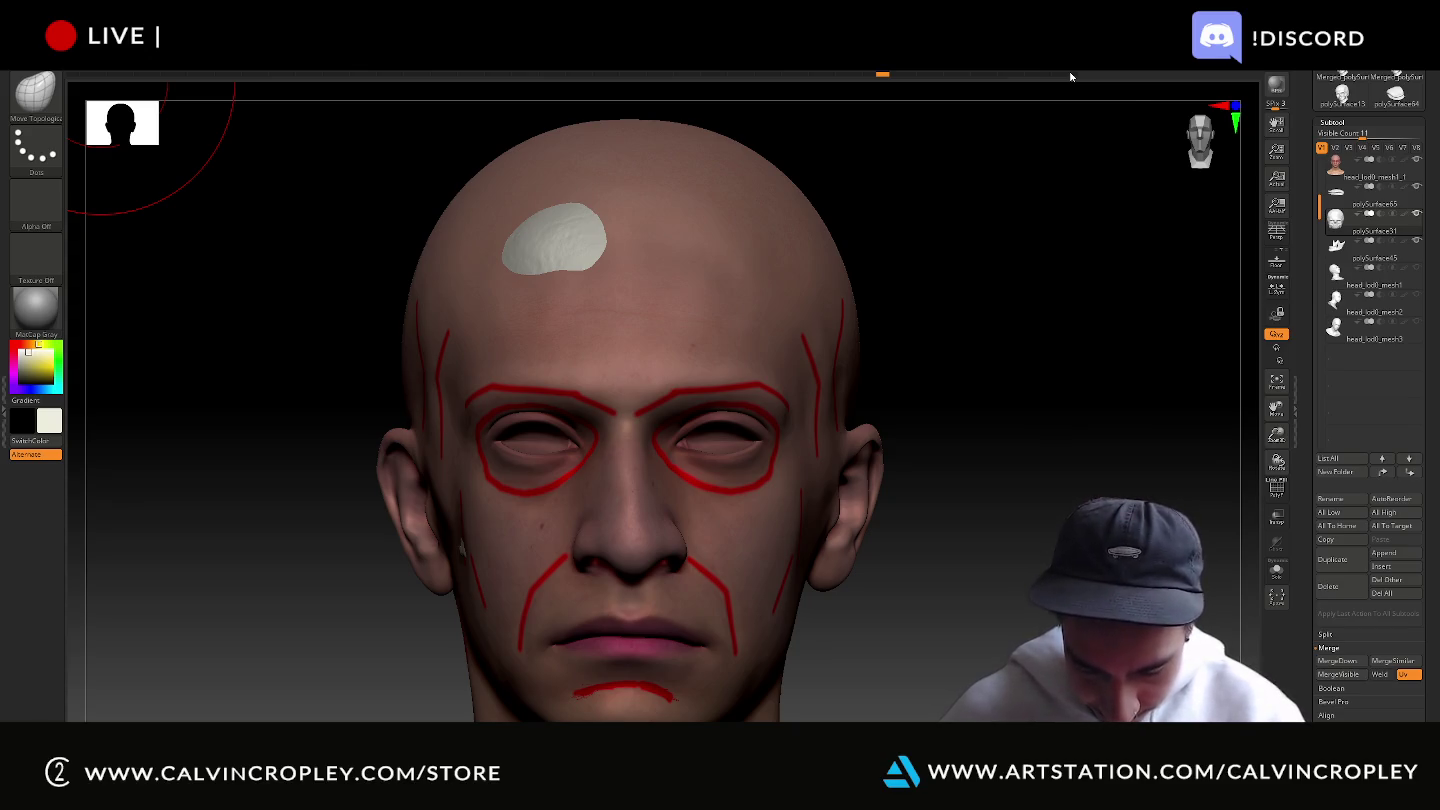
Jump to the latest state at the right end of the Undo History bar.
click(1070, 76)
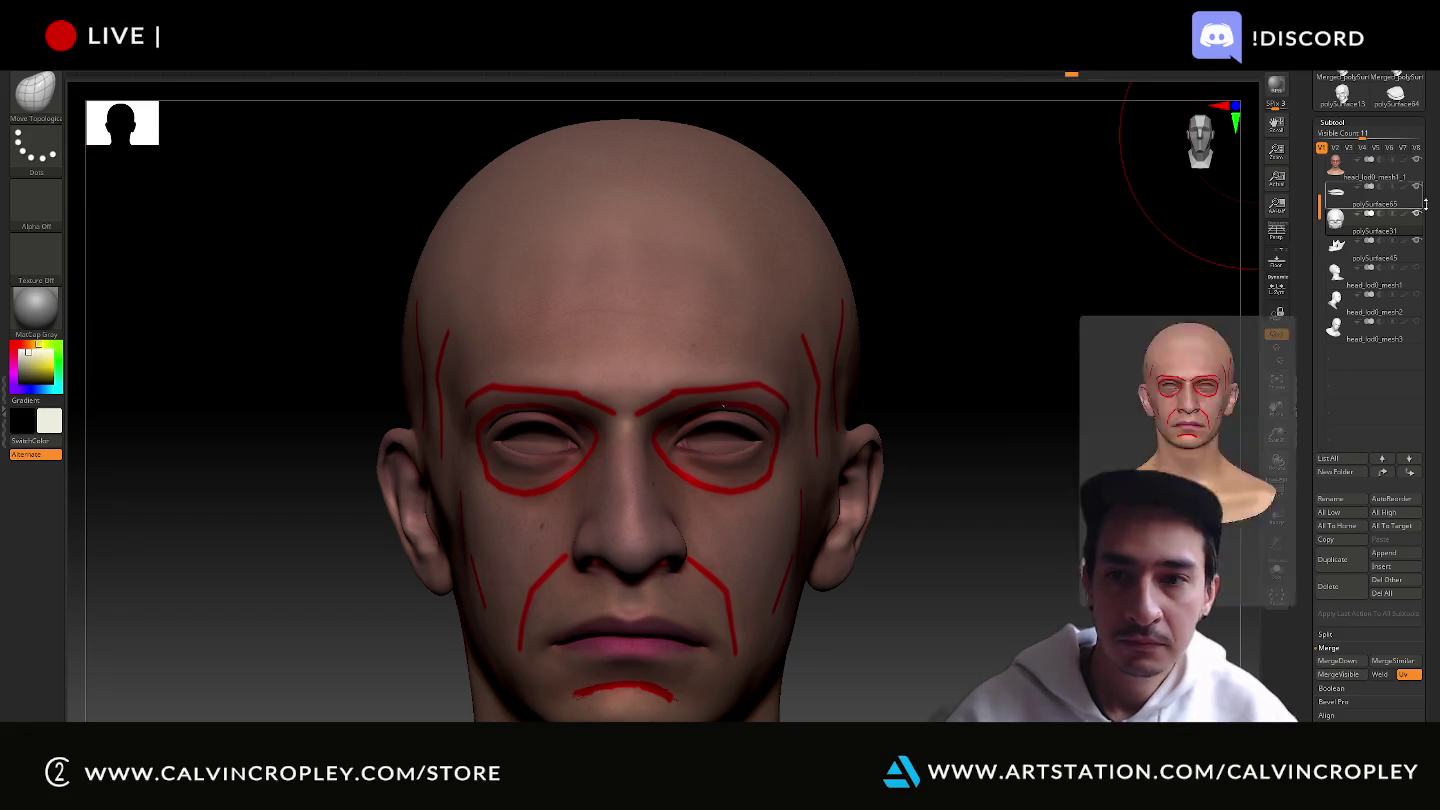
Toggle Transp/Ghost until the skin-coloured head with red guides shows the skull faintly, then turn it slightly.
click(1277, 517)
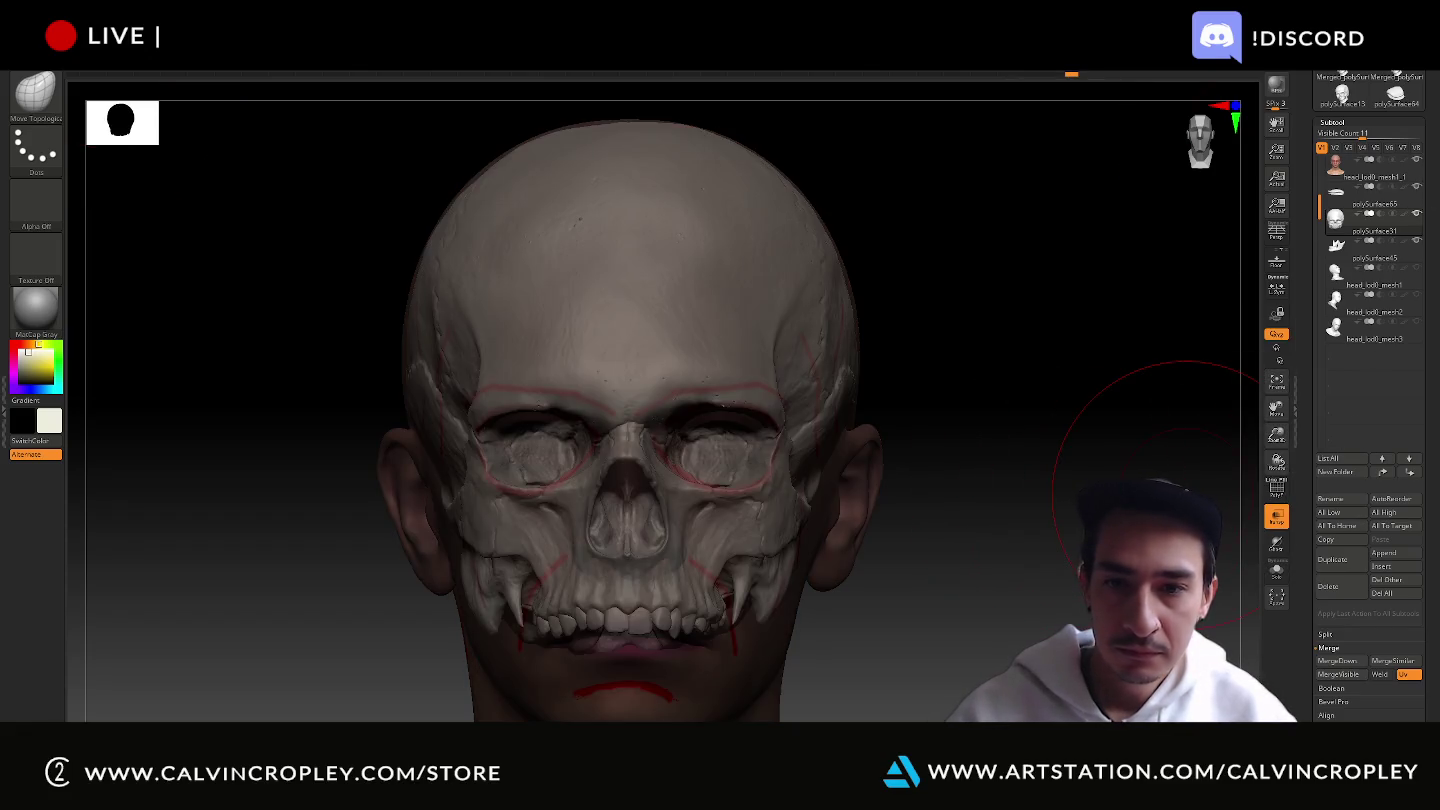
click(1279, 518)
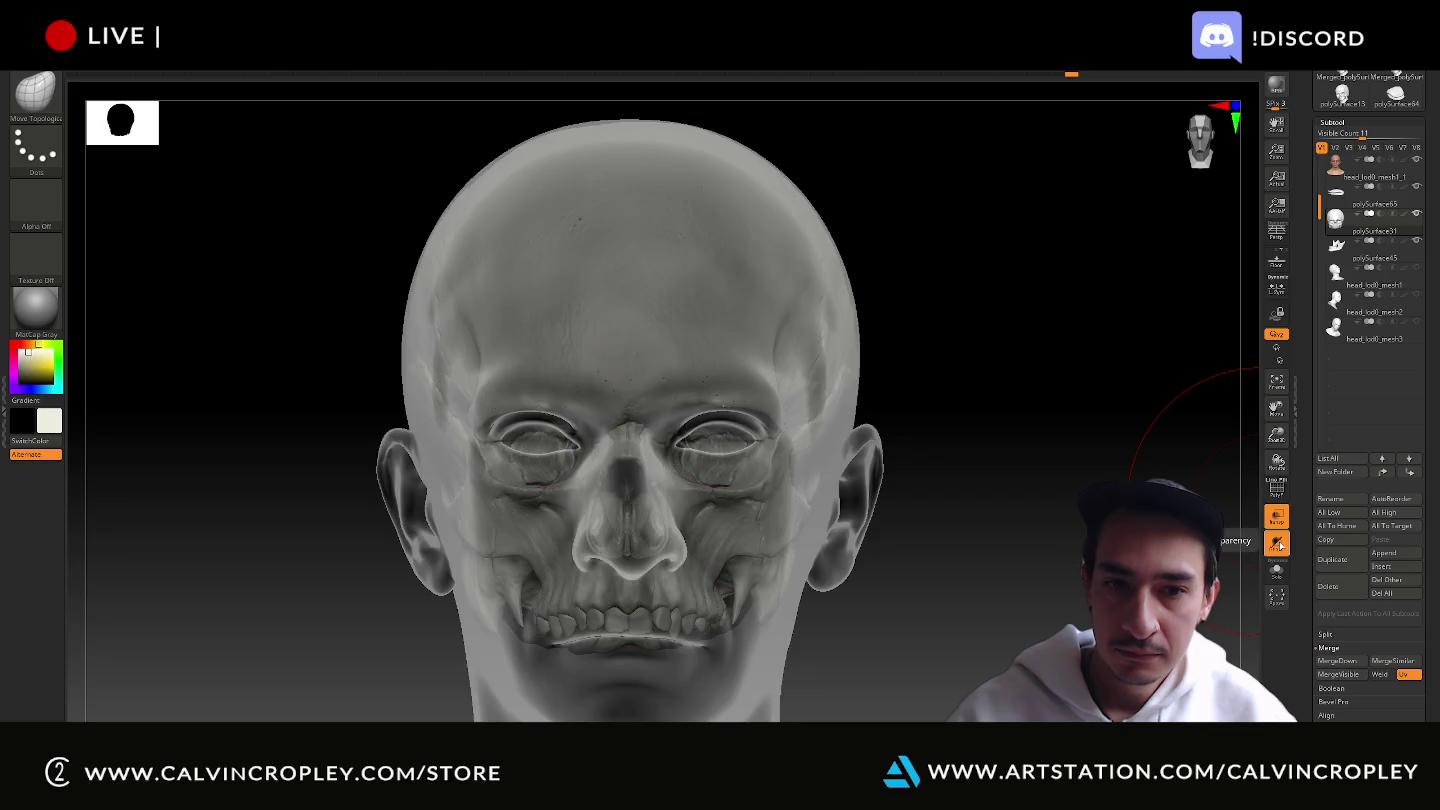
click(1340, 165)
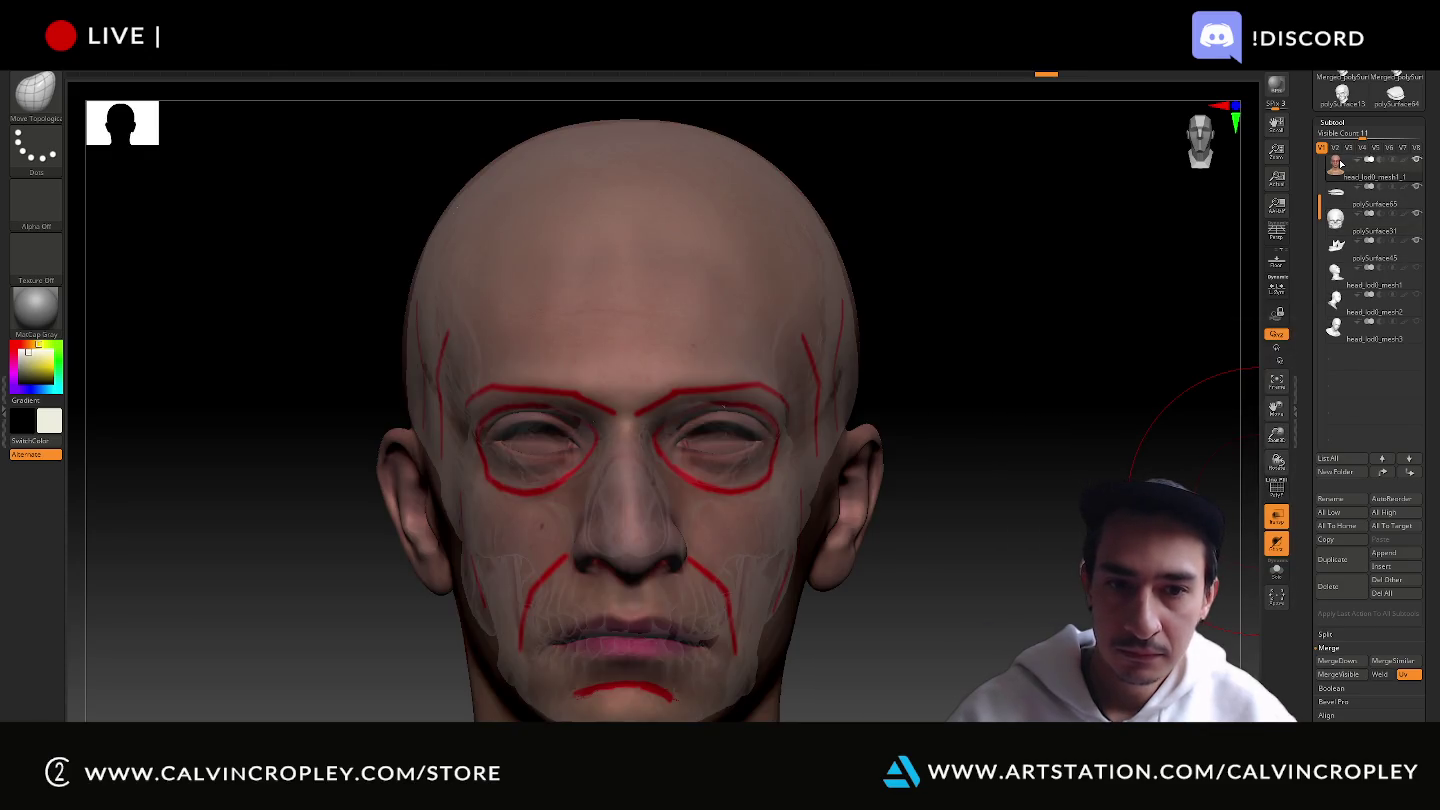
click(1278, 545)
click(1279, 546)
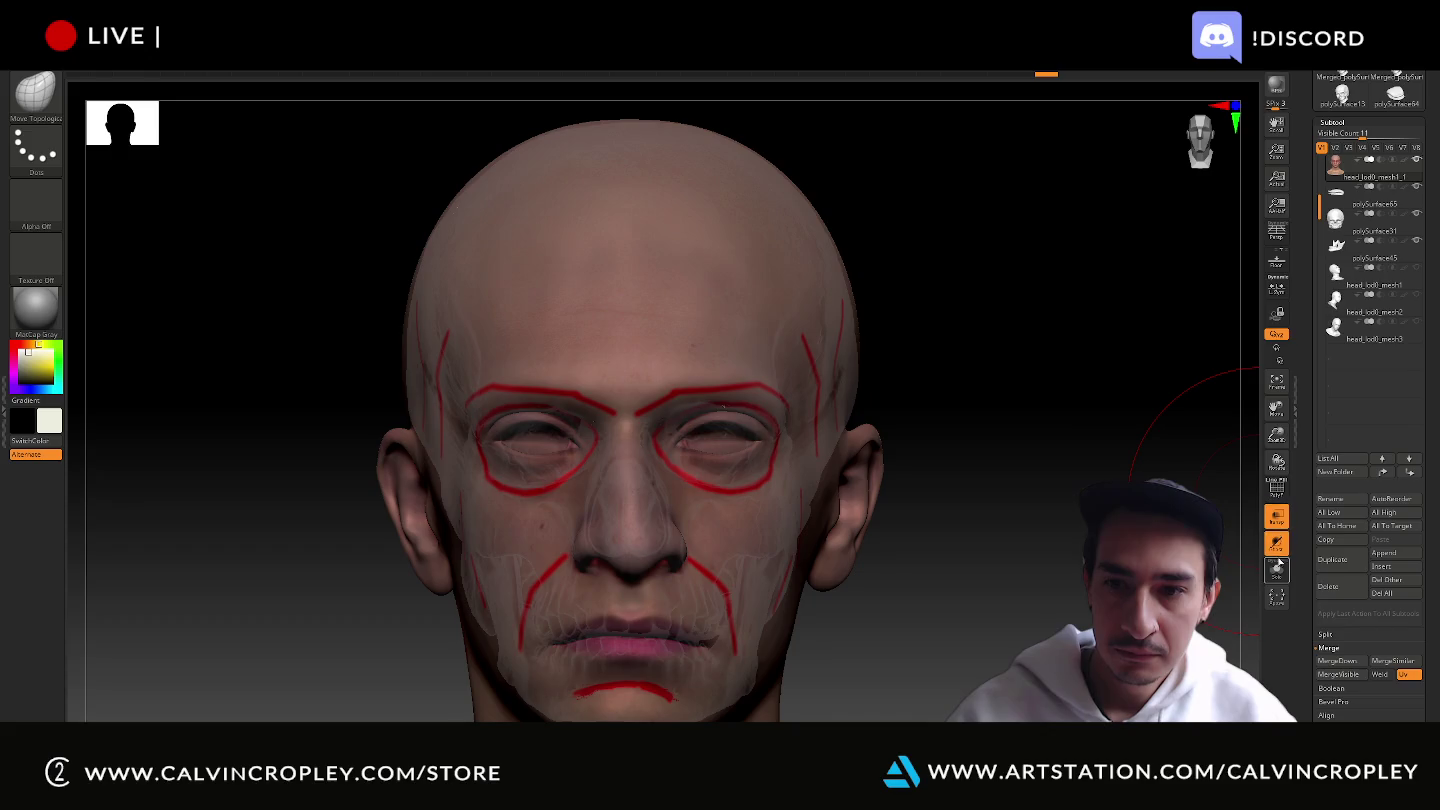
click(1280, 547)
click(1278, 545)
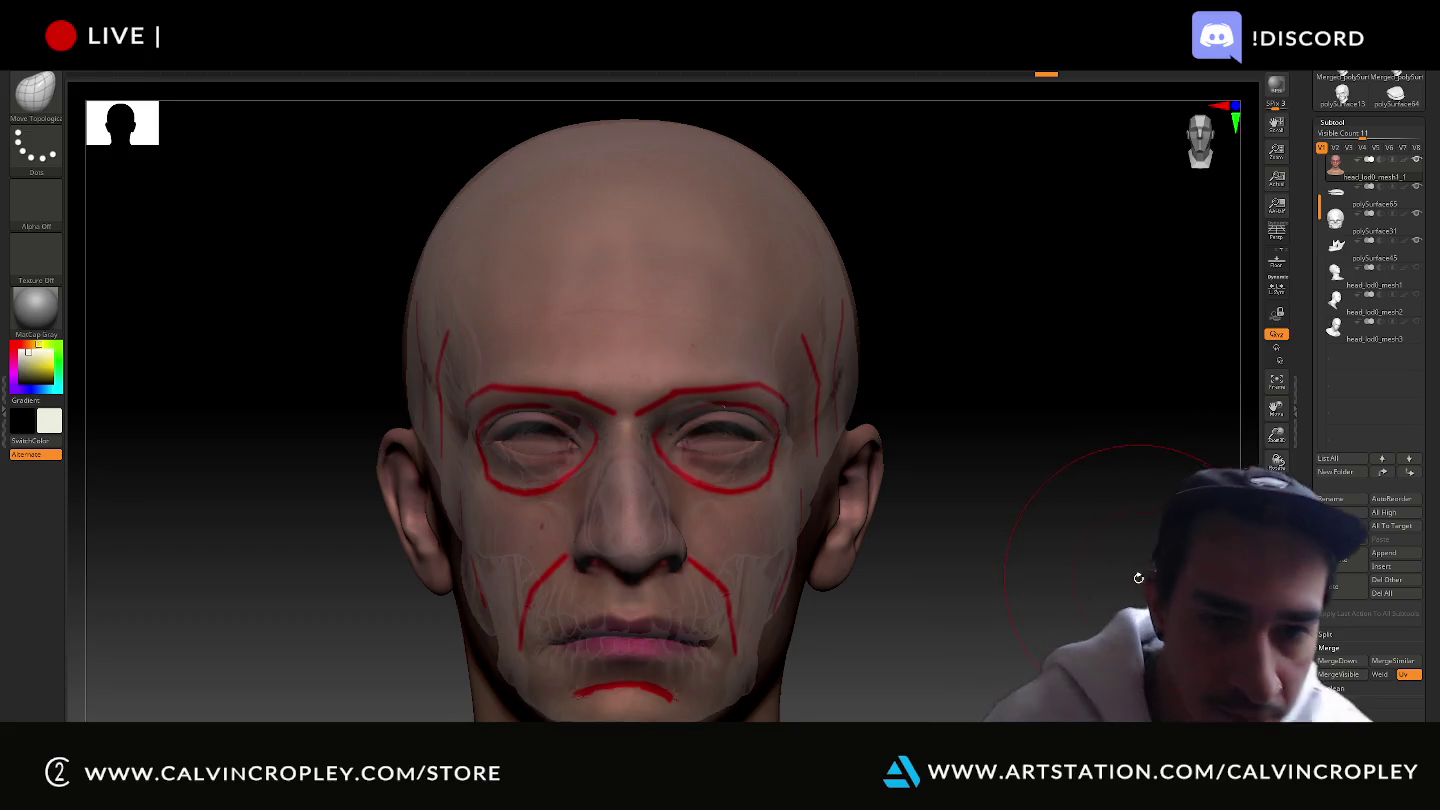
mouse_move(1138, 582)
mouse_down()
mouse_move(1200, 570)
mouse_move(1093, 521)
mouse_up()
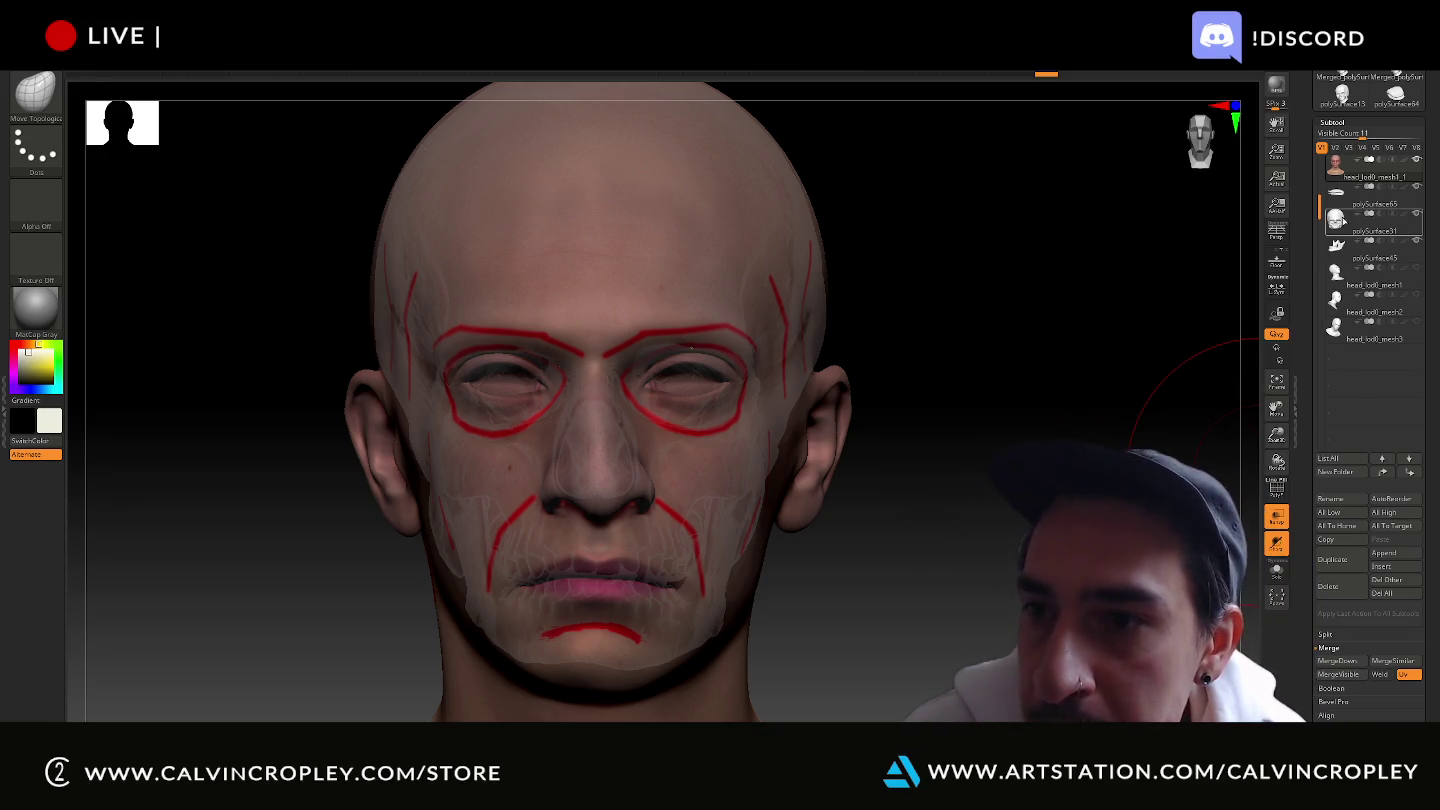
Make polySurface45 (the jaw) the active subtool and orbit through three-quarter and front views.
click(1338, 245)
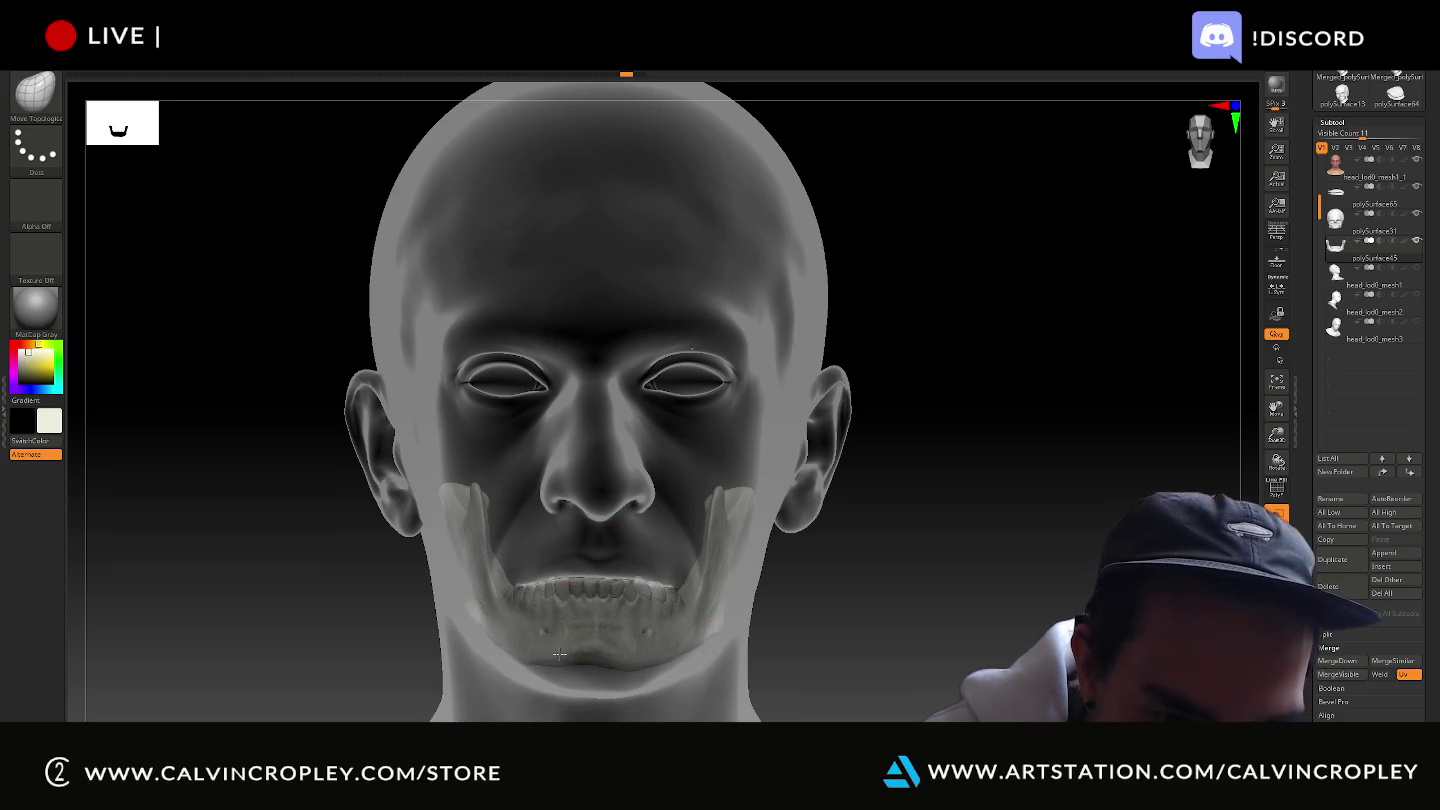
shift+drag(560, 654, 632, 676)
drag(868, 643, 837, 646)
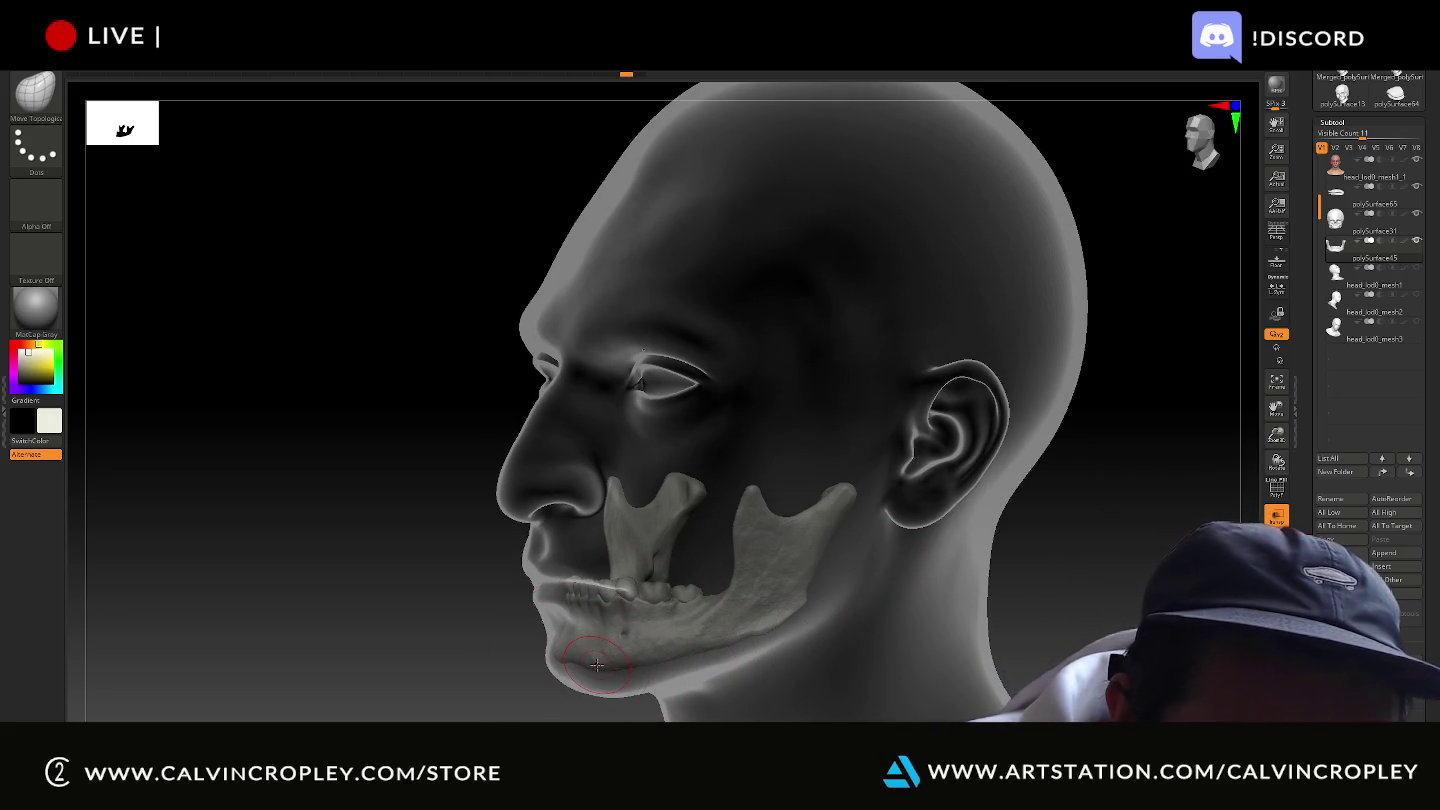
drag(465, 688, 541, 660)
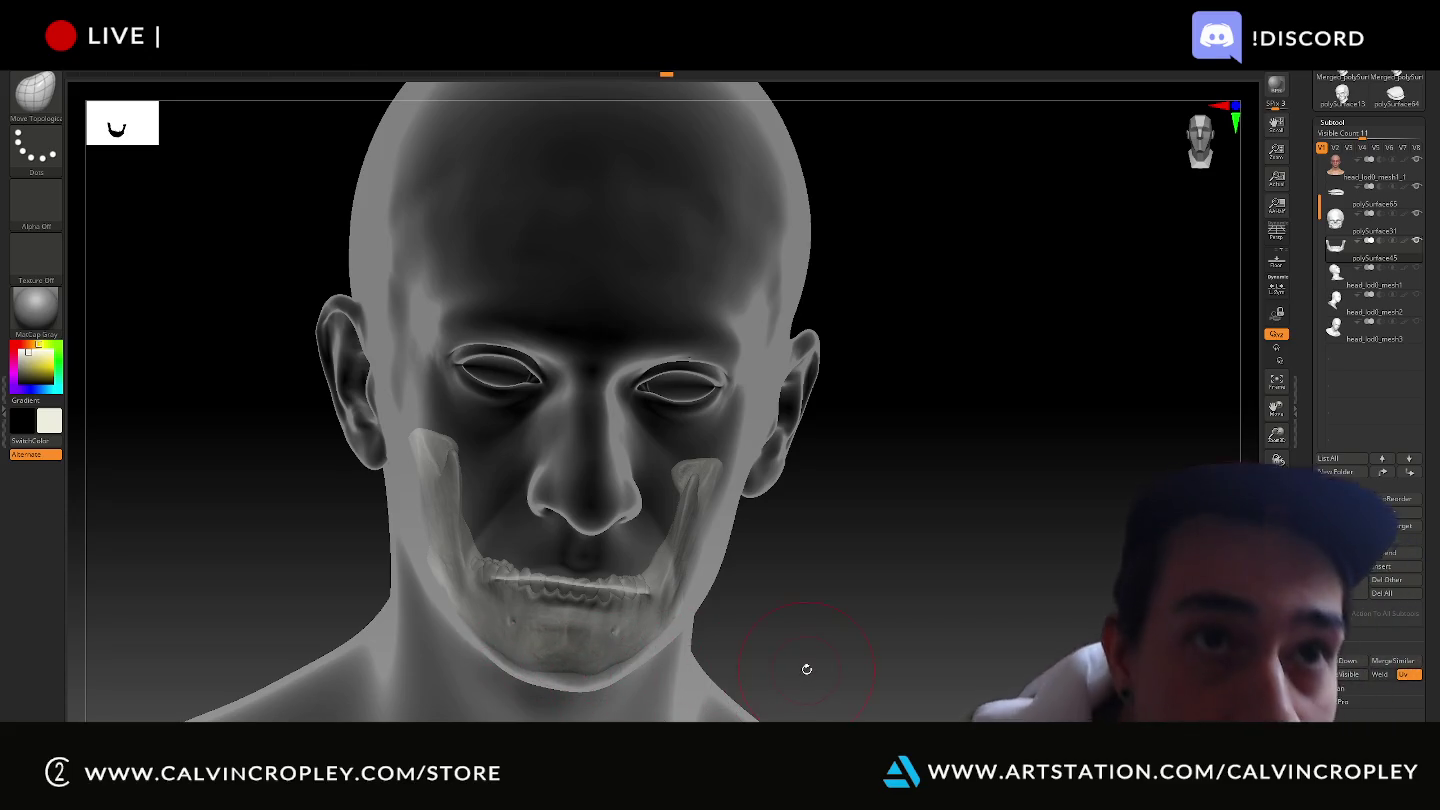
drag(900, 659, 617, 673)
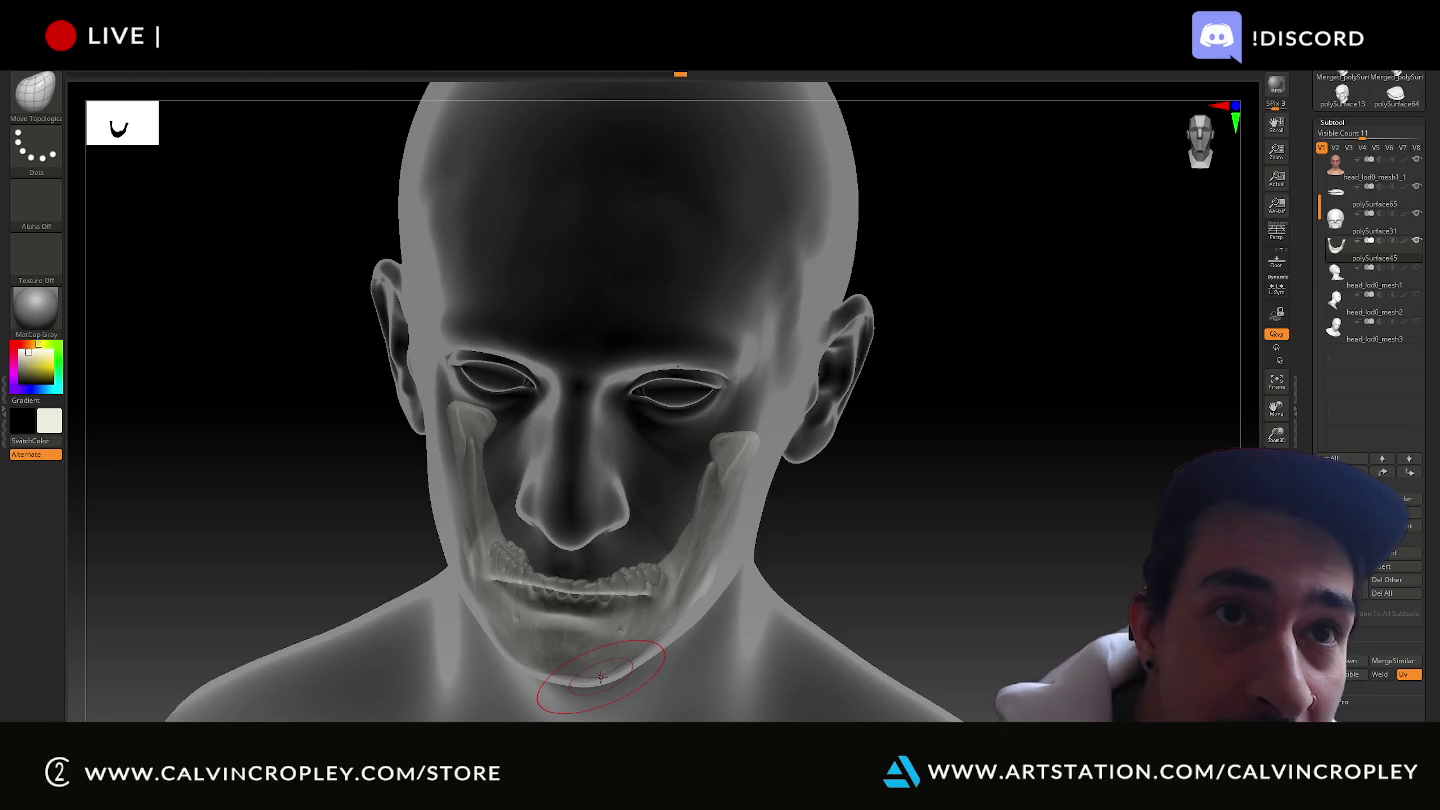
Orbit from under the chin and higher angles to check the jaw's fit inside the head.
drag(909, 598, 903, 421)
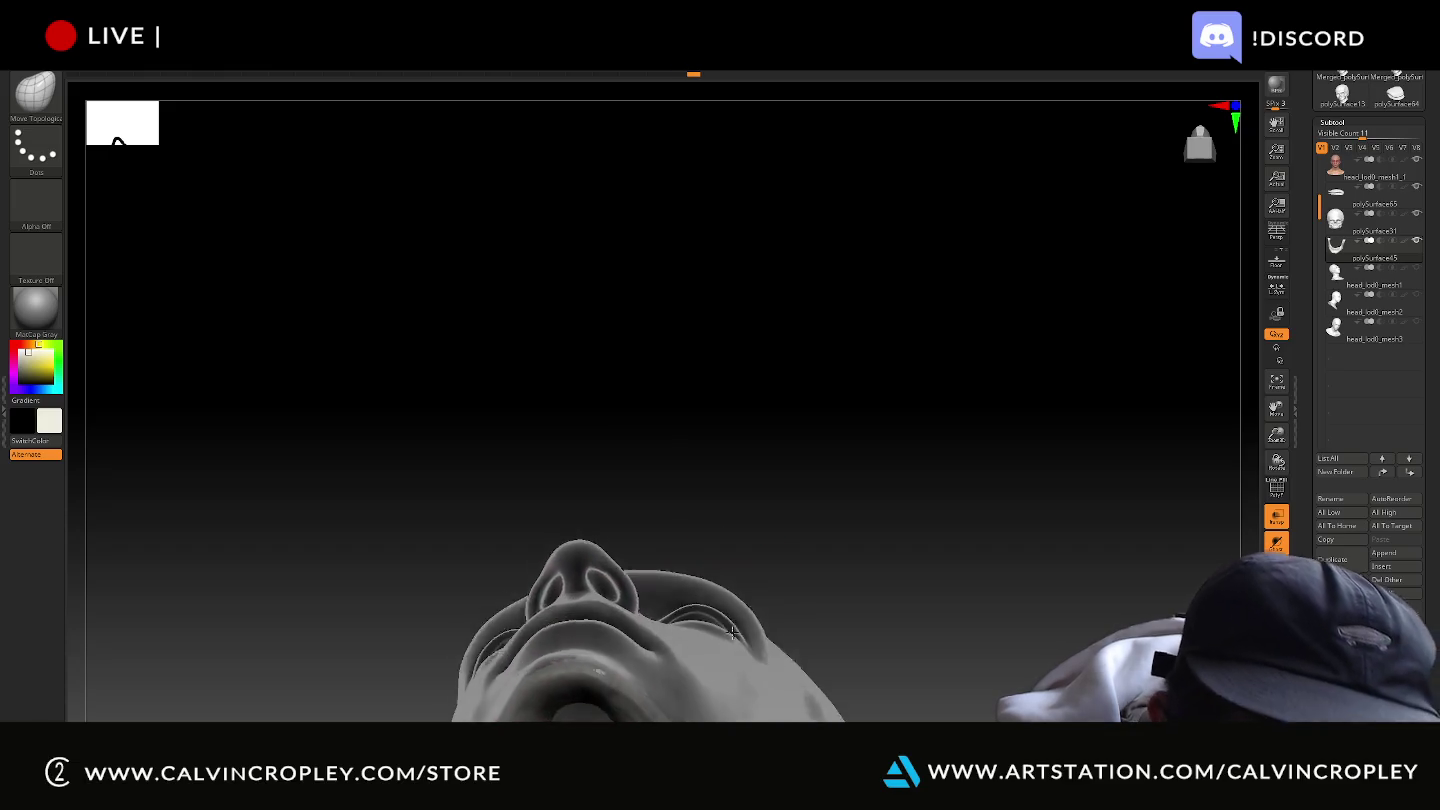
drag(613, 693, 620, 695)
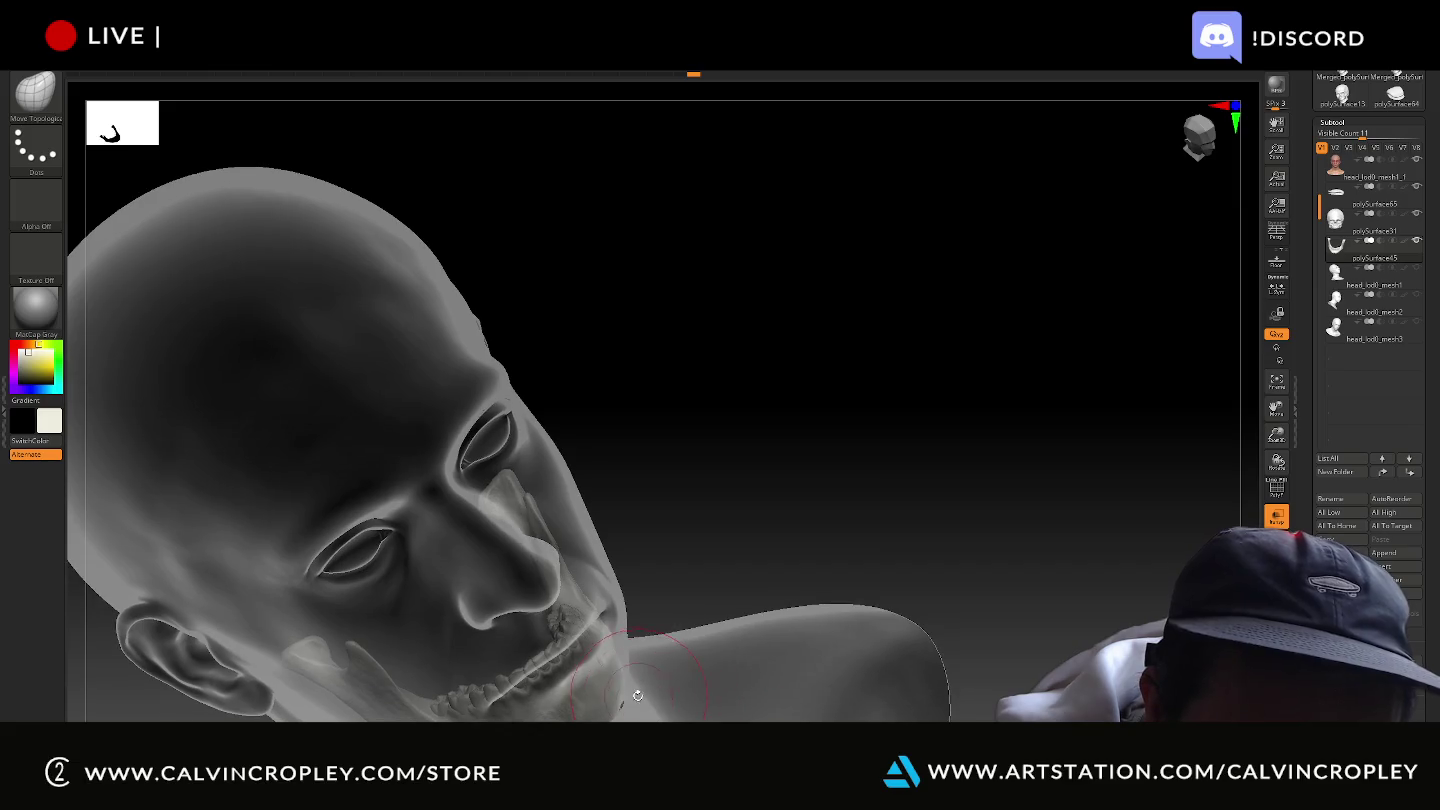
mouse_move(704, 582)
mouse_down()
mouse_move(708, 621)
mouse_move(688, 591)
mouse_up()
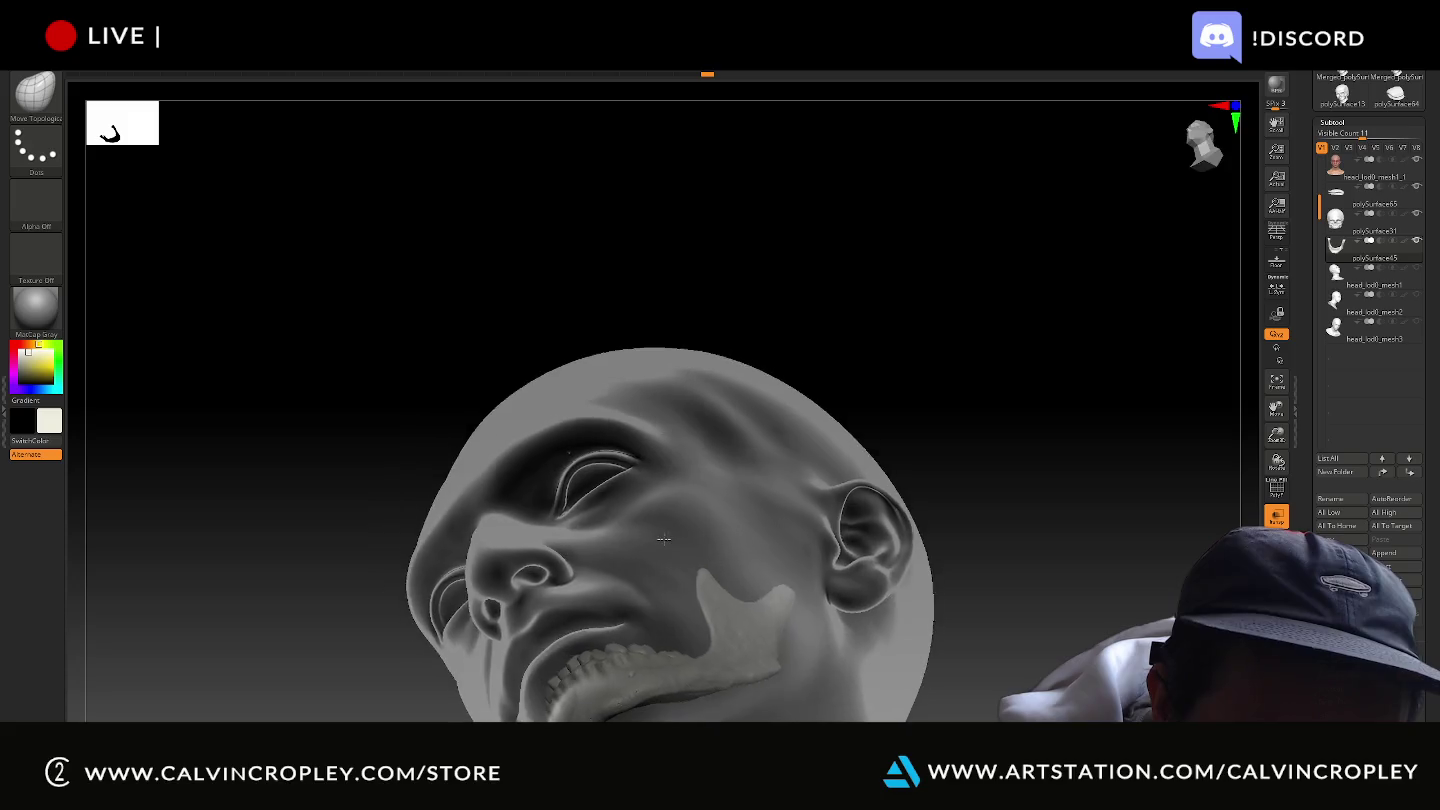
drag(688, 591, 692, 588)
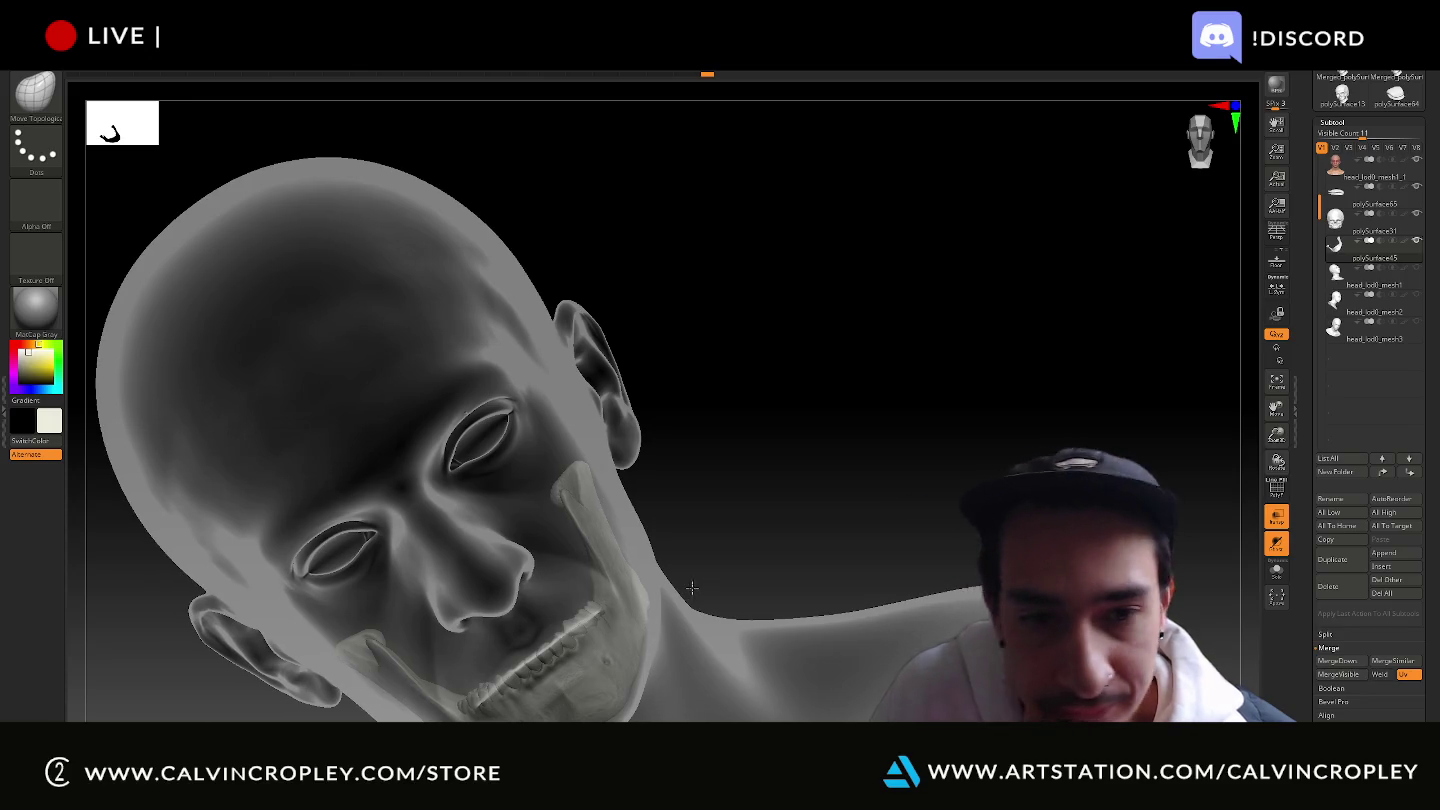
drag(691, 588, 678, 588)
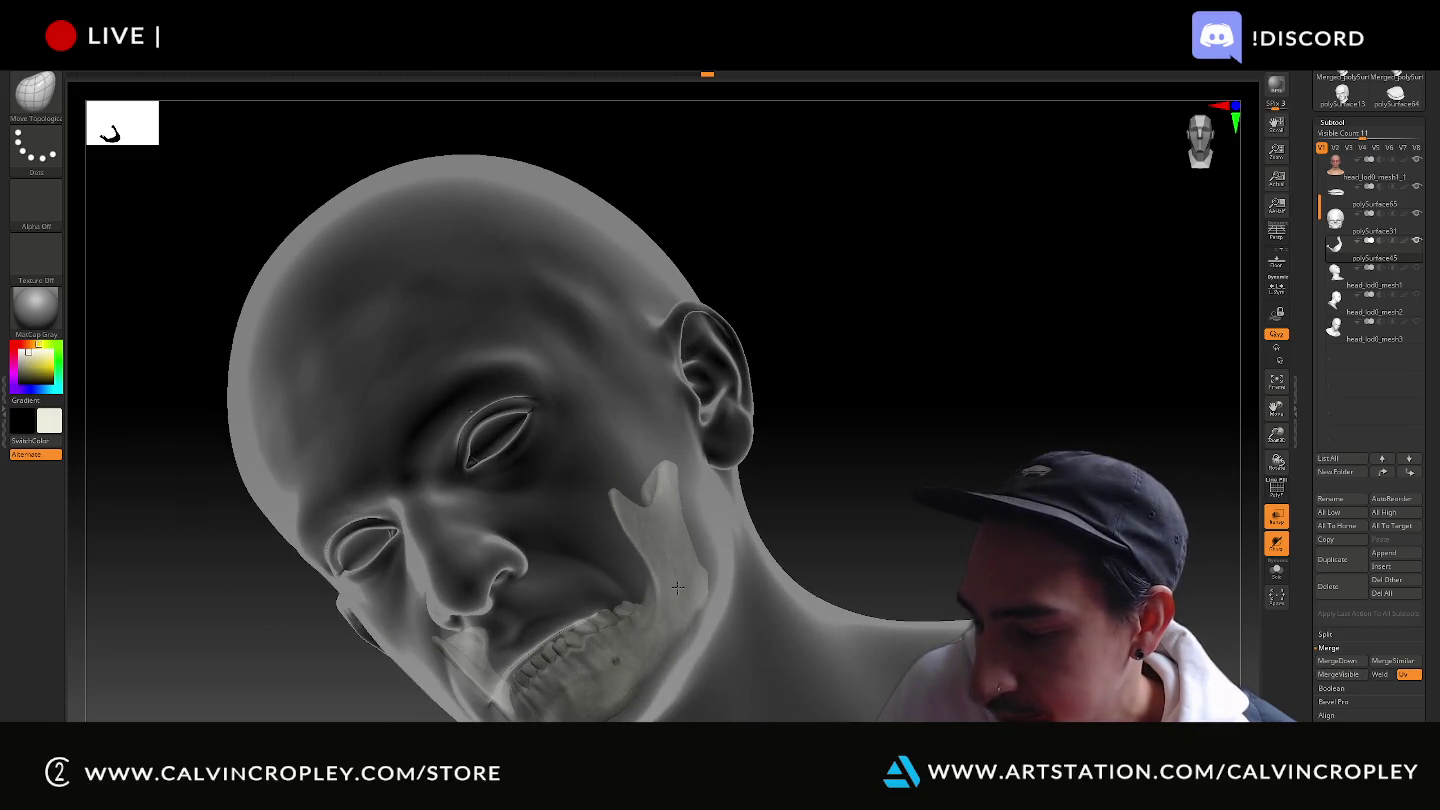
mouse_move(678, 588)
right_down()
mouse_move(1027, 327)
mouse_move(849, 276)
mouse_move(1207, 243)
right_up()
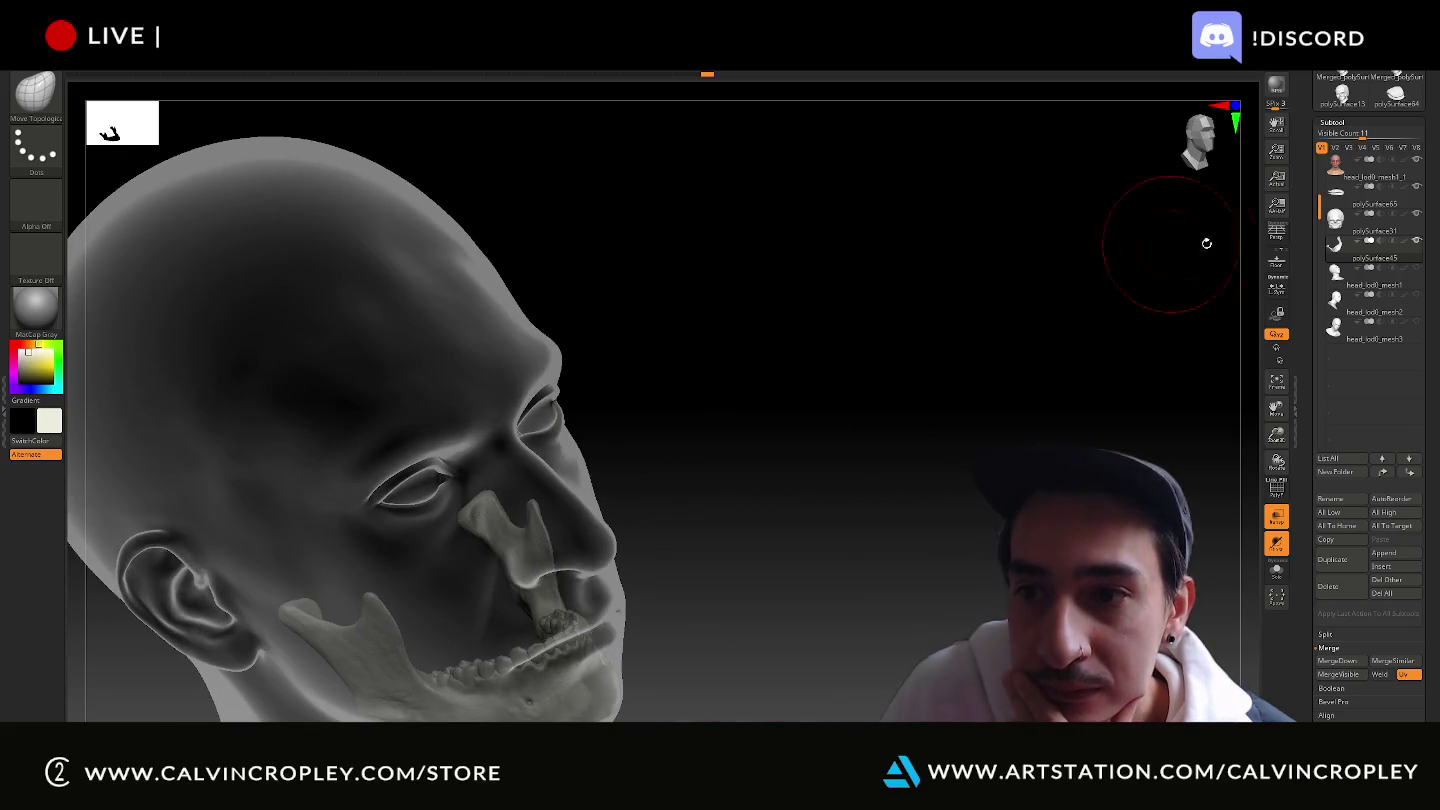
Select the skull subtool, hide the head to inspect the skull alone, then unhide the head.
click(1375, 222)
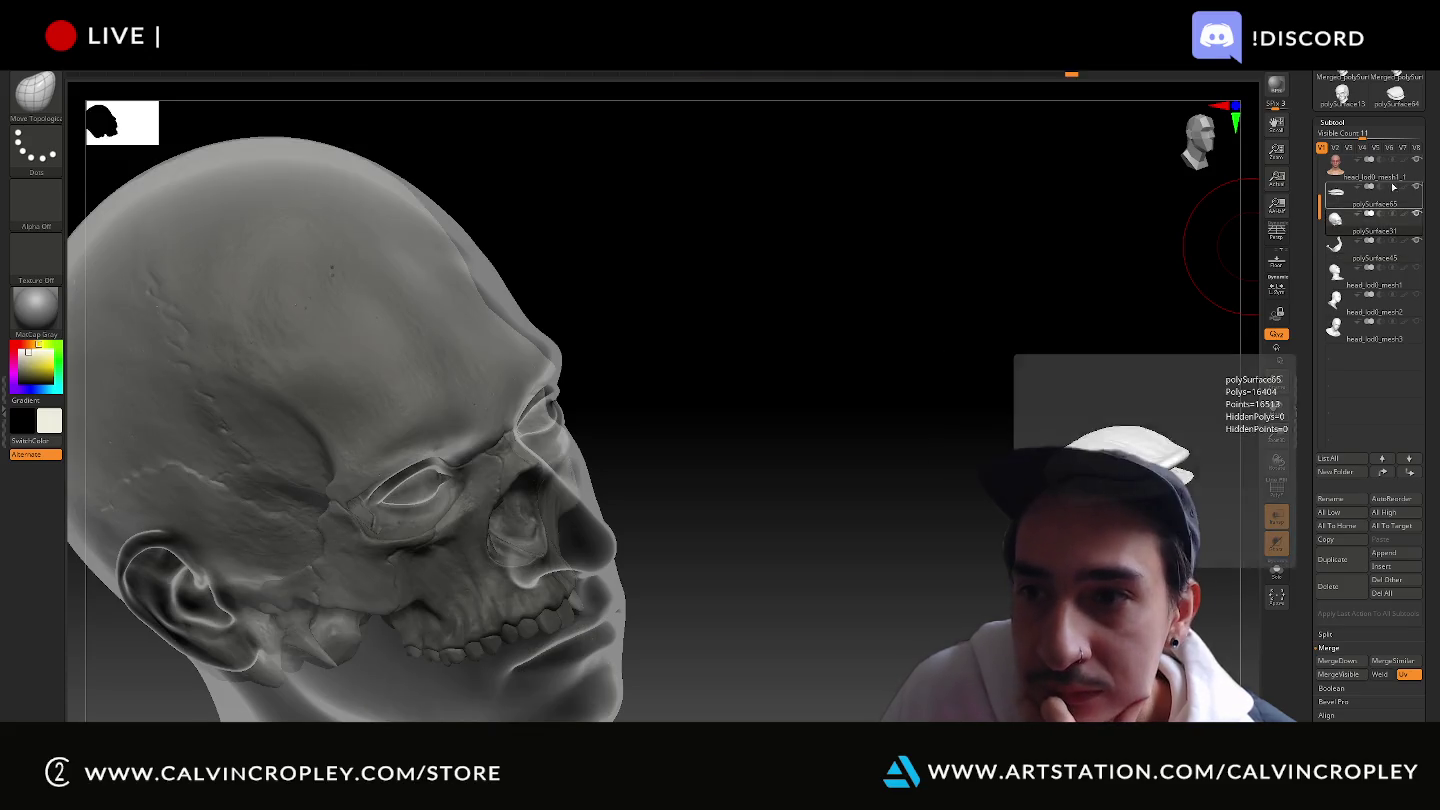
click(1415, 160)
right_drag(890, 320, 867, 324)
mouse_move(955, 386)
alt+right_down()
mouse_move(1009, 466)
mouse_move(1038, 479)
mouse_move(1038, 408)
alt+right_up()
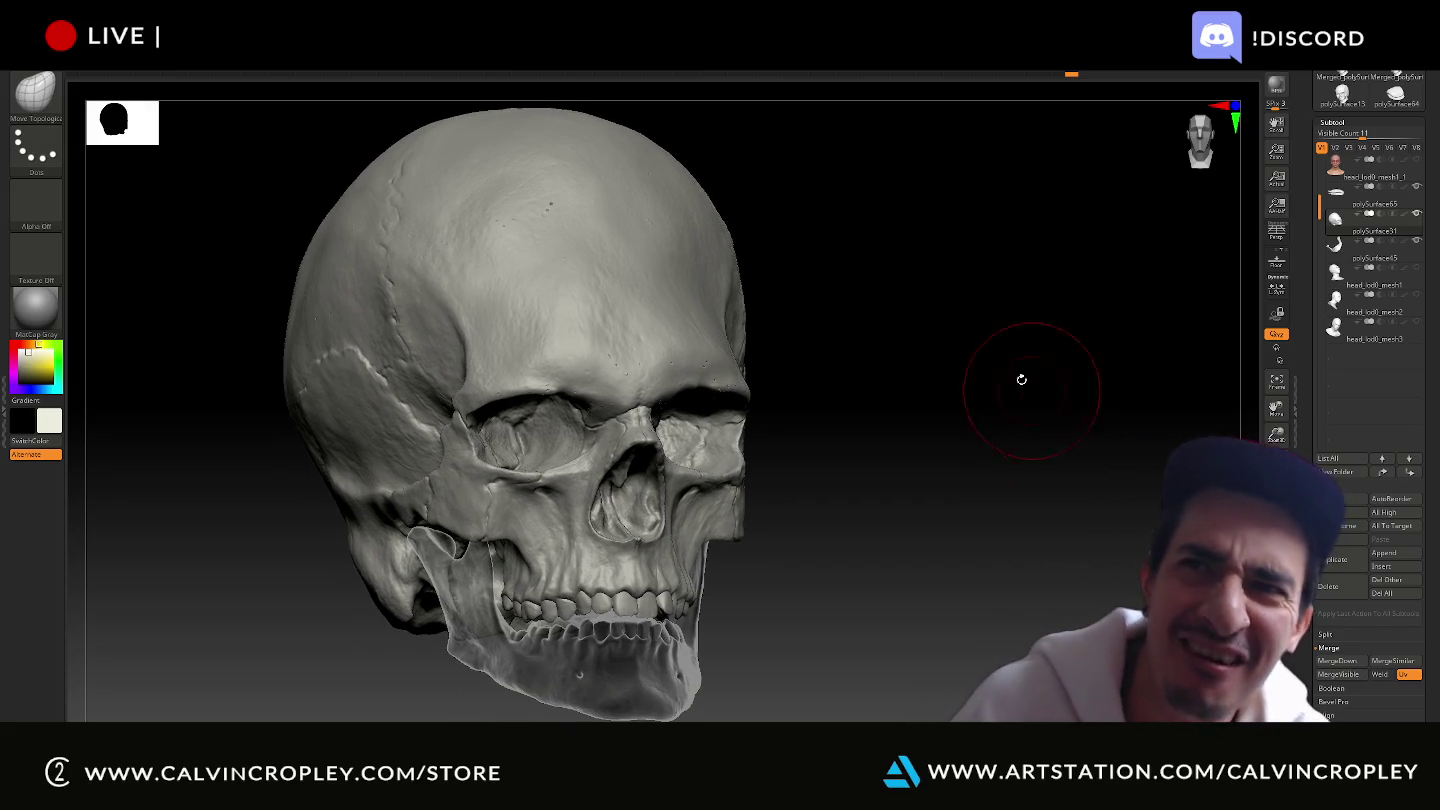
click(1417, 161)
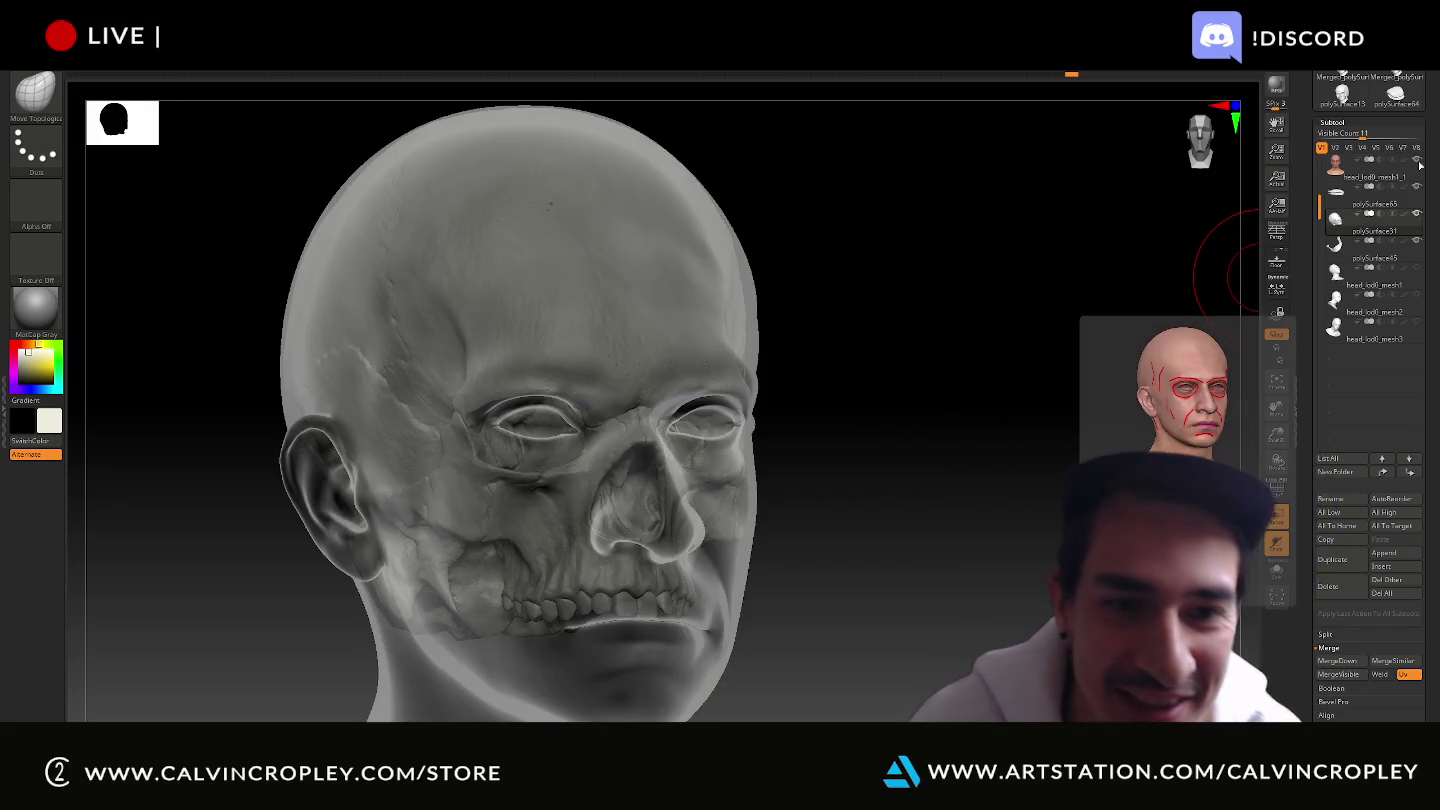
mouse_move(983, 222)
right_down()
mouse_move(959, 229)
mouse_move(975, 228)
right_up()
Reselect the skull and toggle Transp repeatedly to compare, leaving the head solid.
click(1375, 207)
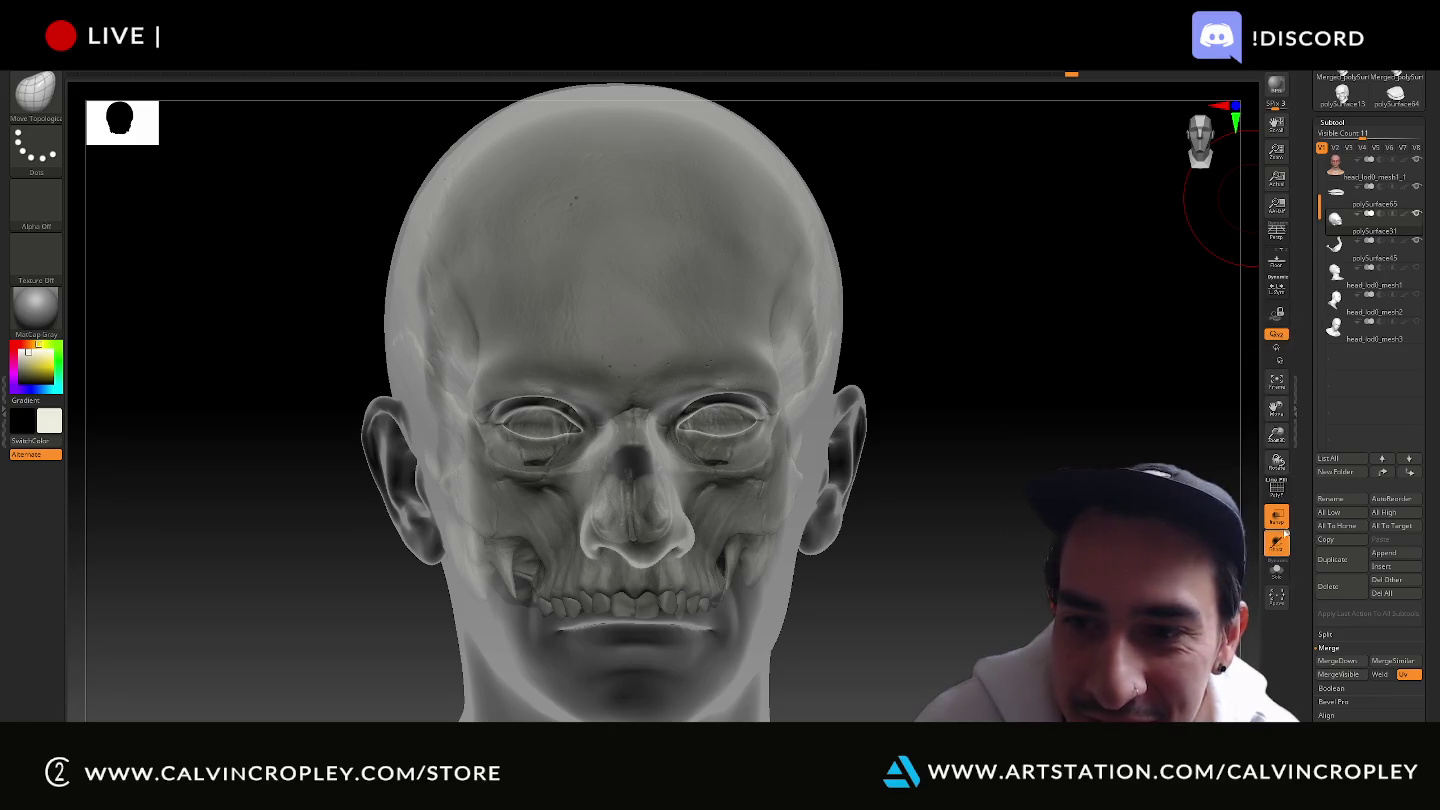
click(1277, 518)
click(1277, 518)
click(1277, 518)
click(1277, 518)
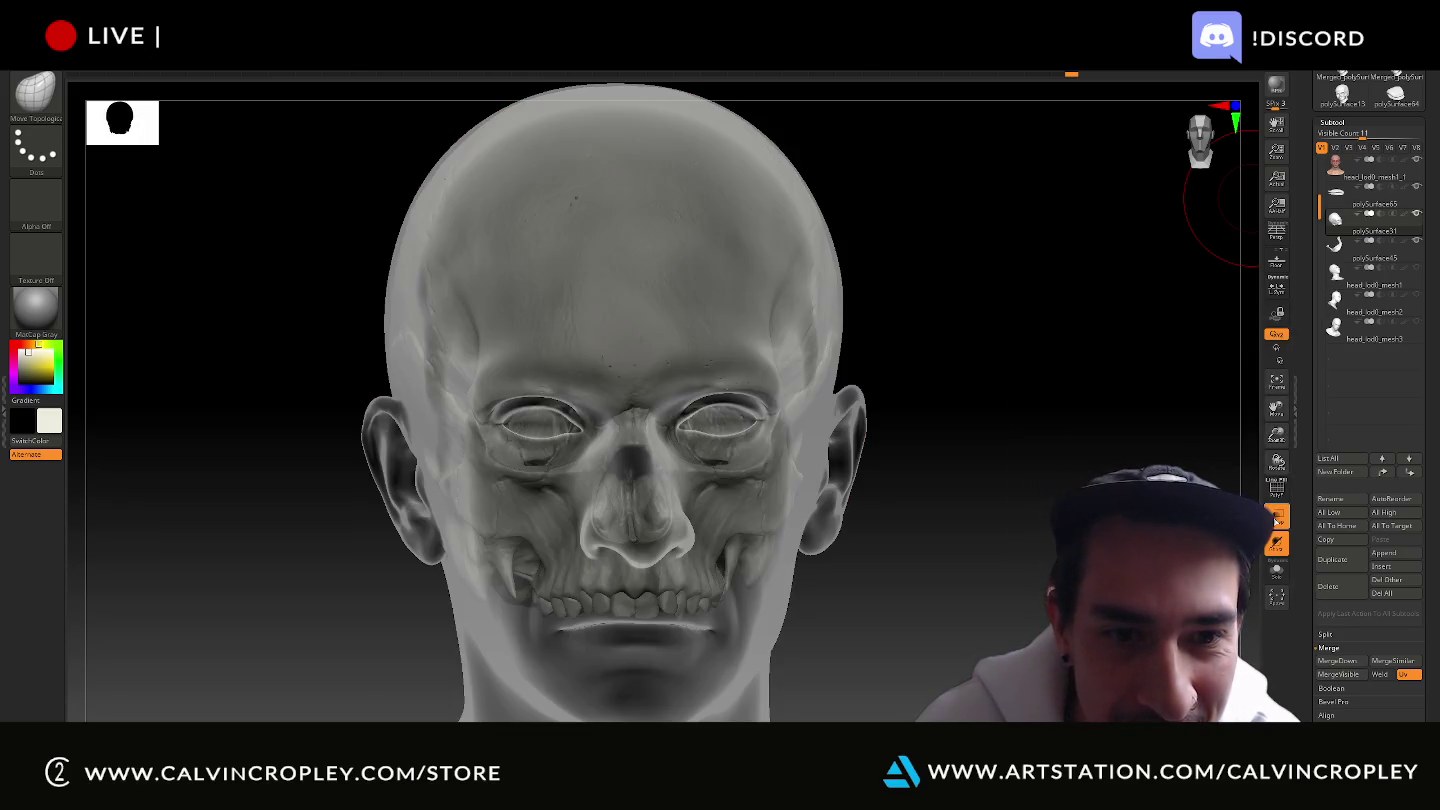
click(1277, 518)
click(1277, 518)
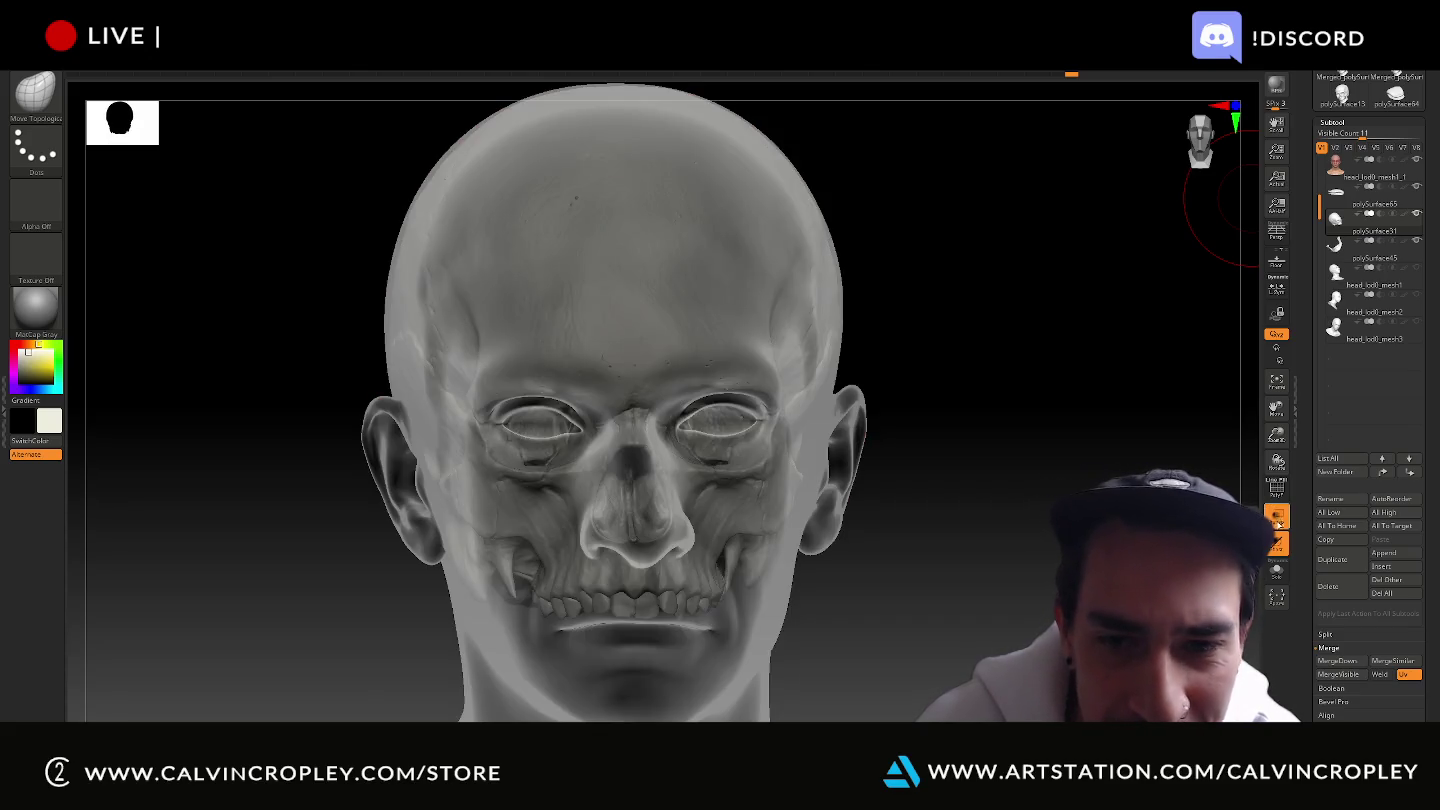
click(1277, 518)
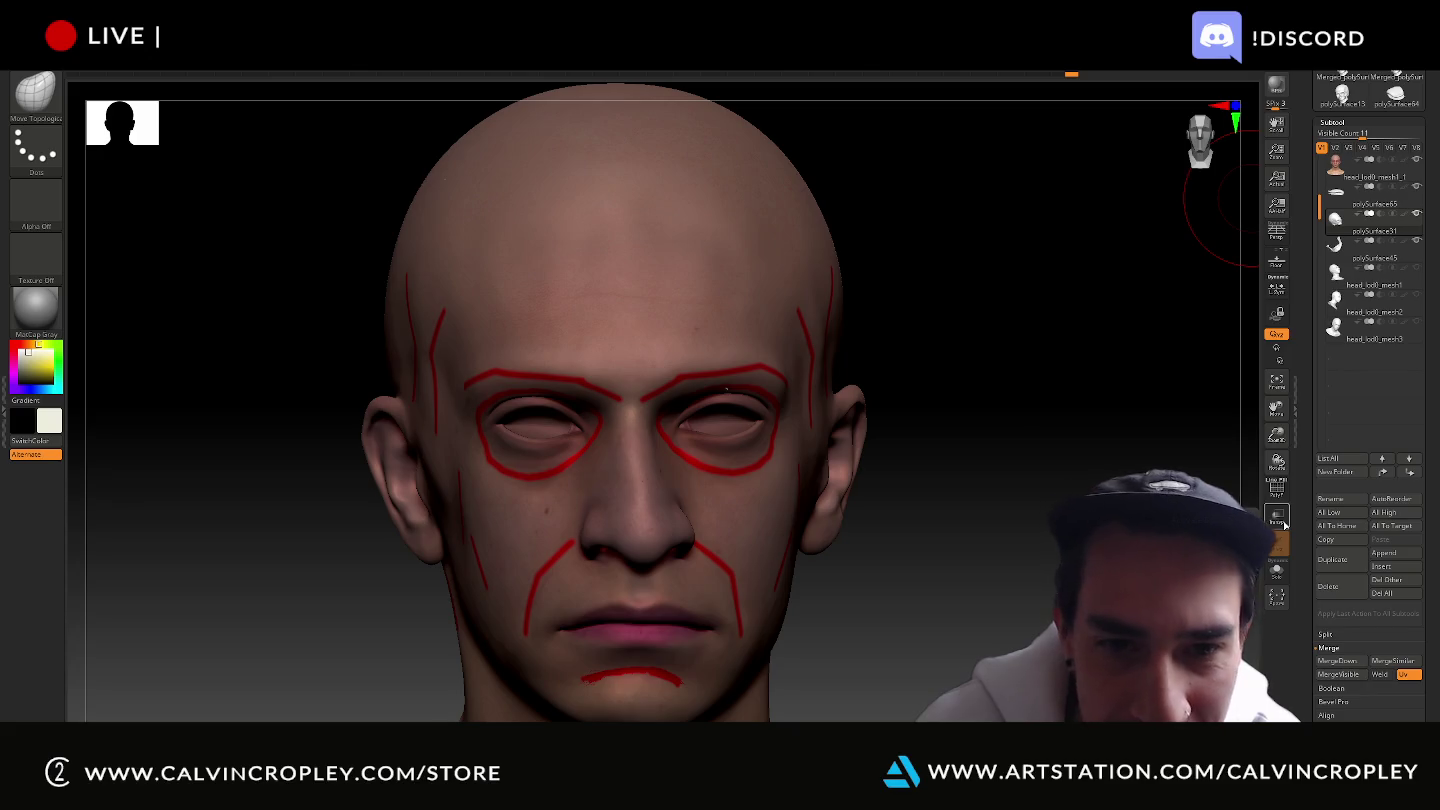
Turn Transp back on to reveal the skull and orbit to a side view.
click(1277, 518)
mouse_move(1130, 522)
mouse_down()
mouse_move(1054, 526)
mouse_move(1021, 511)
mouse_move(1067, 516)
mouse_up()
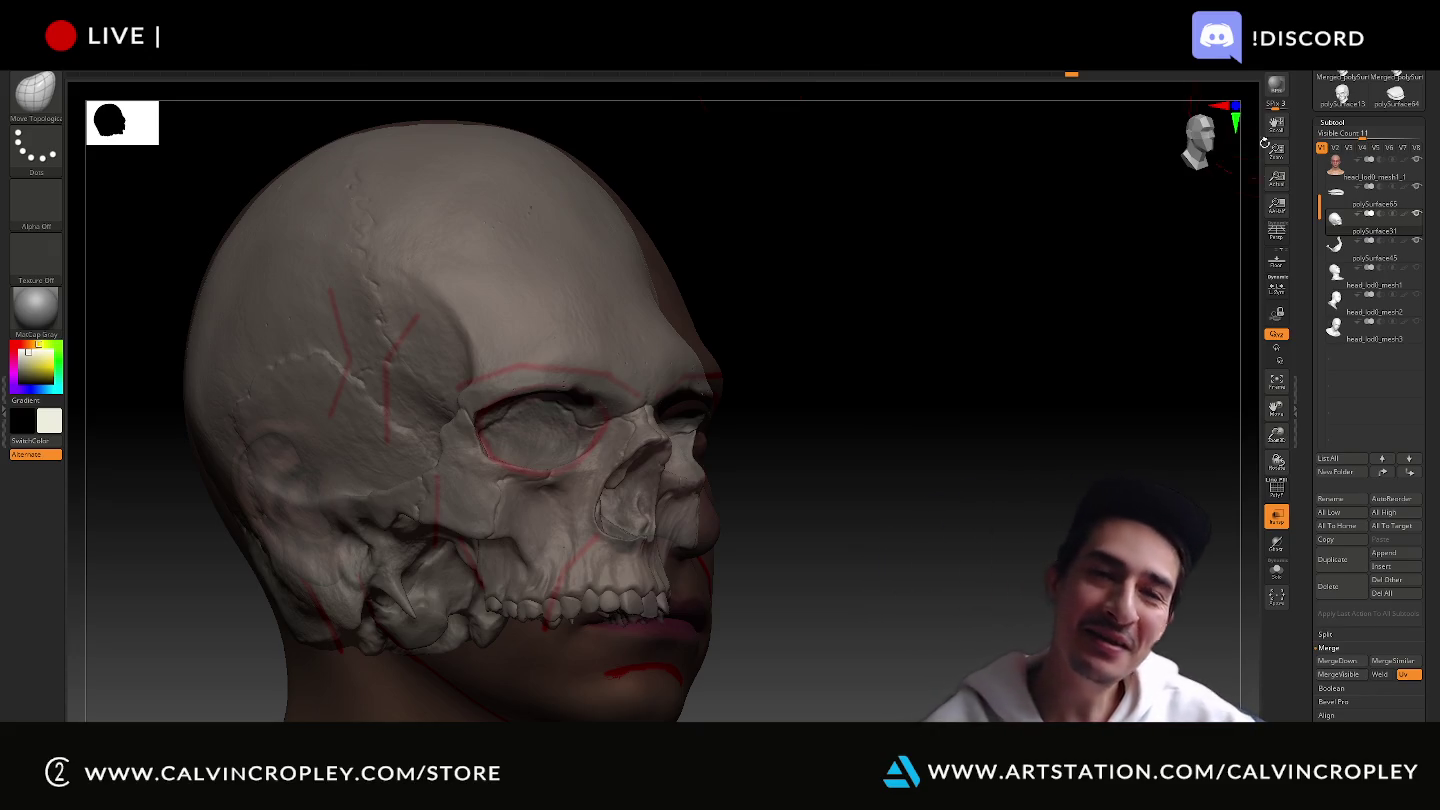
Orbit through front, three-quarter and left views, then hide the head to show the skull front-on.
mouse_move(1025, 347)
mouse_down()
mouse_move(992, 350)
mouse_move(1006, 349)
mouse_up()
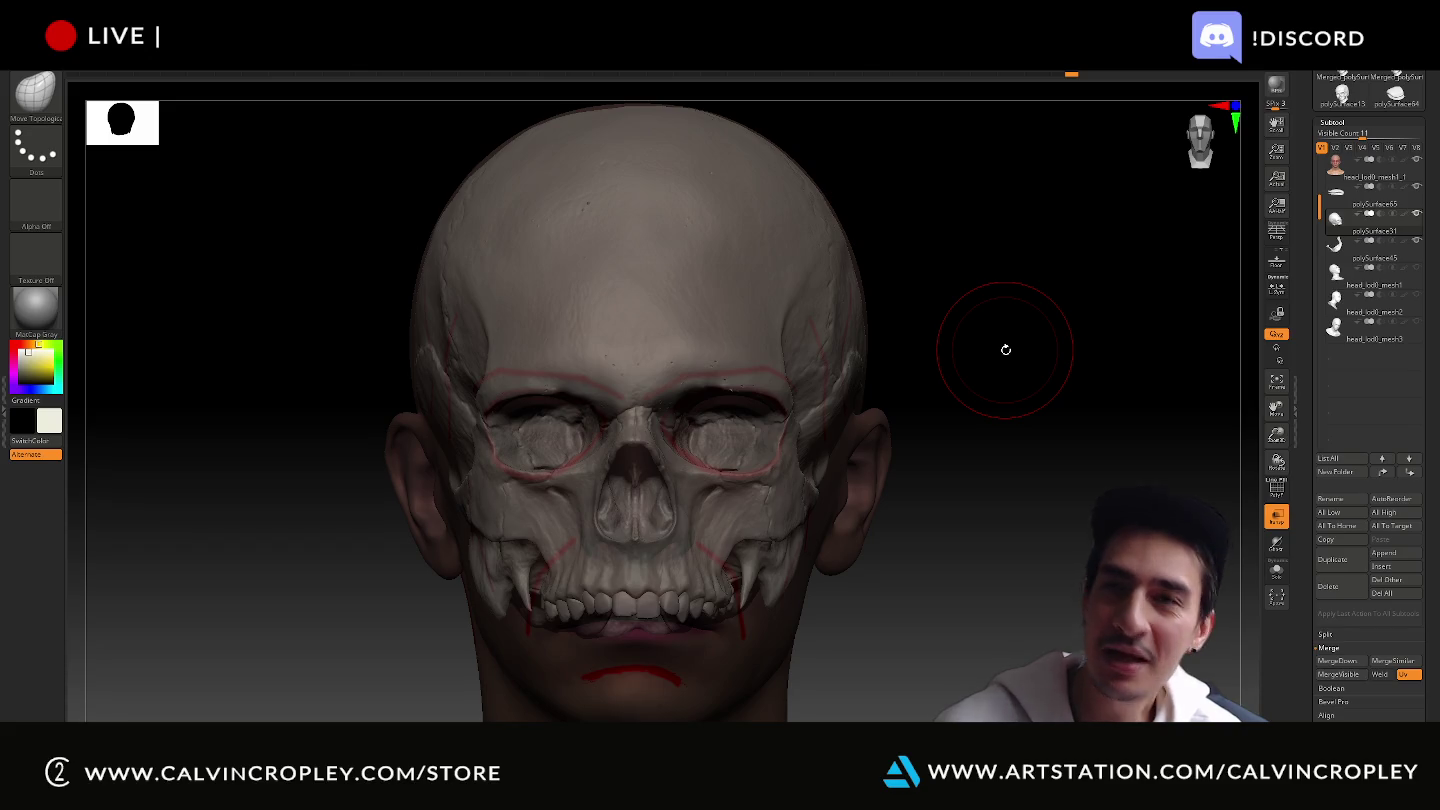
mouse_move(1093, 354)
mouse_down()
mouse_move(1093, 305)
mouse_move(1115, 353)
mouse_up()
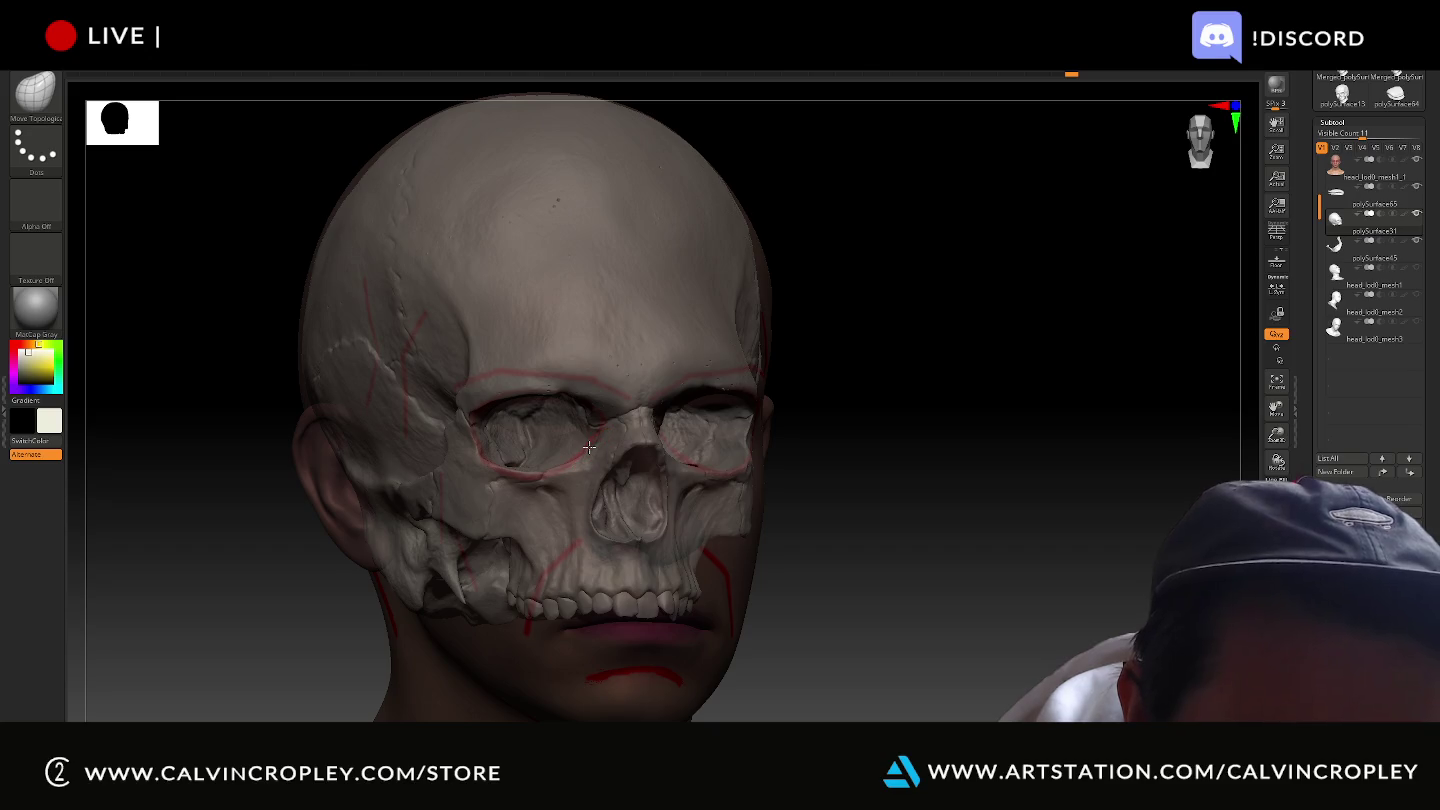
drag(871, 404, 843, 401)
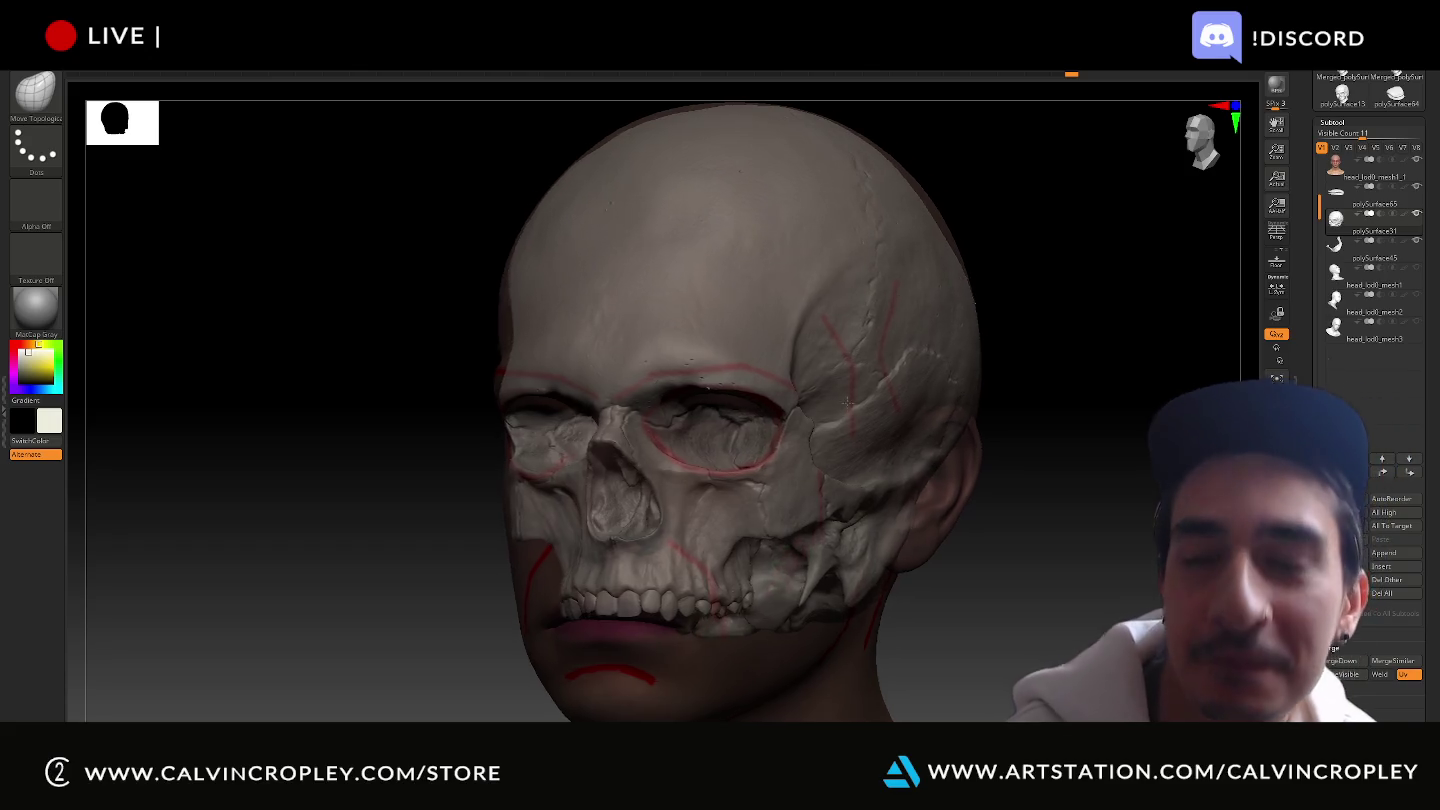
drag(843, 401, 861, 411)
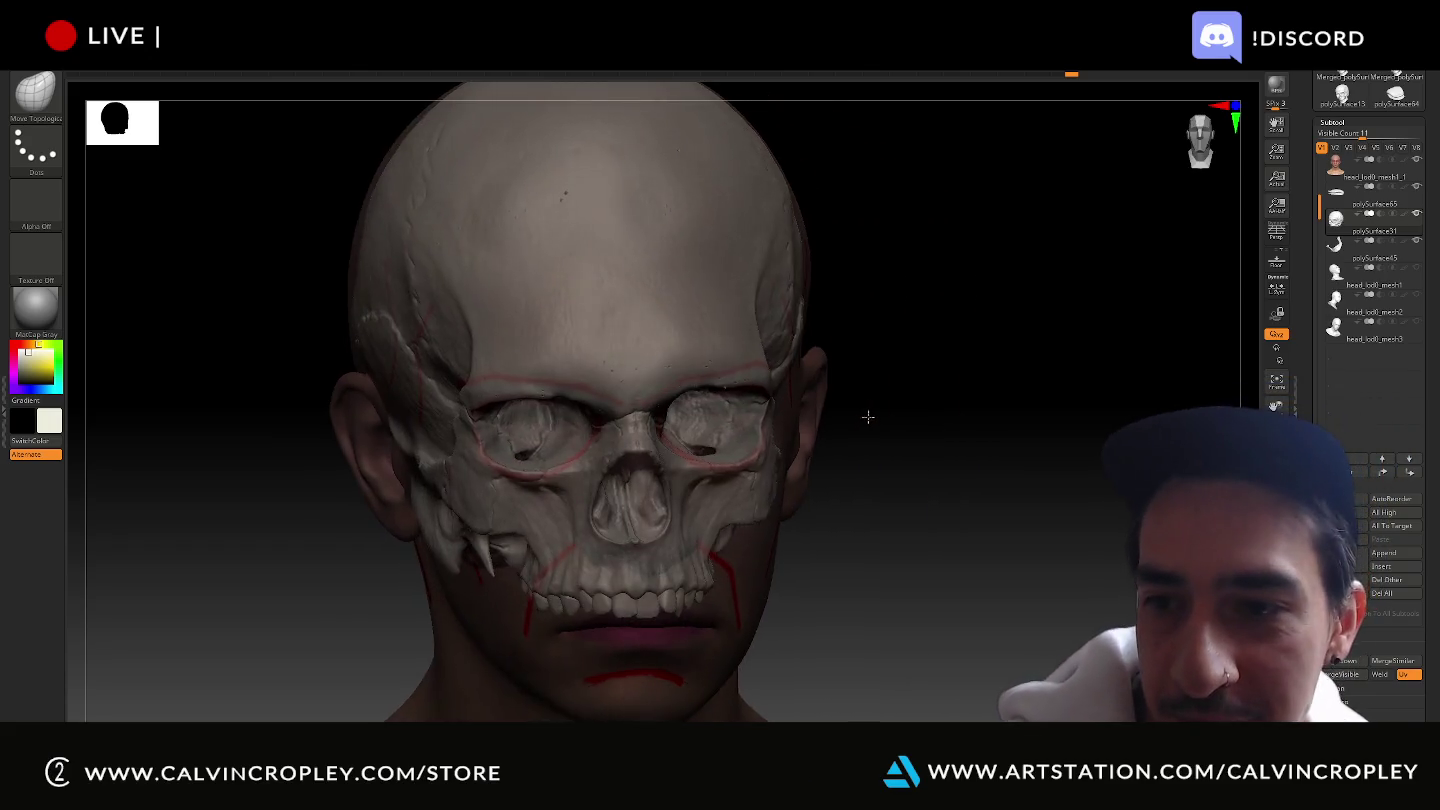
click(1417, 162)
drag(1217, 287, 1132, 419)
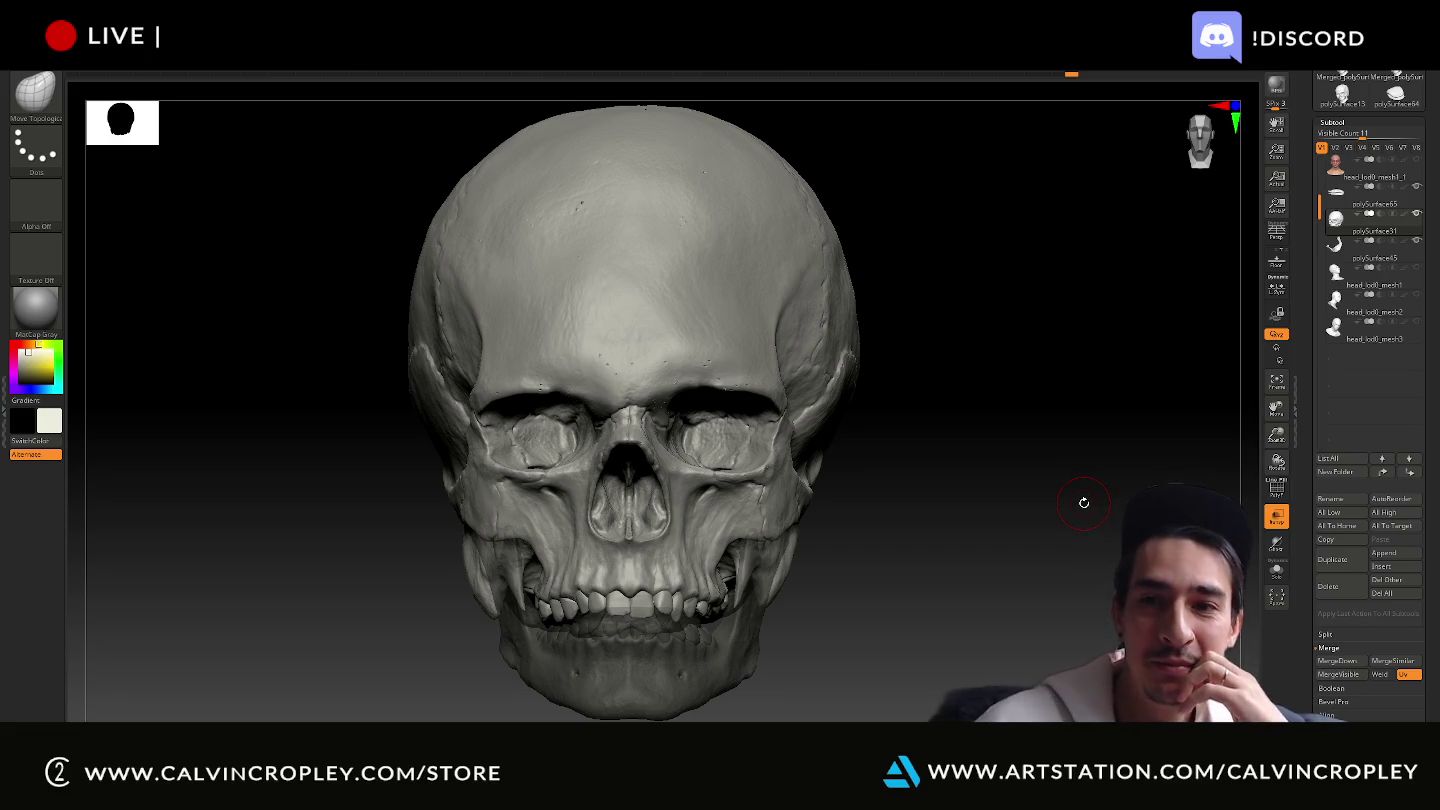
Switch the view to Persp and unhide the skin-painted head over the skull.
click(1277, 236)
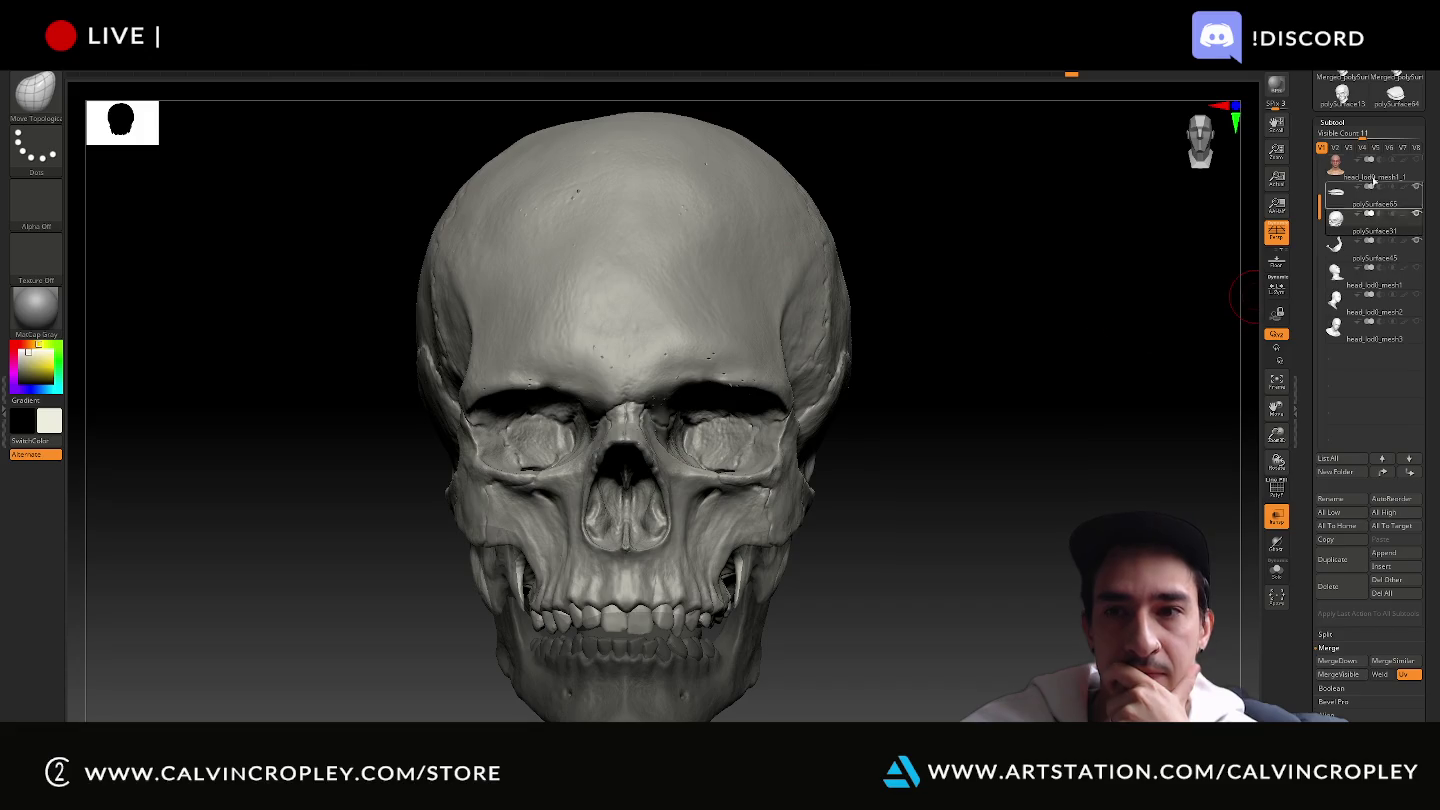
click(1416, 159)
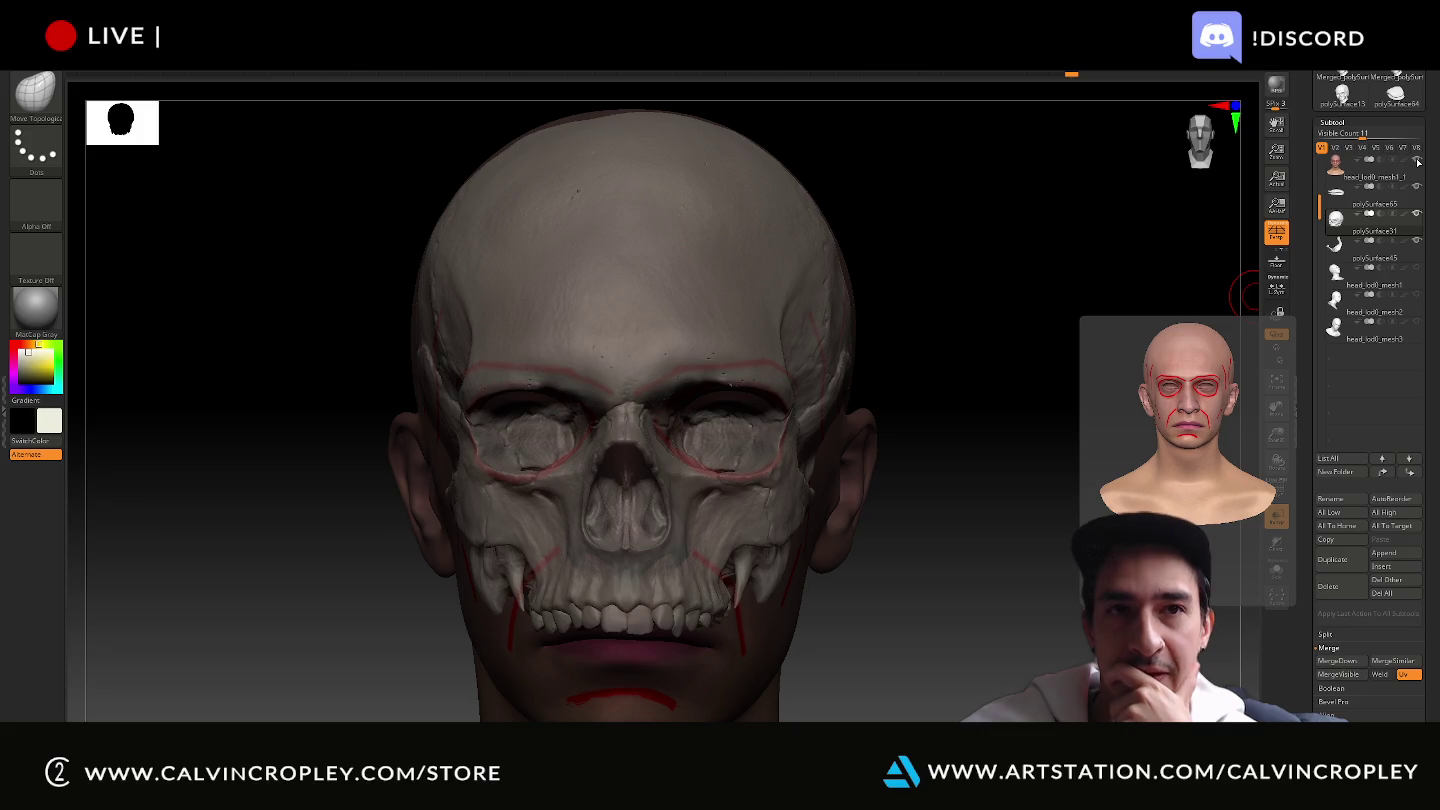
mouse_move(1367, 163)
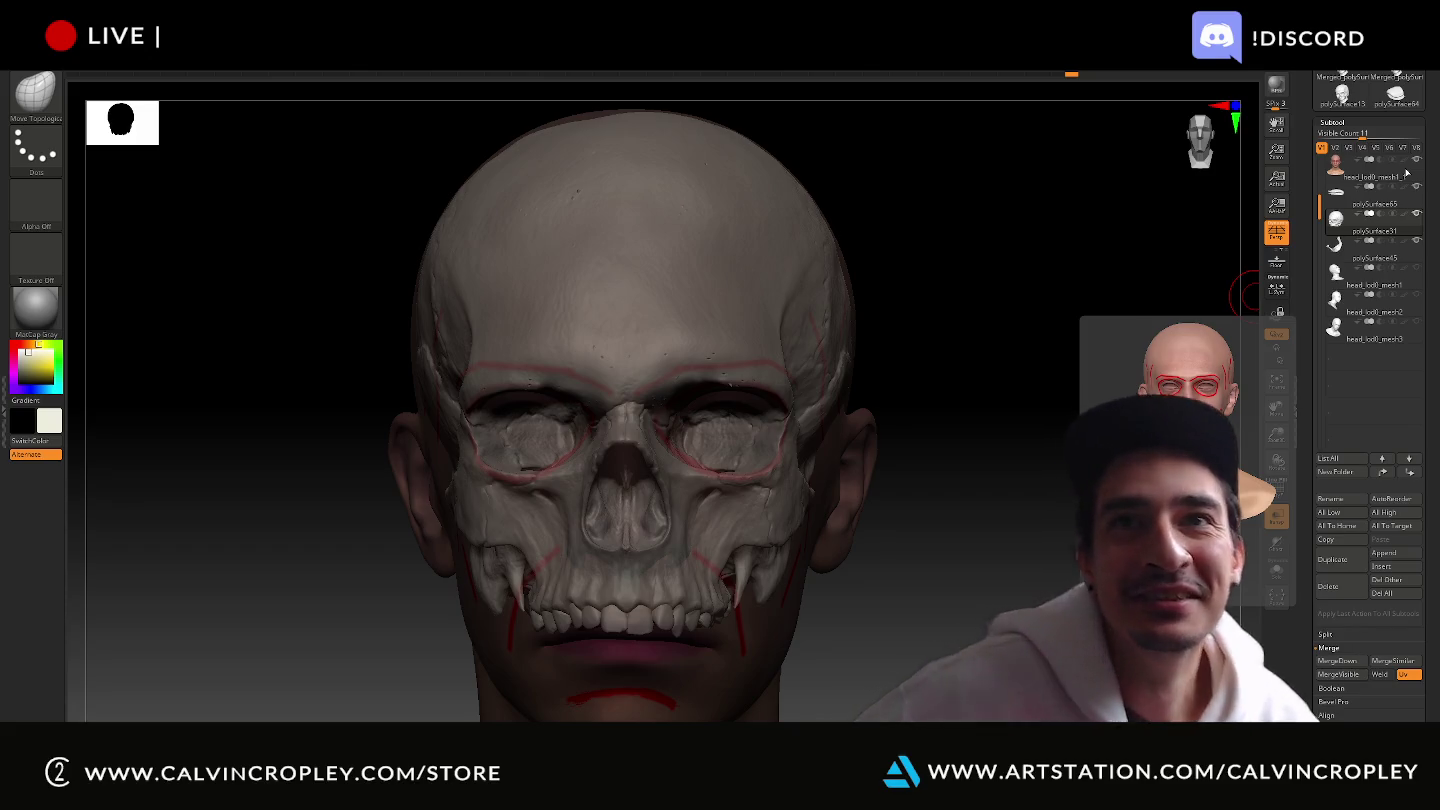
mouse_move(1090, 466)
mouse_down()
mouse_move(1071, 482)
mouse_move(1024, 480)
mouse_move(1081, 489)
mouse_up()
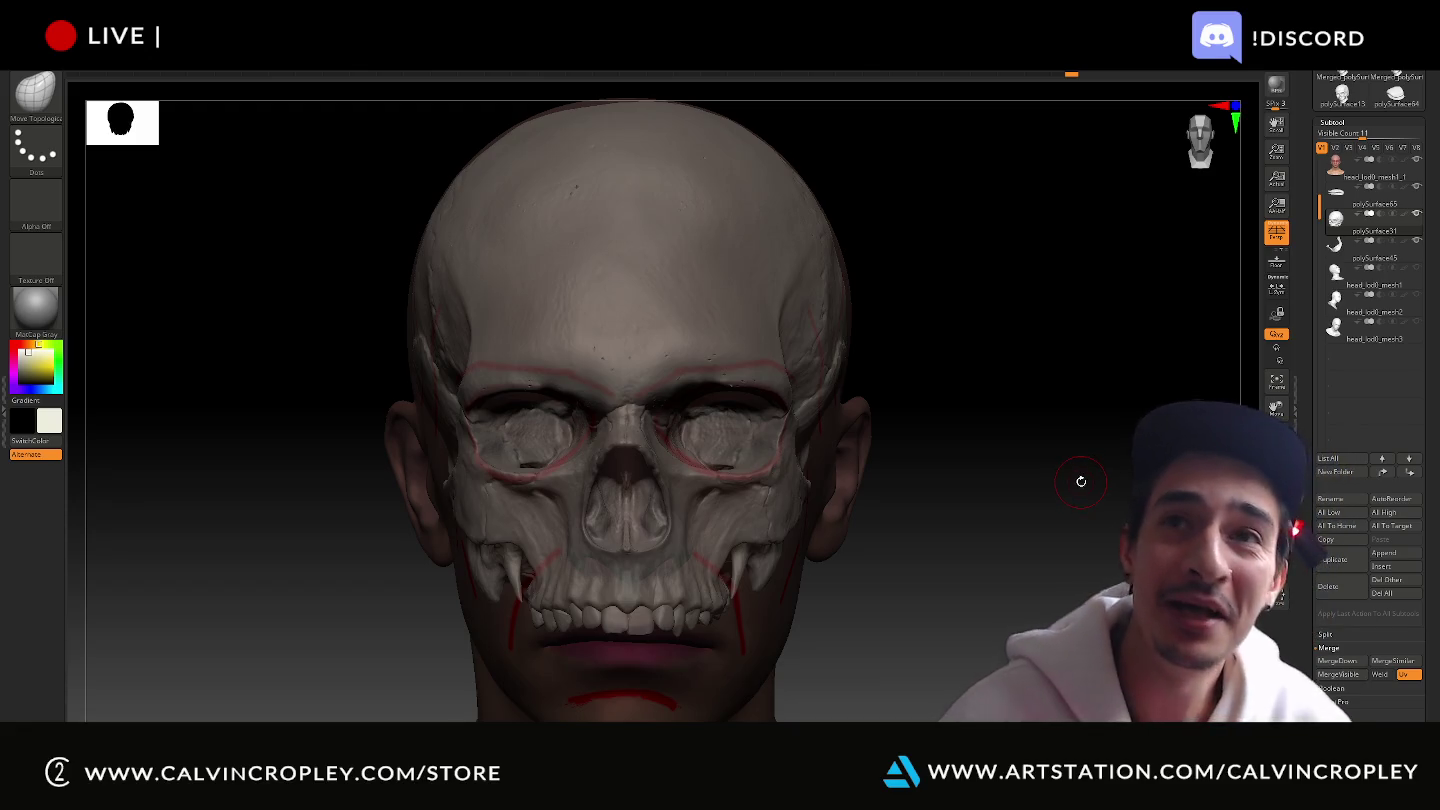
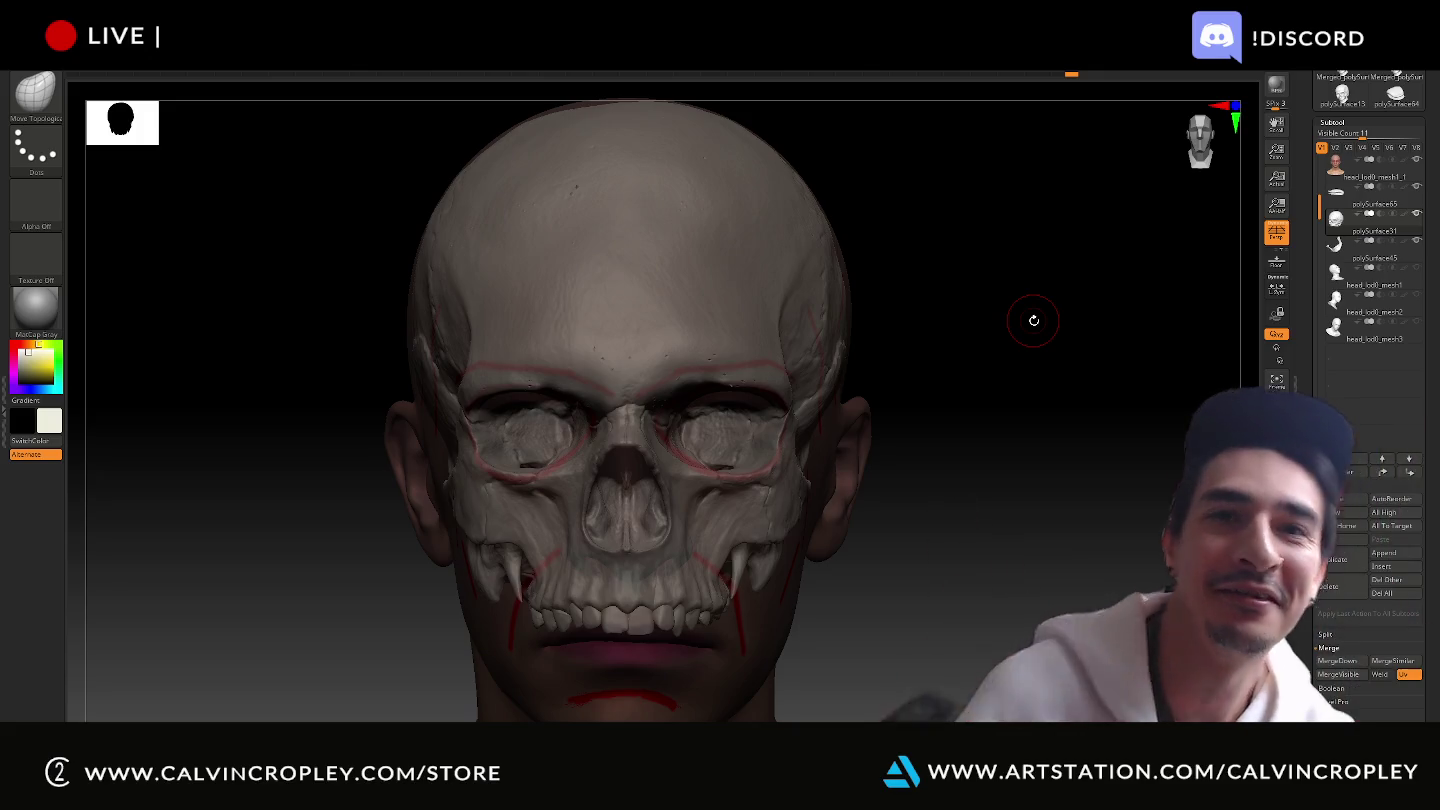
Compare the skin head against the skull and draw a red stroke across the skull top.
mouse_move(1040, 318)
mouse_down()
mouse_move(1039, 346)
mouse_move(821, 283)
mouse_up()
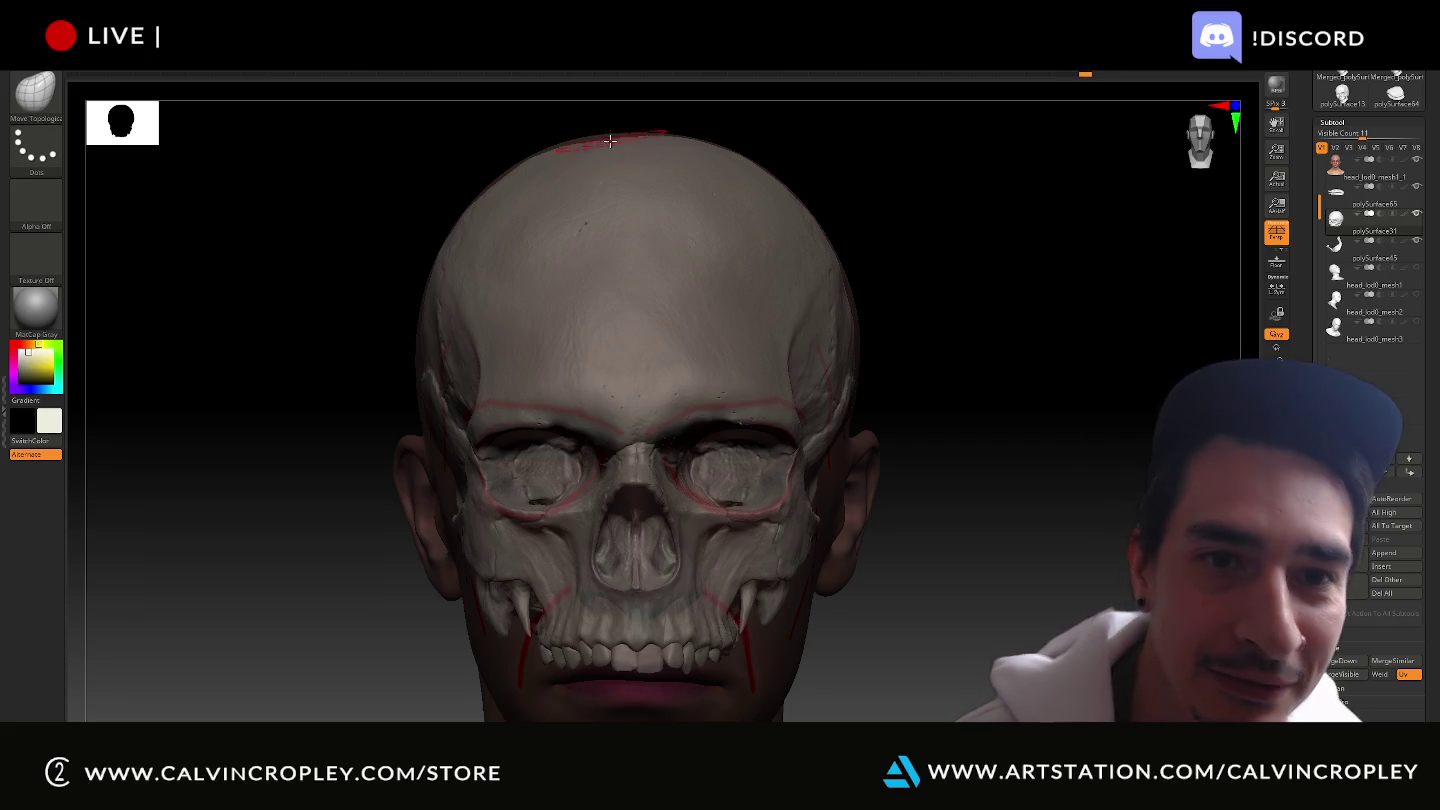
alt+click(600, 150)
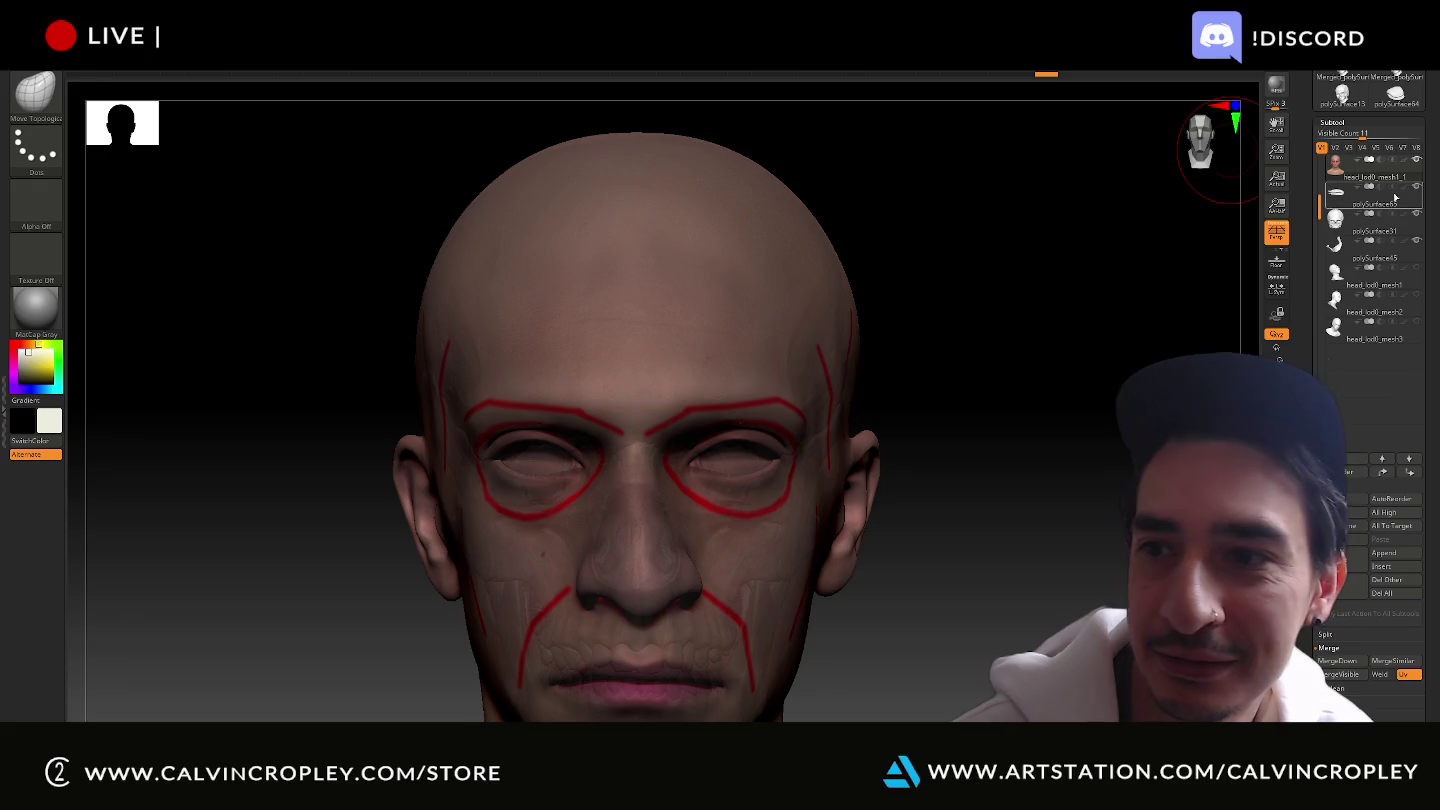
click(1345, 230)
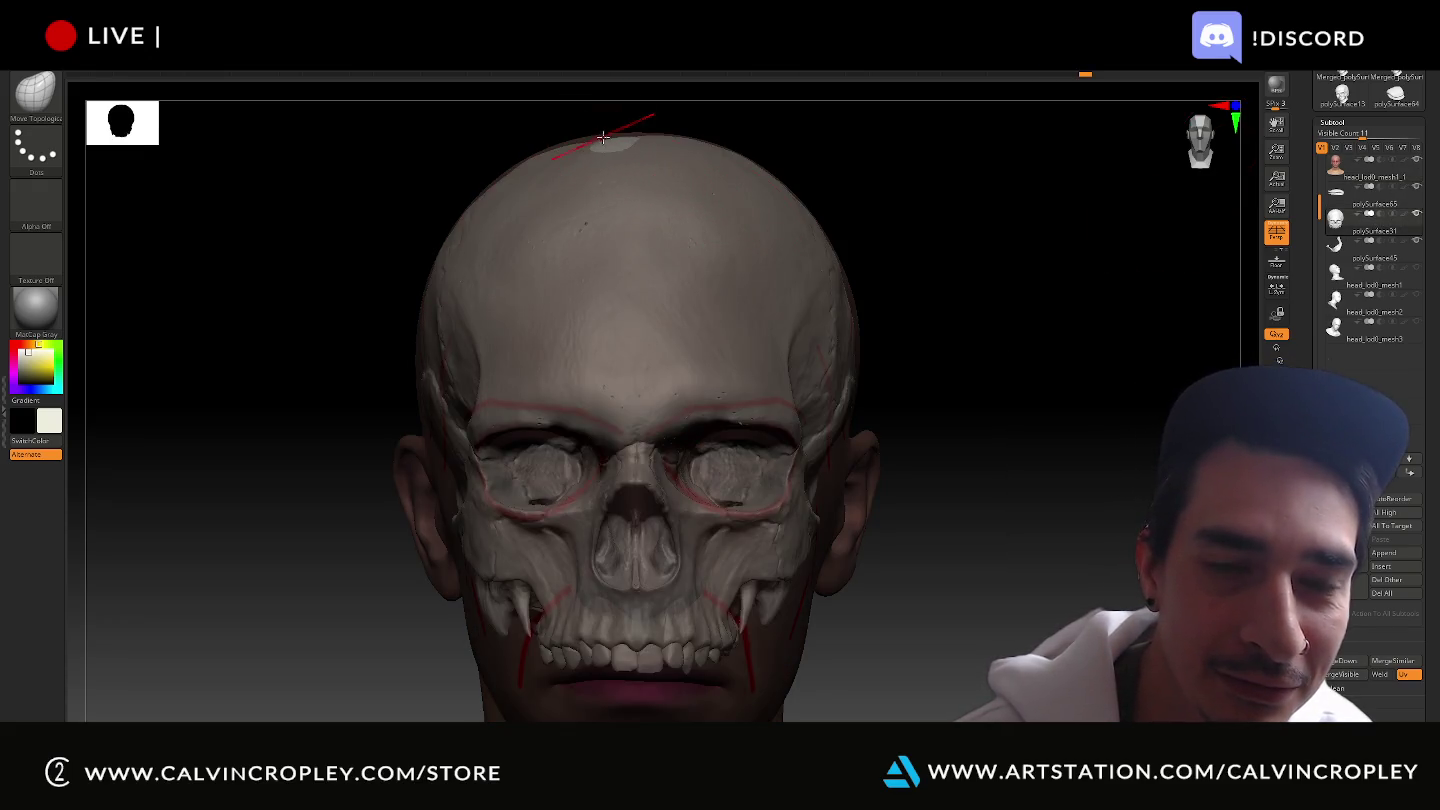
mouse_move(884, 141)
alt+mouse_down()
mouse_move(1012, 445)
mouse_move(987, 367)
alt+mouse_up()
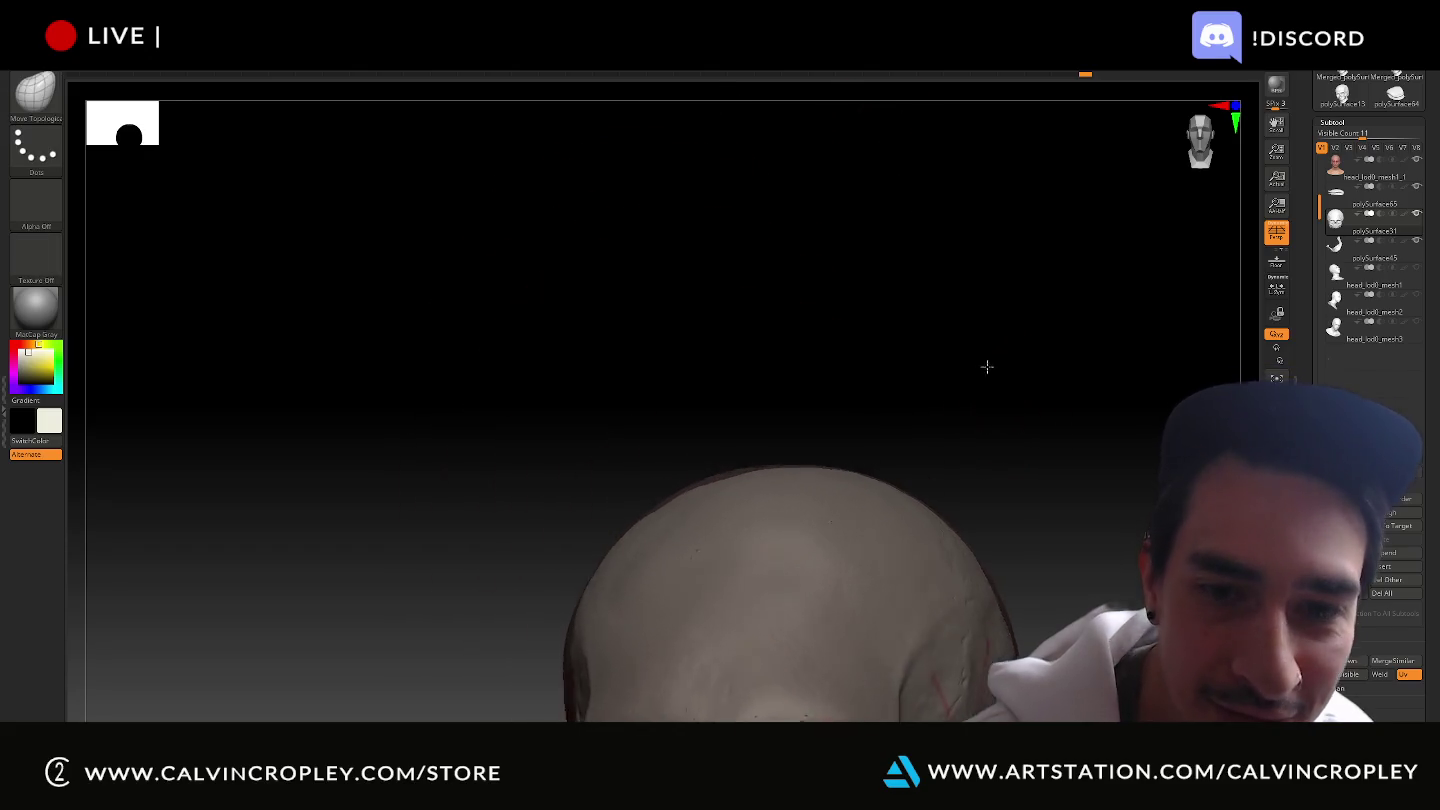
drag(765, 458, 718, 490)
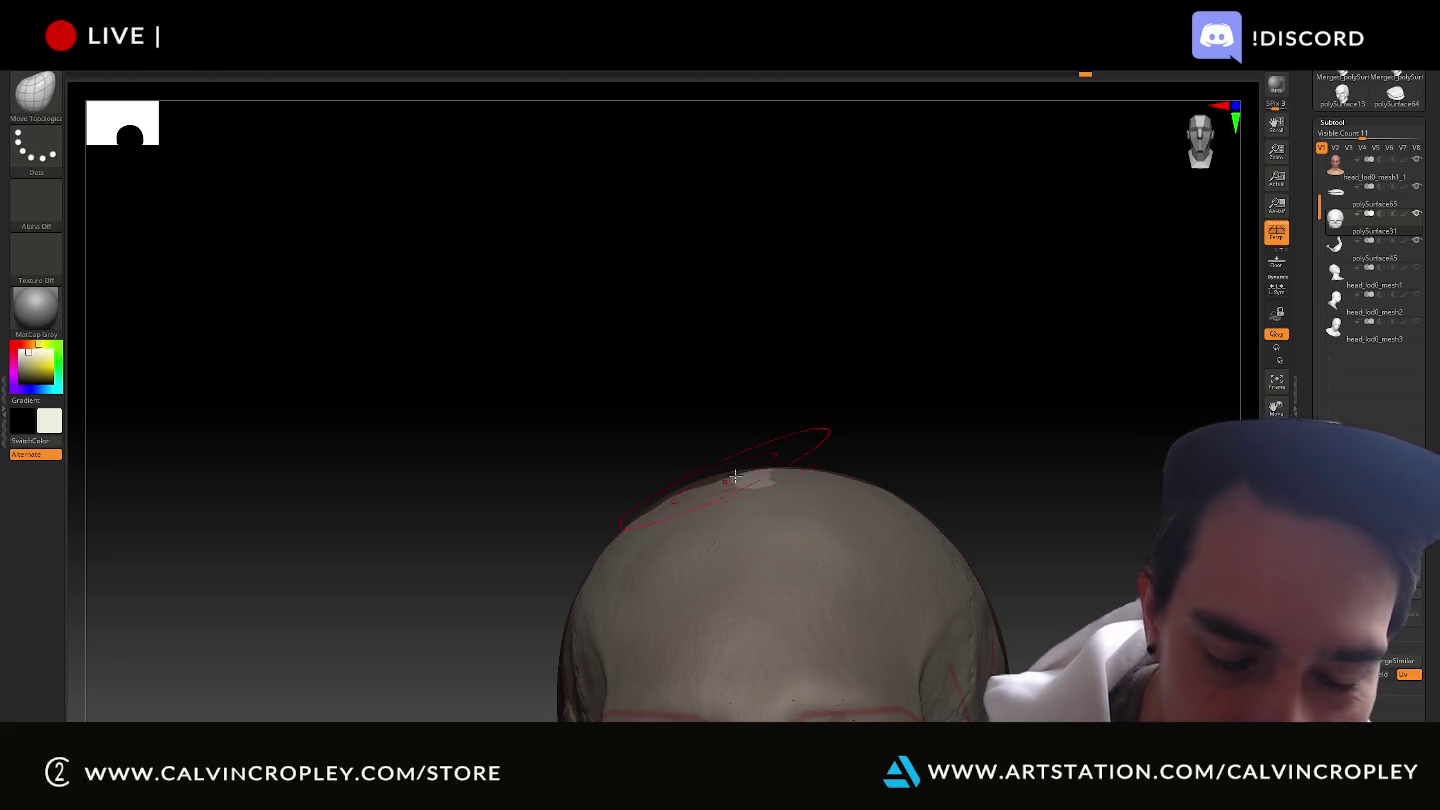
alt+drag(1012, 437, 1021, 295)
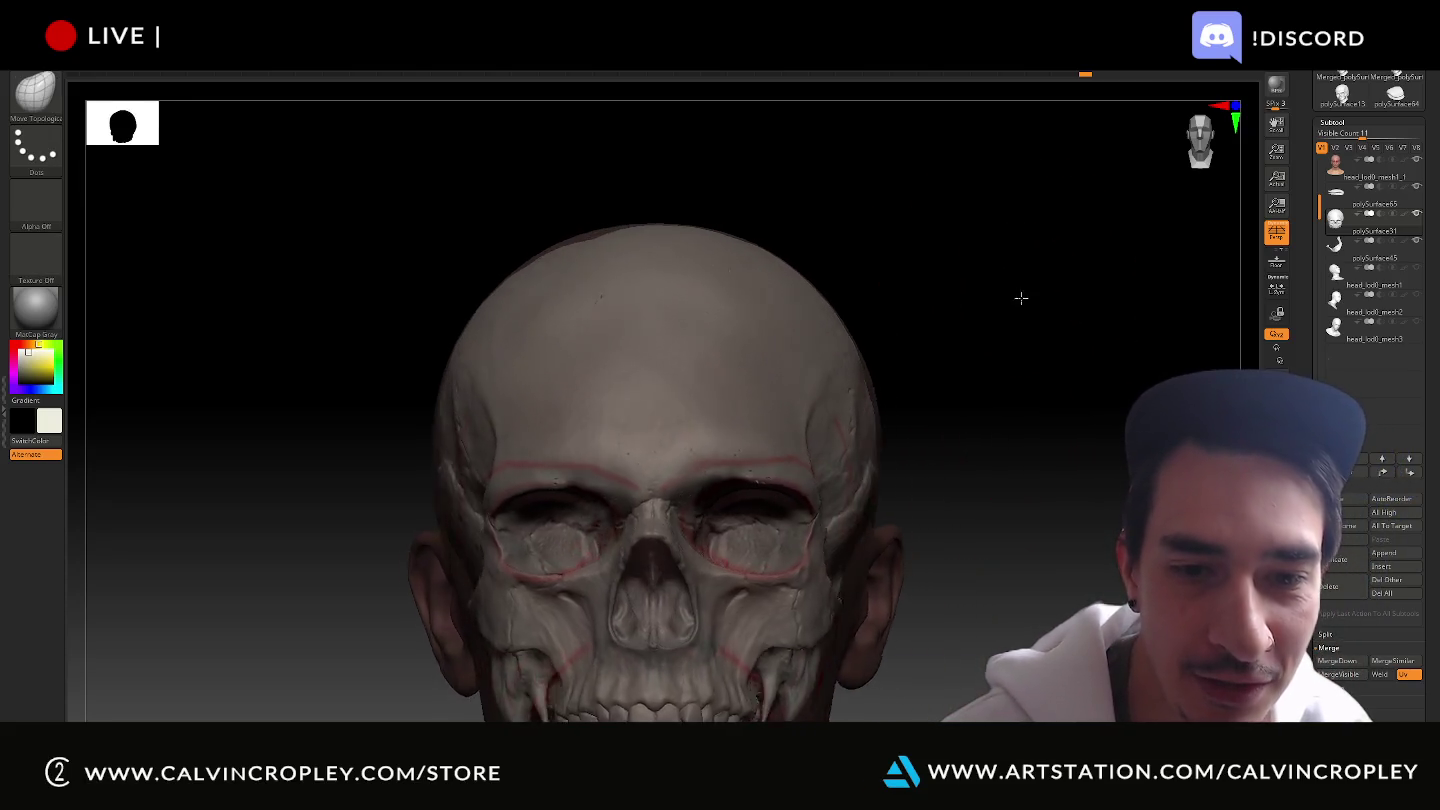
mouse_move(1104, 386)
alt+mouse_down()
mouse_move(1109, 292)
mouse_move(1135, 309)
alt+mouse_up()
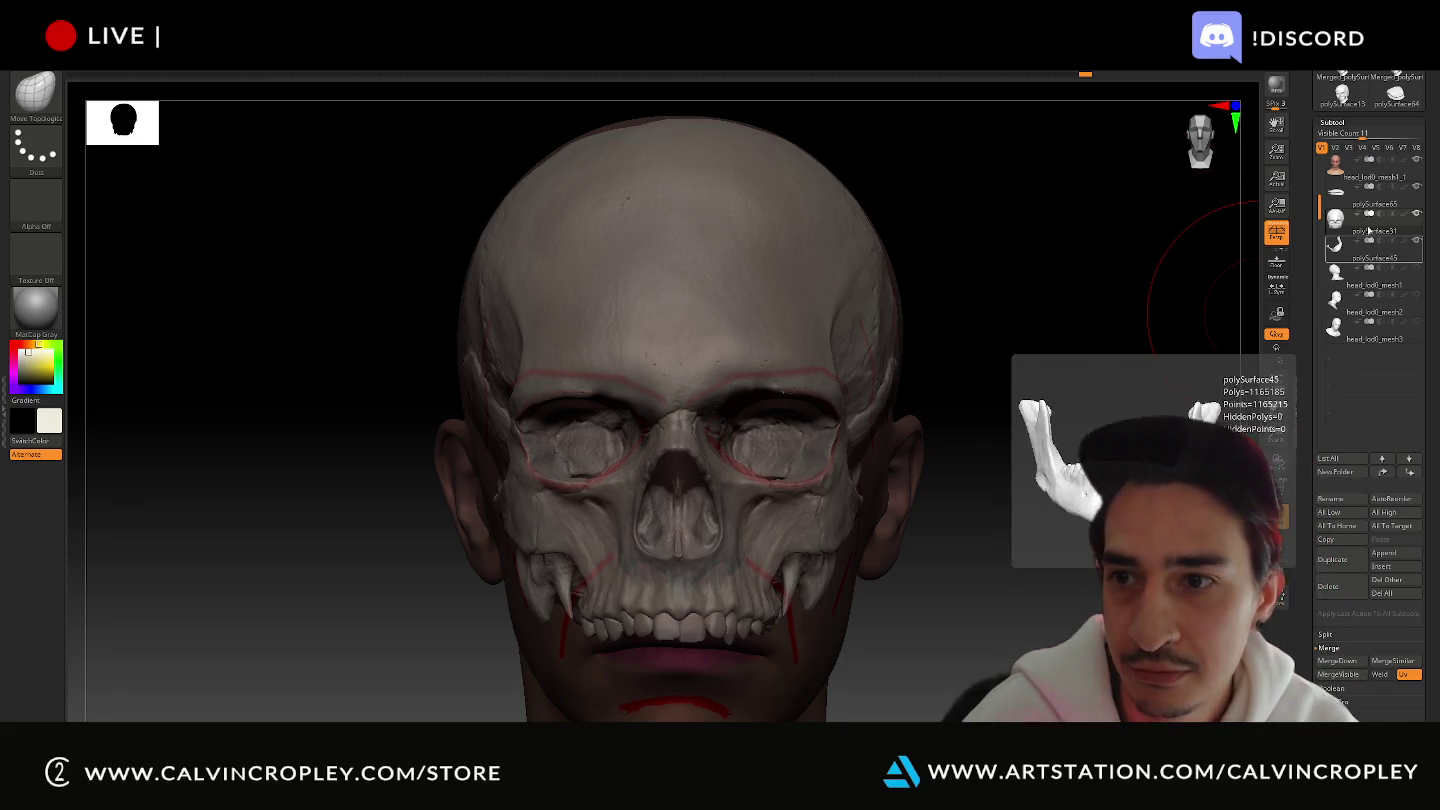
mouse_move(1350, 166)
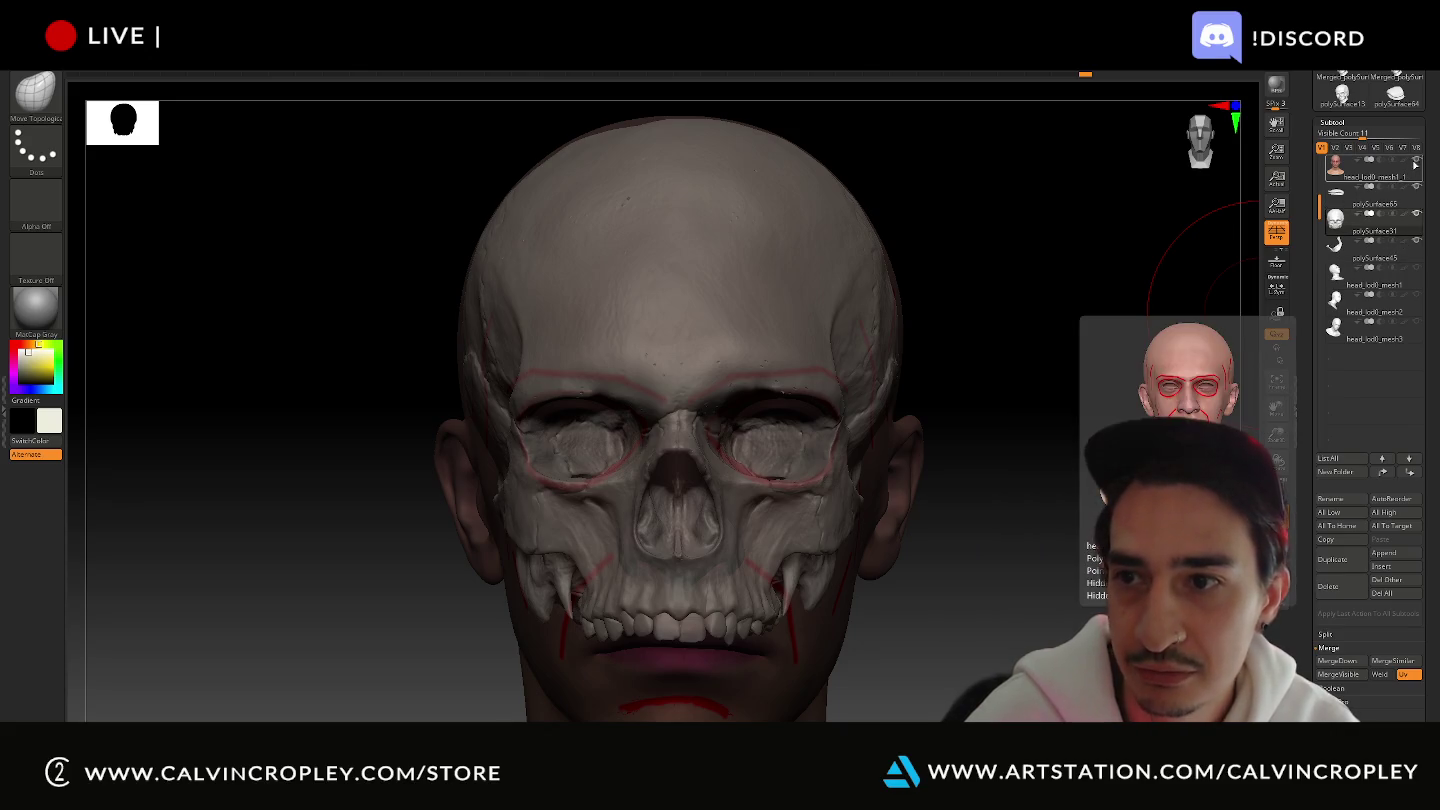
Hide the head subtool and enable perspective, turning the skull to a three-quarter view.
click(1416, 159)
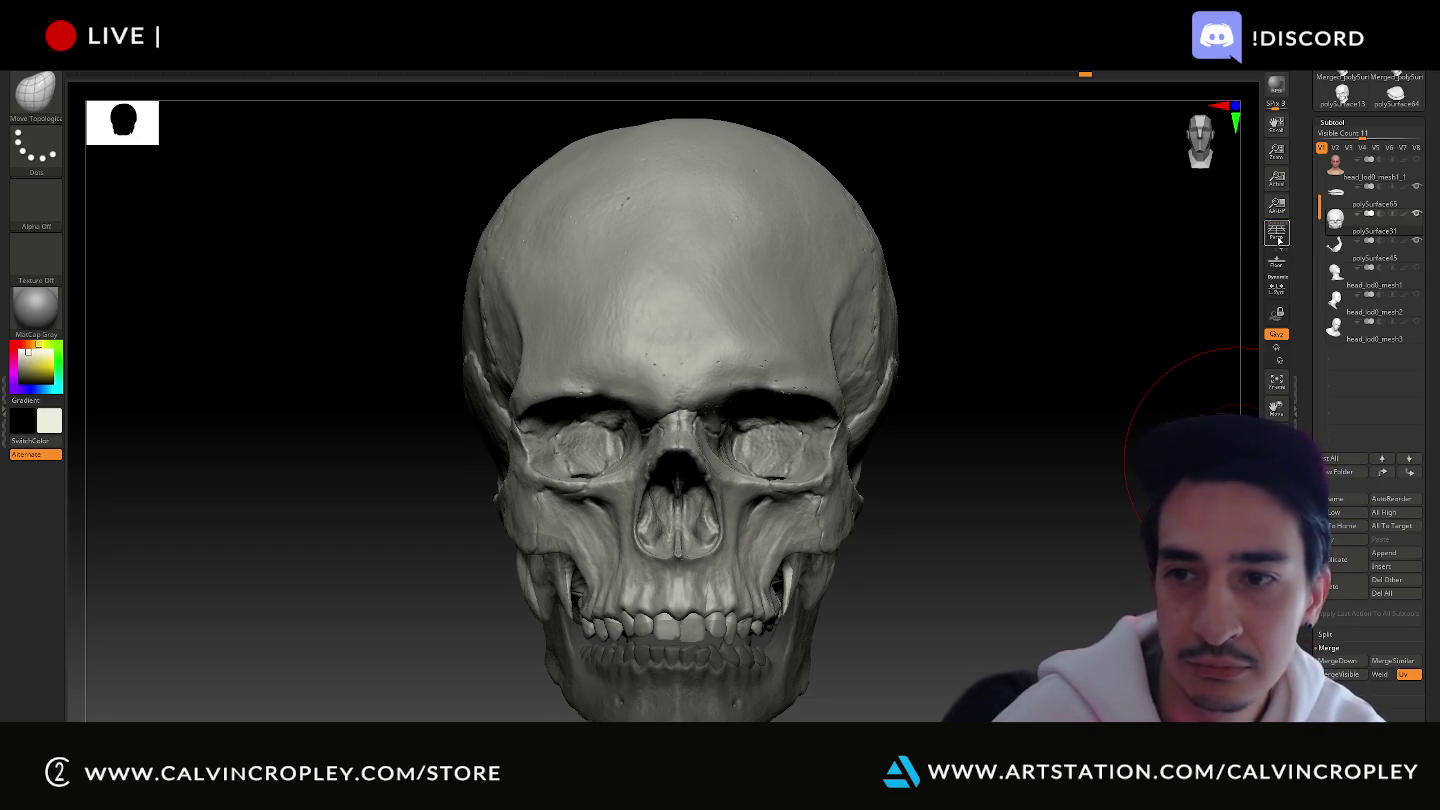
click(1277, 233)
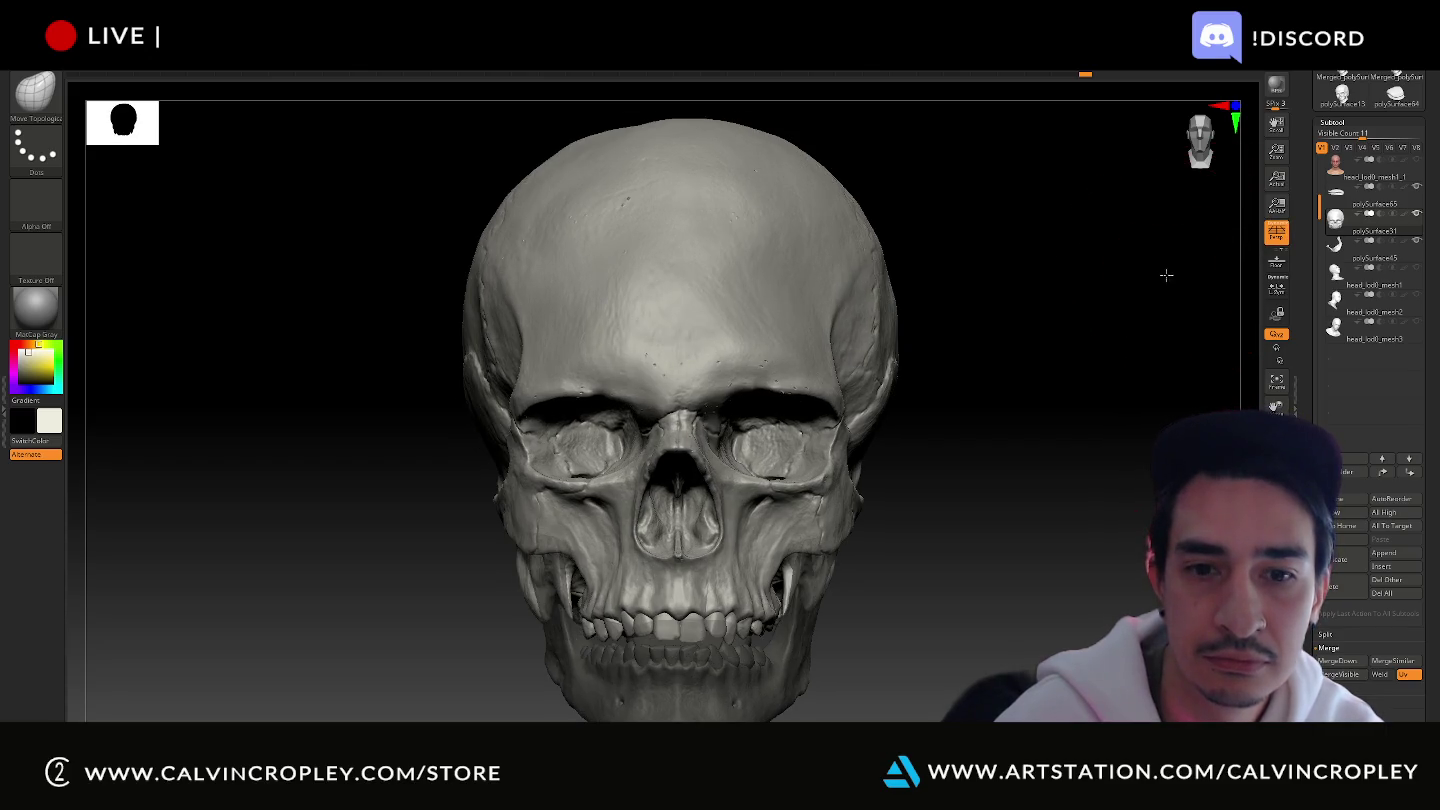
drag(1166, 275, 1180, 267)
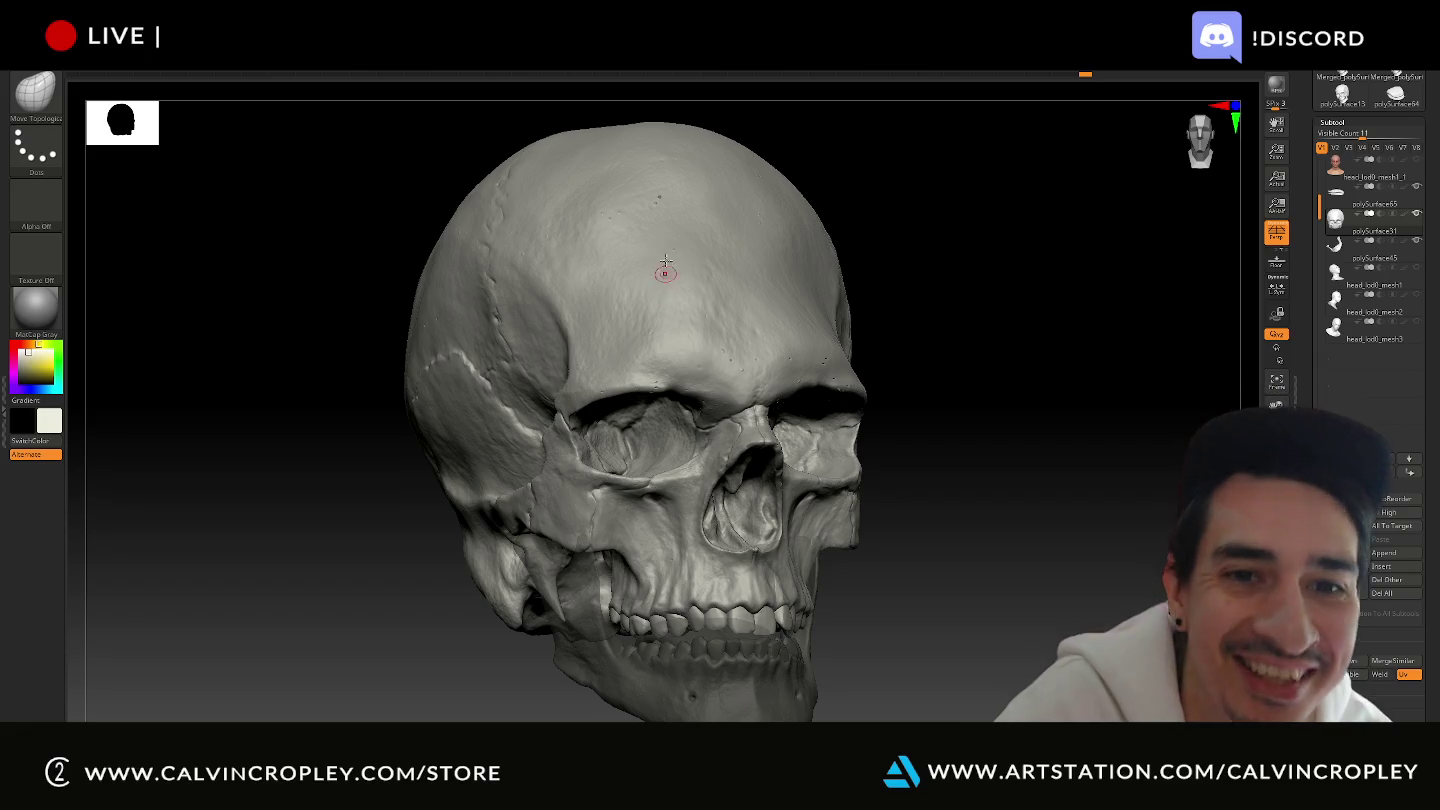
Shift-smooth the forehead, brow and cheekbones, rotating between front, underside and side views.
key(shift)
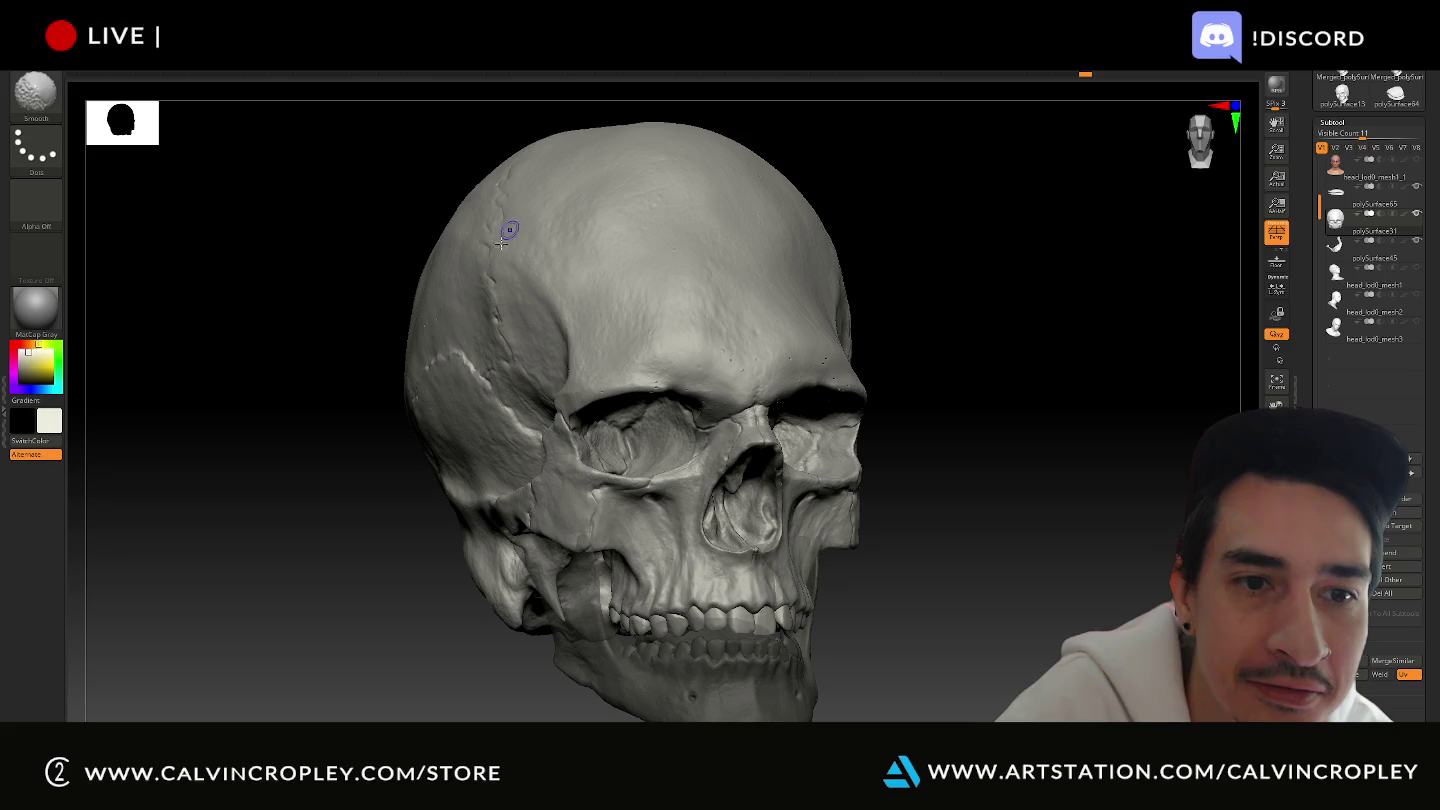
shift+drag(894, 276, 913, 276)
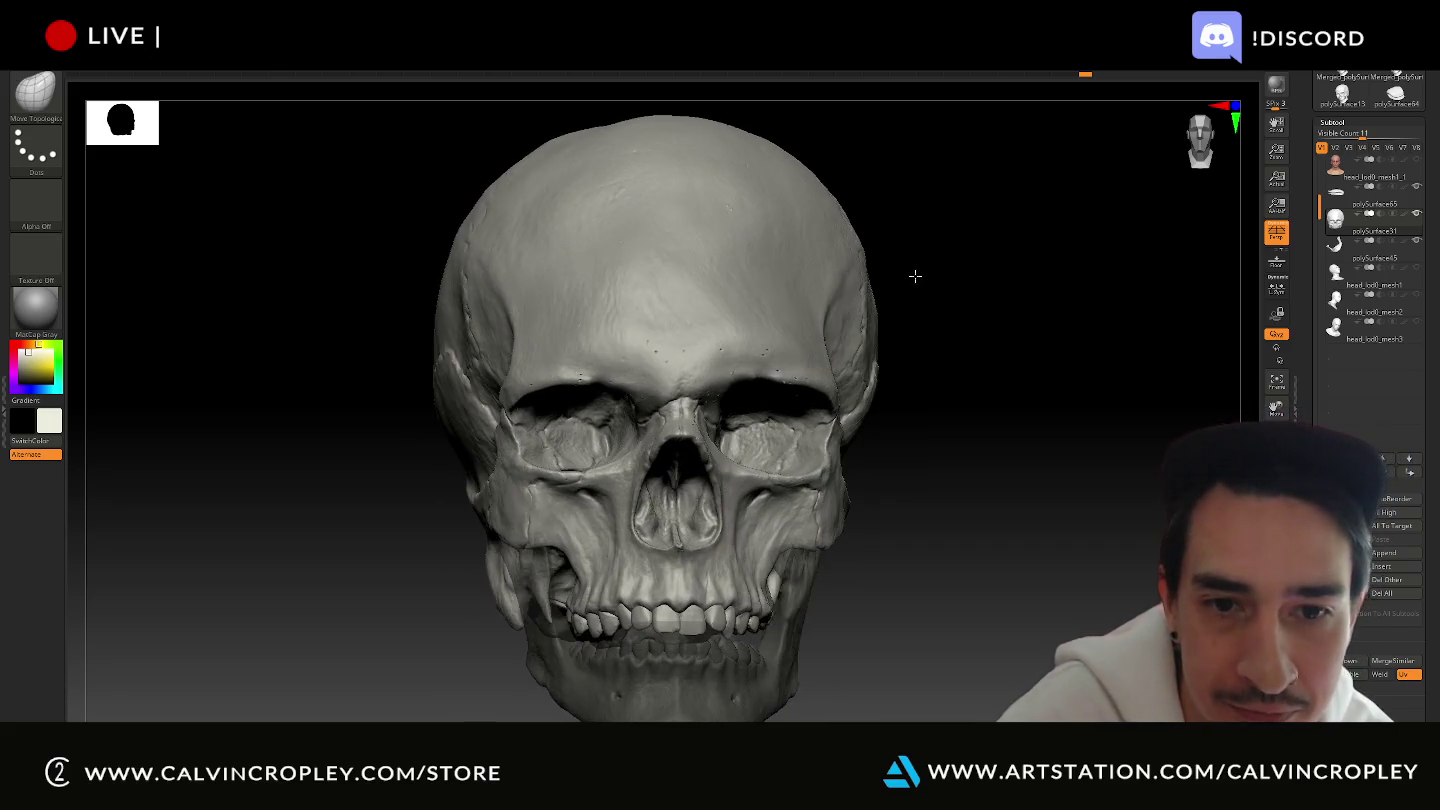
key(shift)
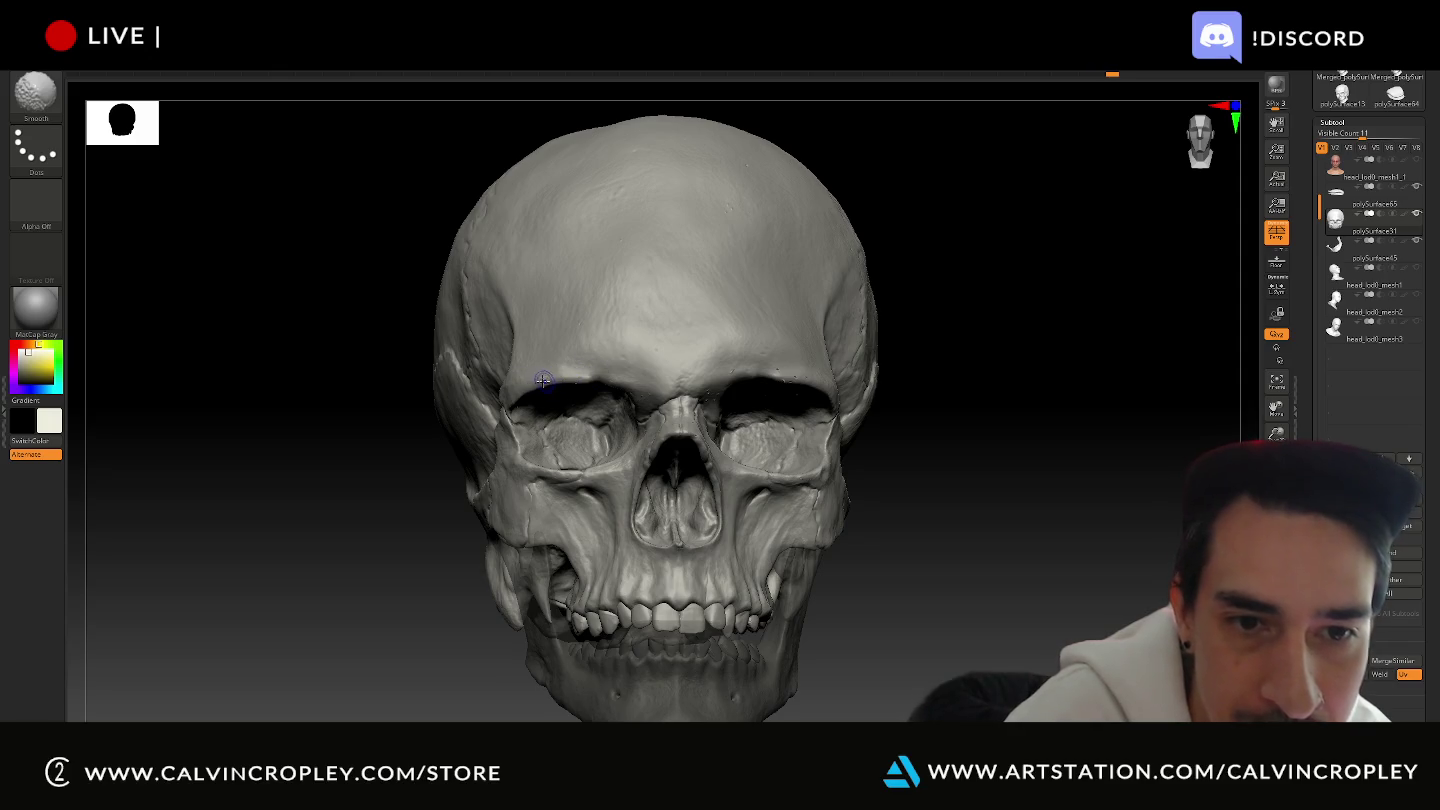
drag(961, 337, 765, 325)
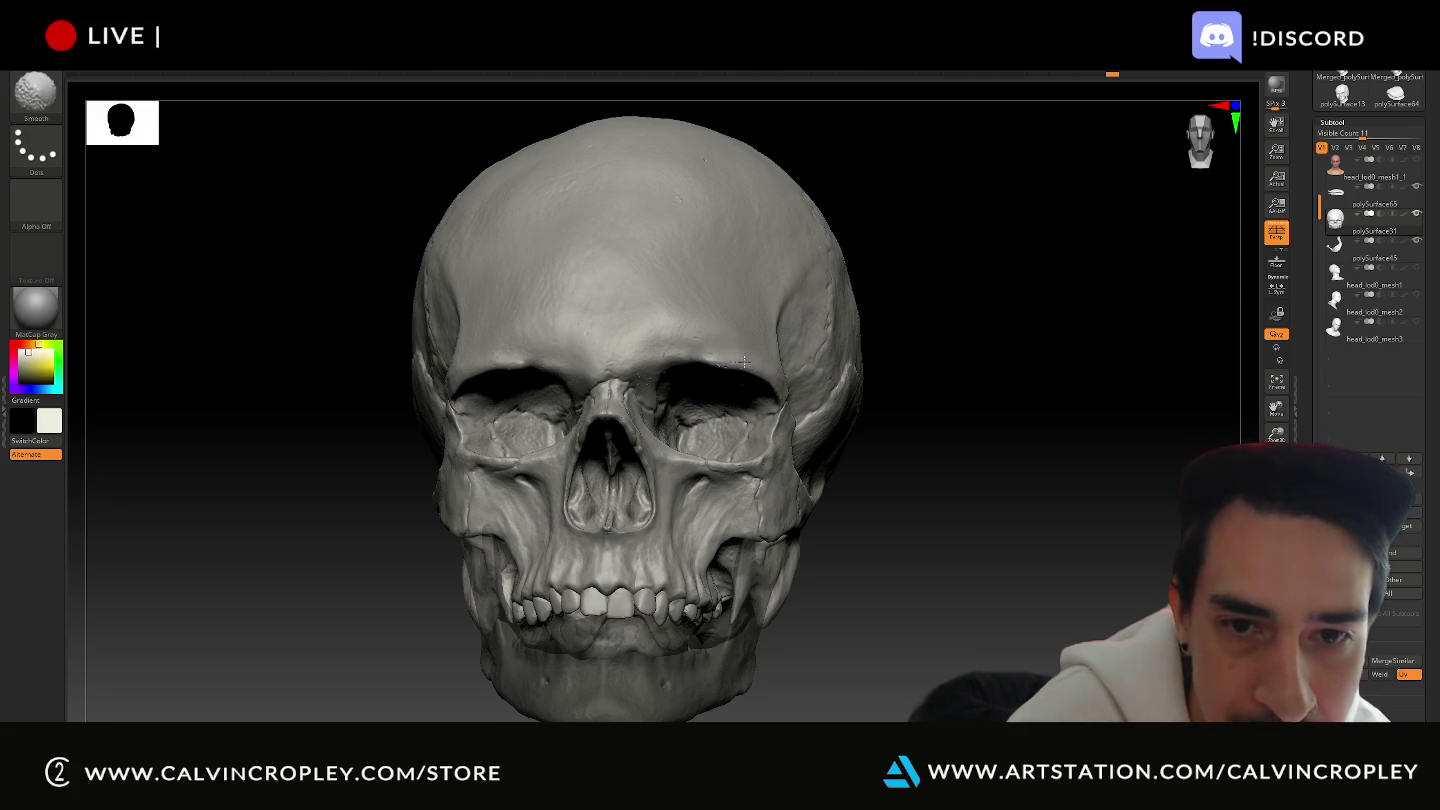
drag(890, 386, 893, 373)
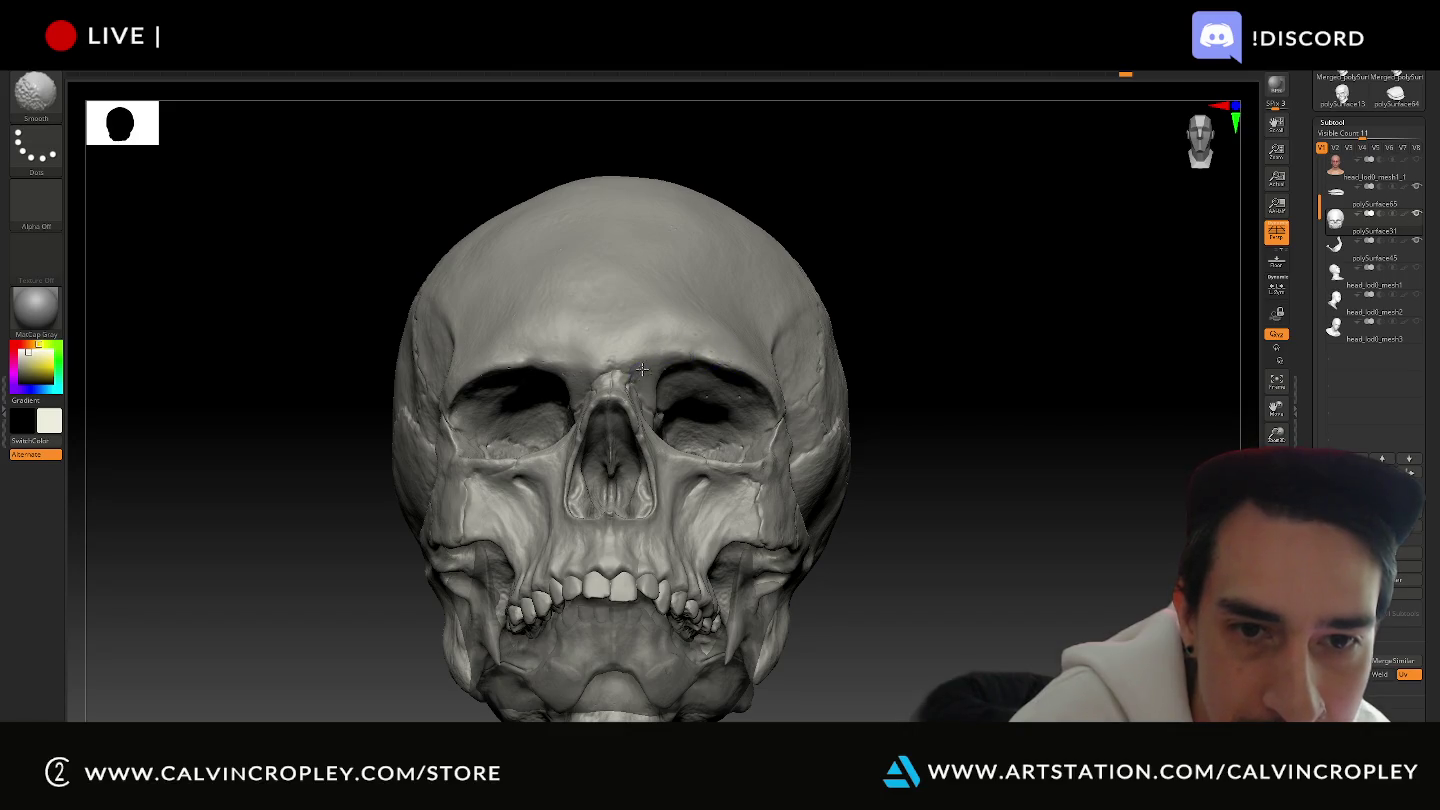
mouse_move(948, 296)
mouse_down()
mouse_move(954, 323)
mouse_move(903, 321)
mouse_up()
key(shift)
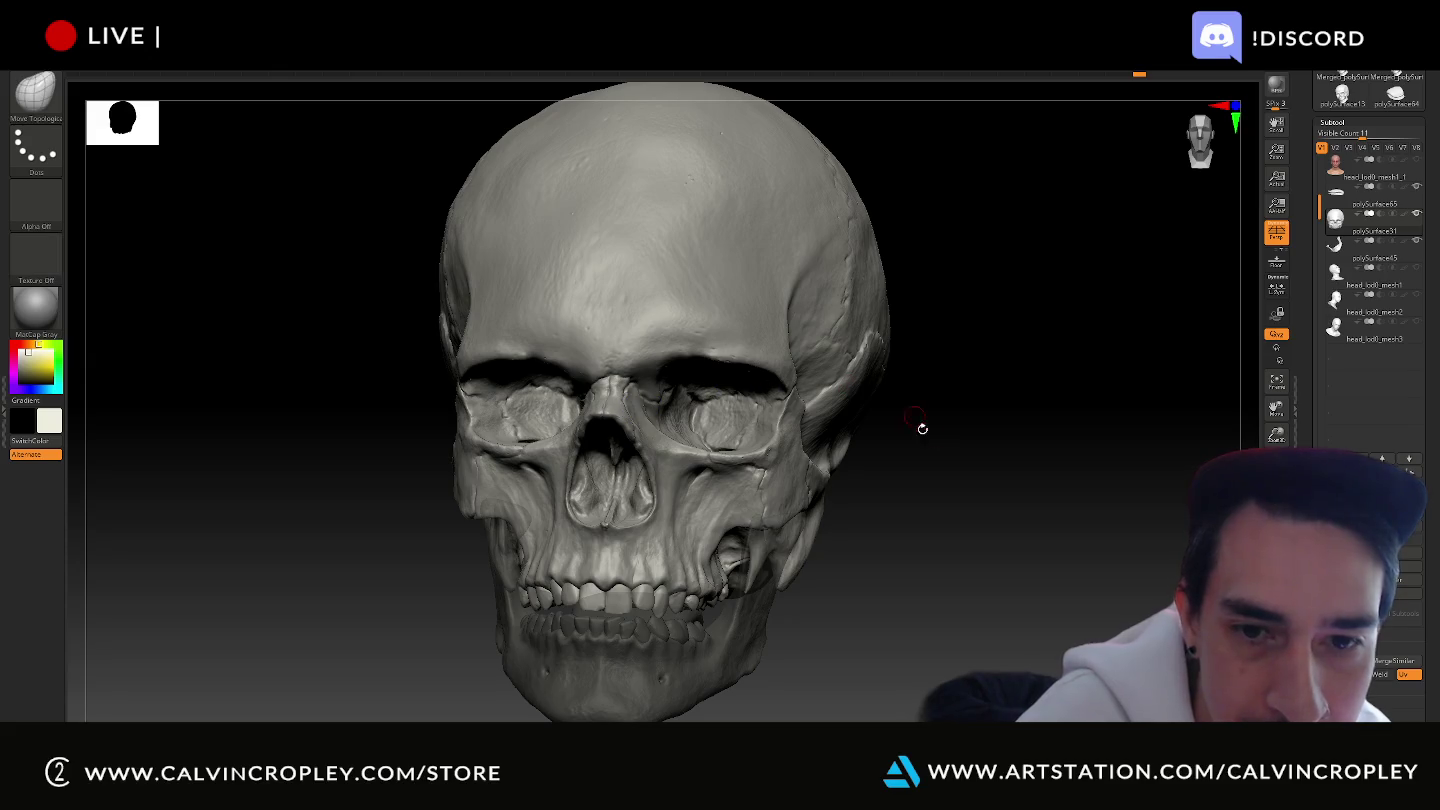
drag(919, 424, 945, 415)
key(shift)
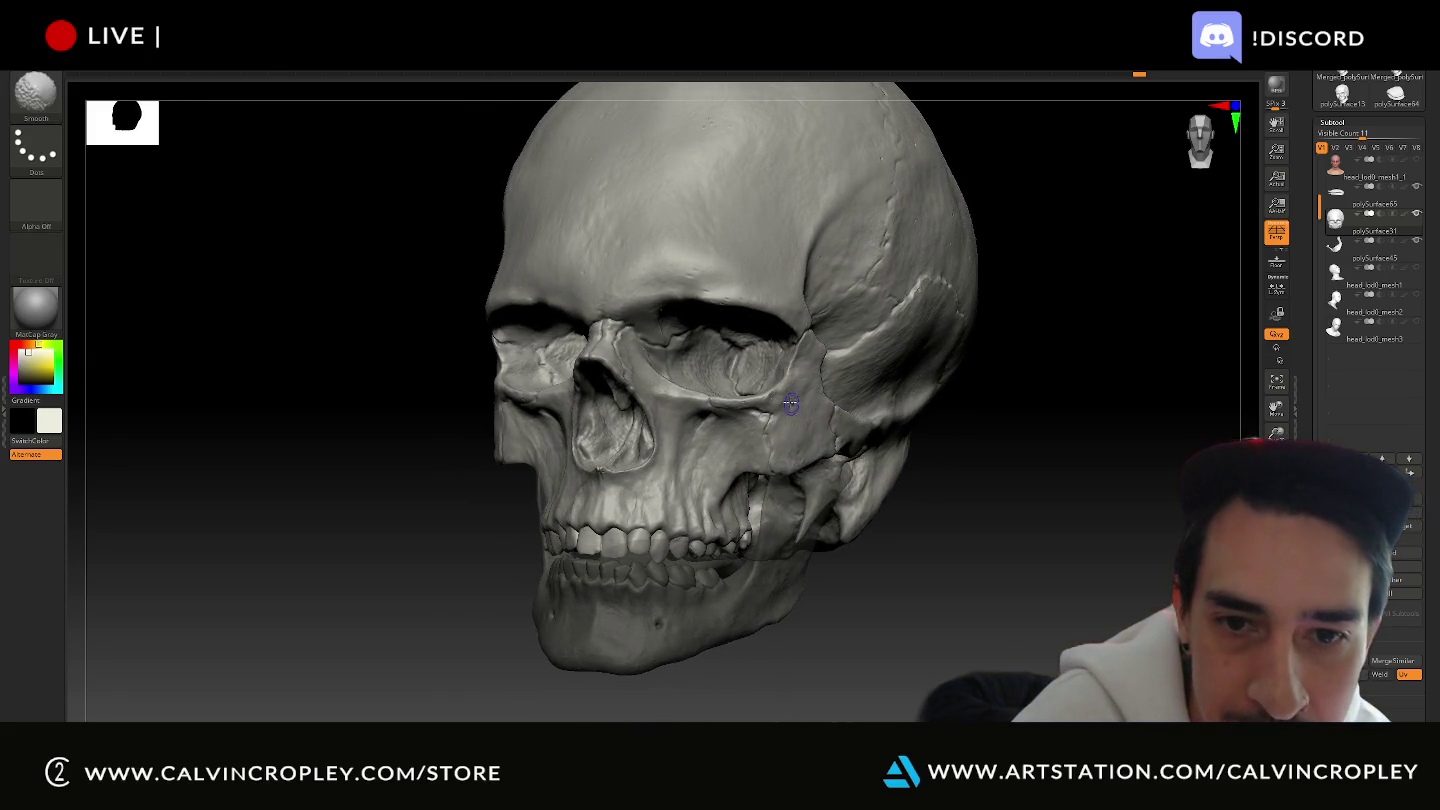
mouse_move(922, 514)
mouse_down()
mouse_move(1012, 495)
mouse_move(917, 432)
mouse_up()
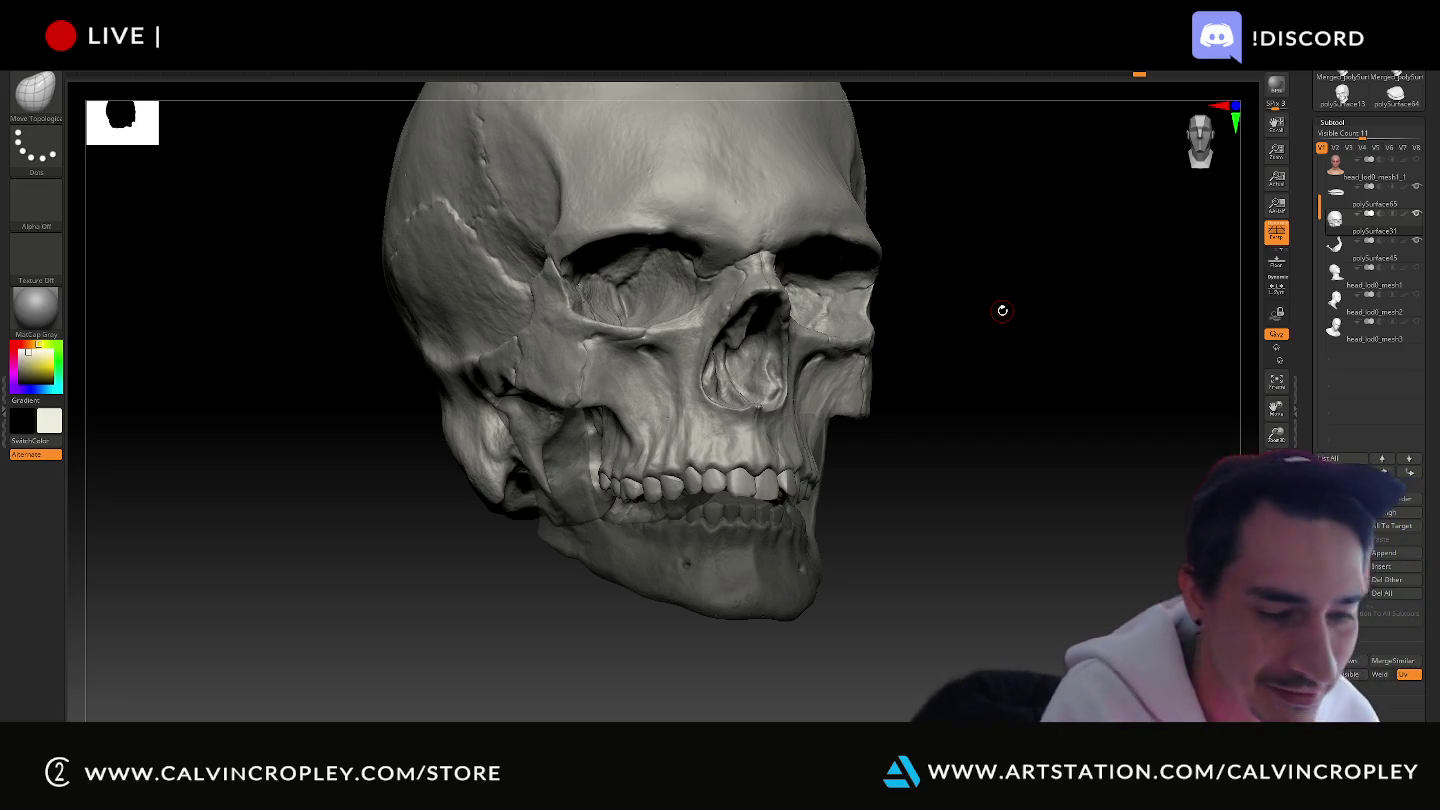
mouse_move(1012, 421)
mouse_down()
mouse_move(1060, 427)
mouse_move(1067, 444)
mouse_move(1073, 424)
mouse_move(999, 562)
mouse_move(1045, 521)
mouse_move(1083, 517)
mouse_move(1061, 495)
mouse_move(1077, 505)
mouse_move(1070, 560)
mouse_up()
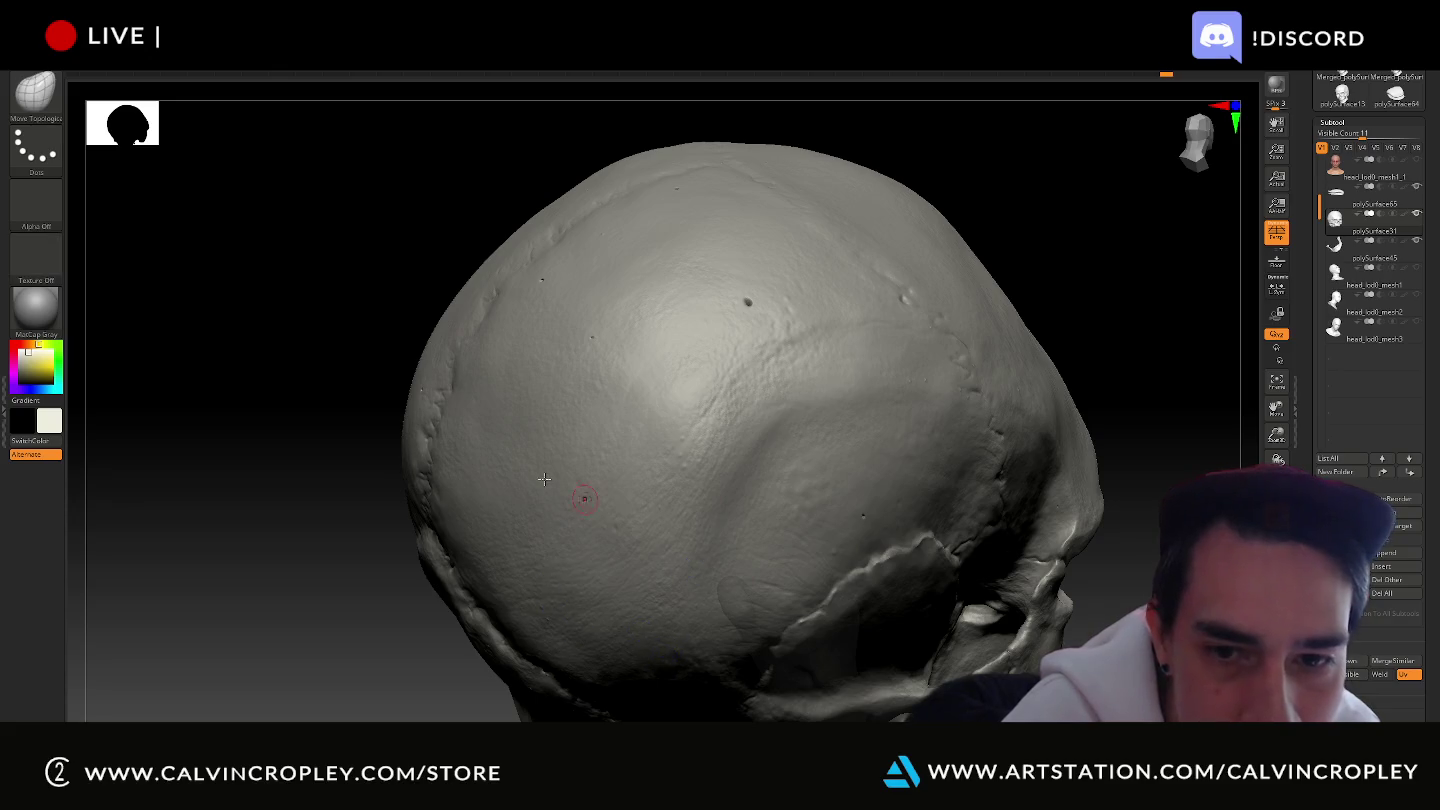
mouse_move(366, 411)
alt+mouse_down()
mouse_move(361, 471)
mouse_move(411, 488)
alt+mouse_up()
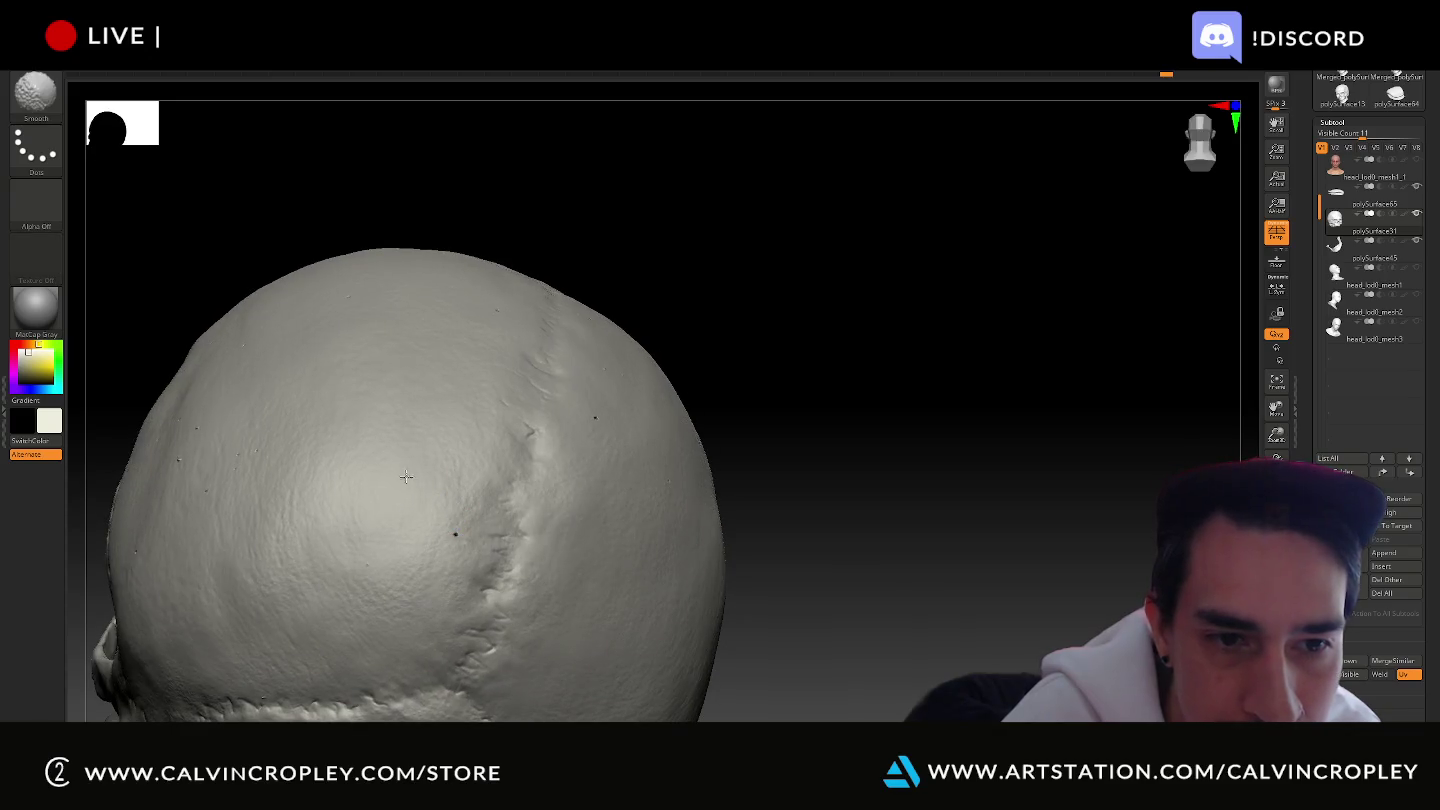
drag(780, 372, 643, 411)
key(shift)
drag(850, 375, 810, 501)
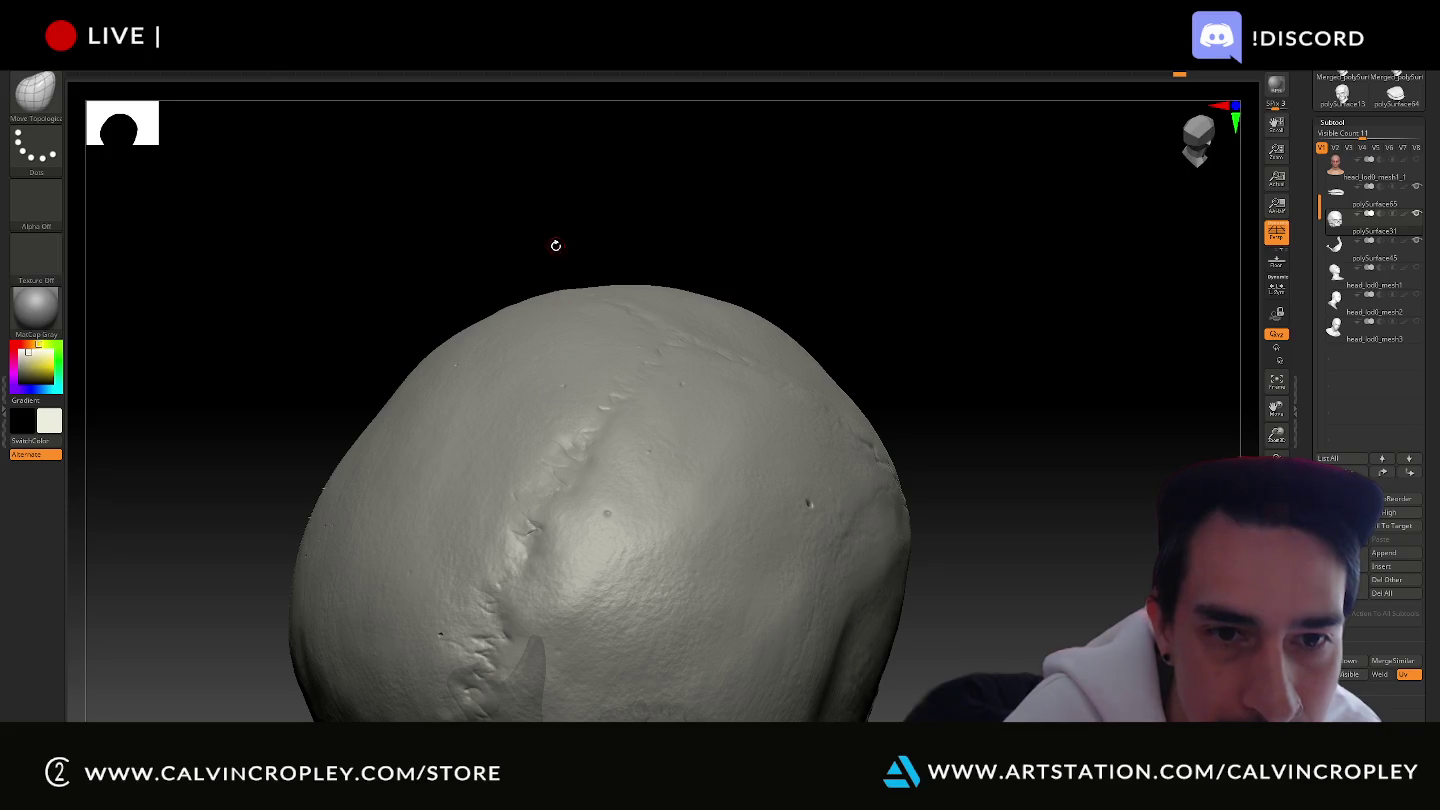
drag(553, 241, 671, 424)
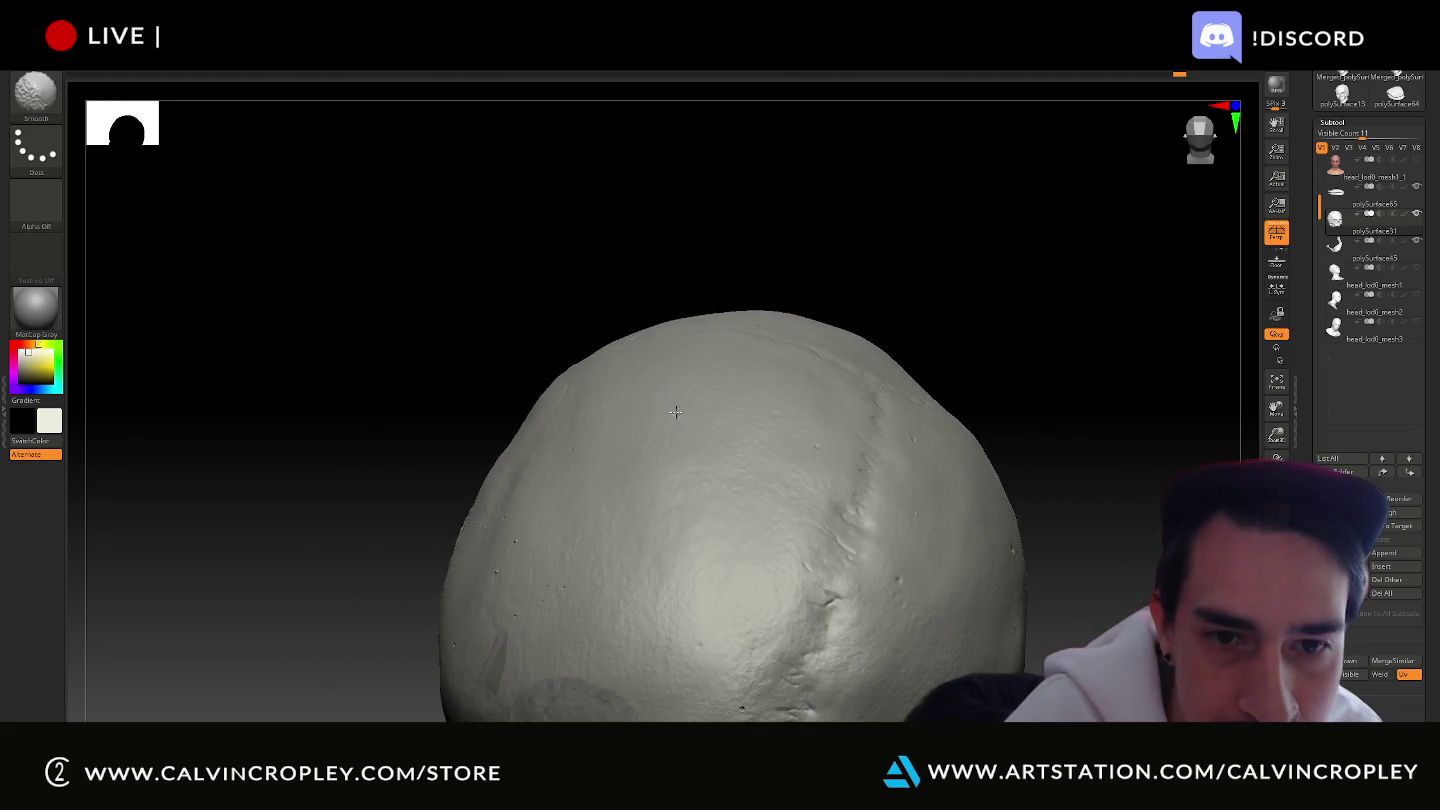
drag(559, 321, 604, 424)
mouse_move(646, 381)
mouse_down()
mouse_move(858, 266)
mouse_move(948, 324)
mouse_move(987, 317)
mouse_move(682, 533)
mouse_up()
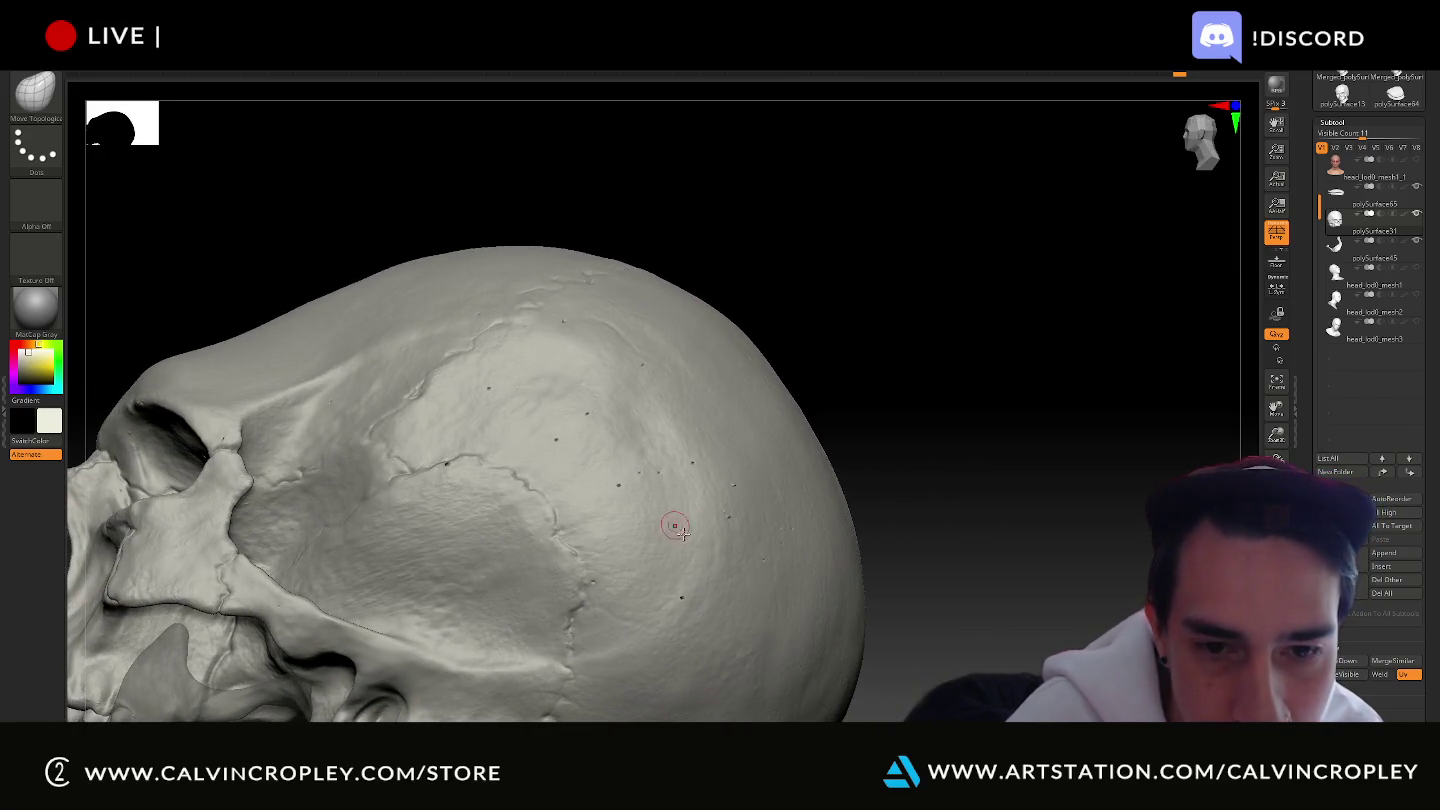
key(shift)
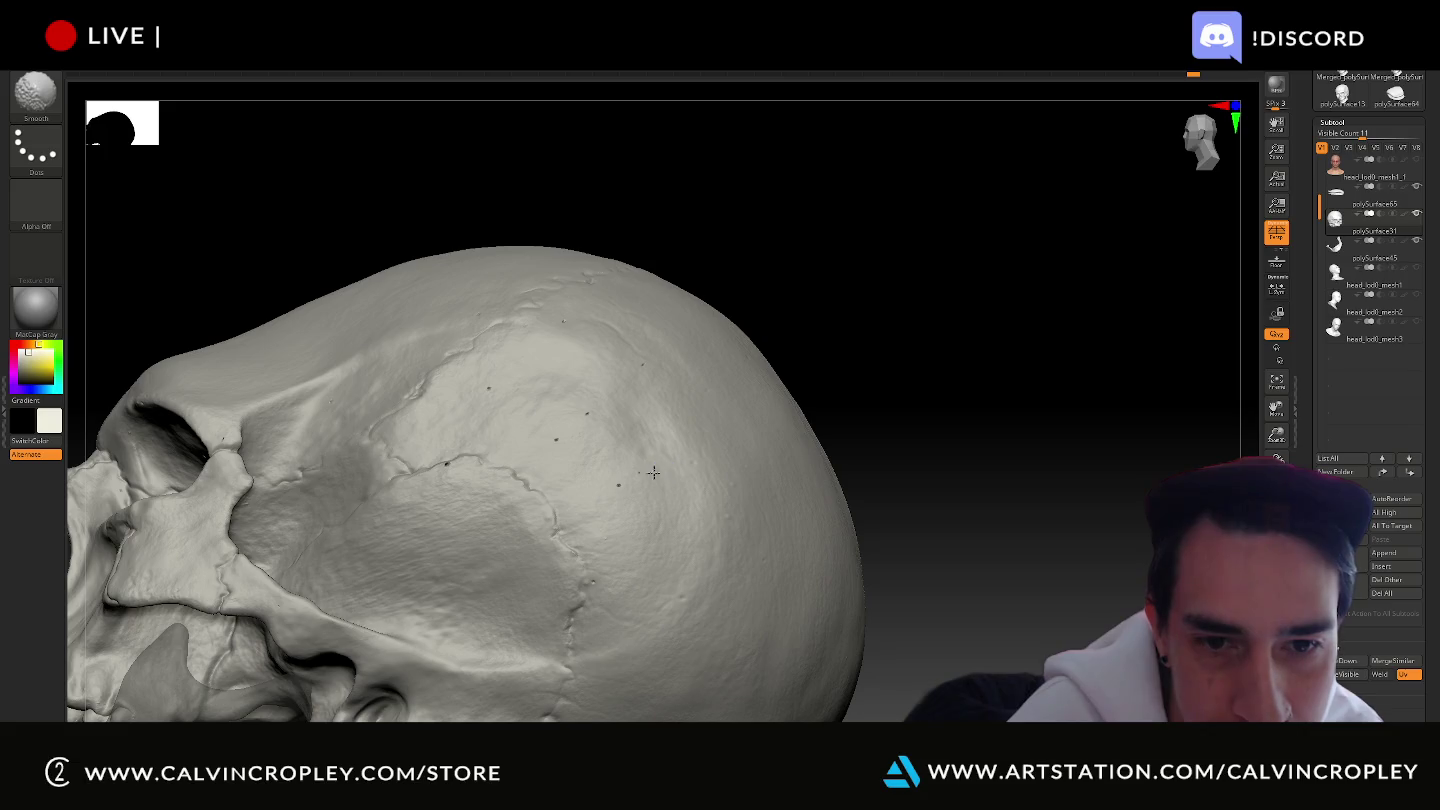
drag(903, 347, 647, 477)
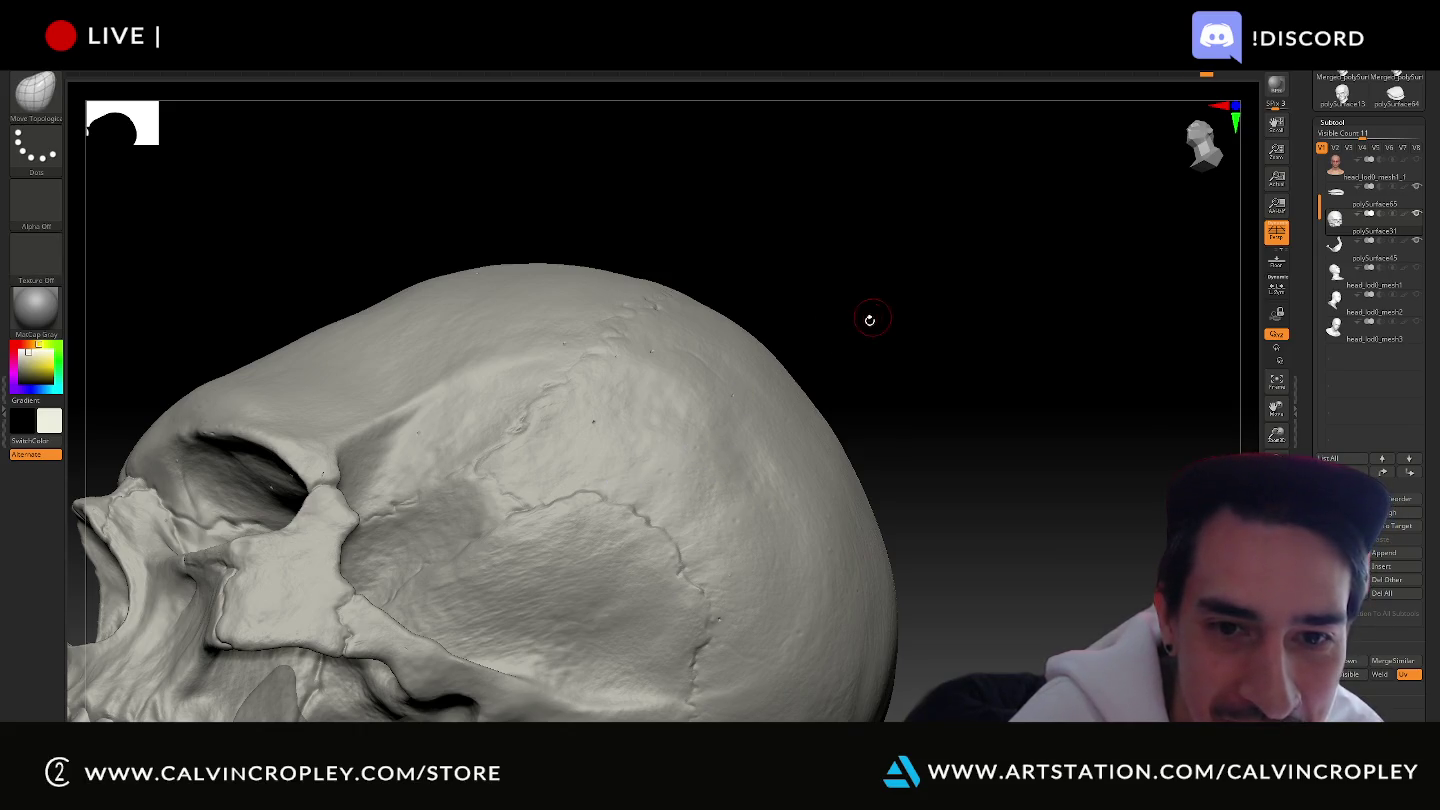
drag(869, 319, 817, 427)
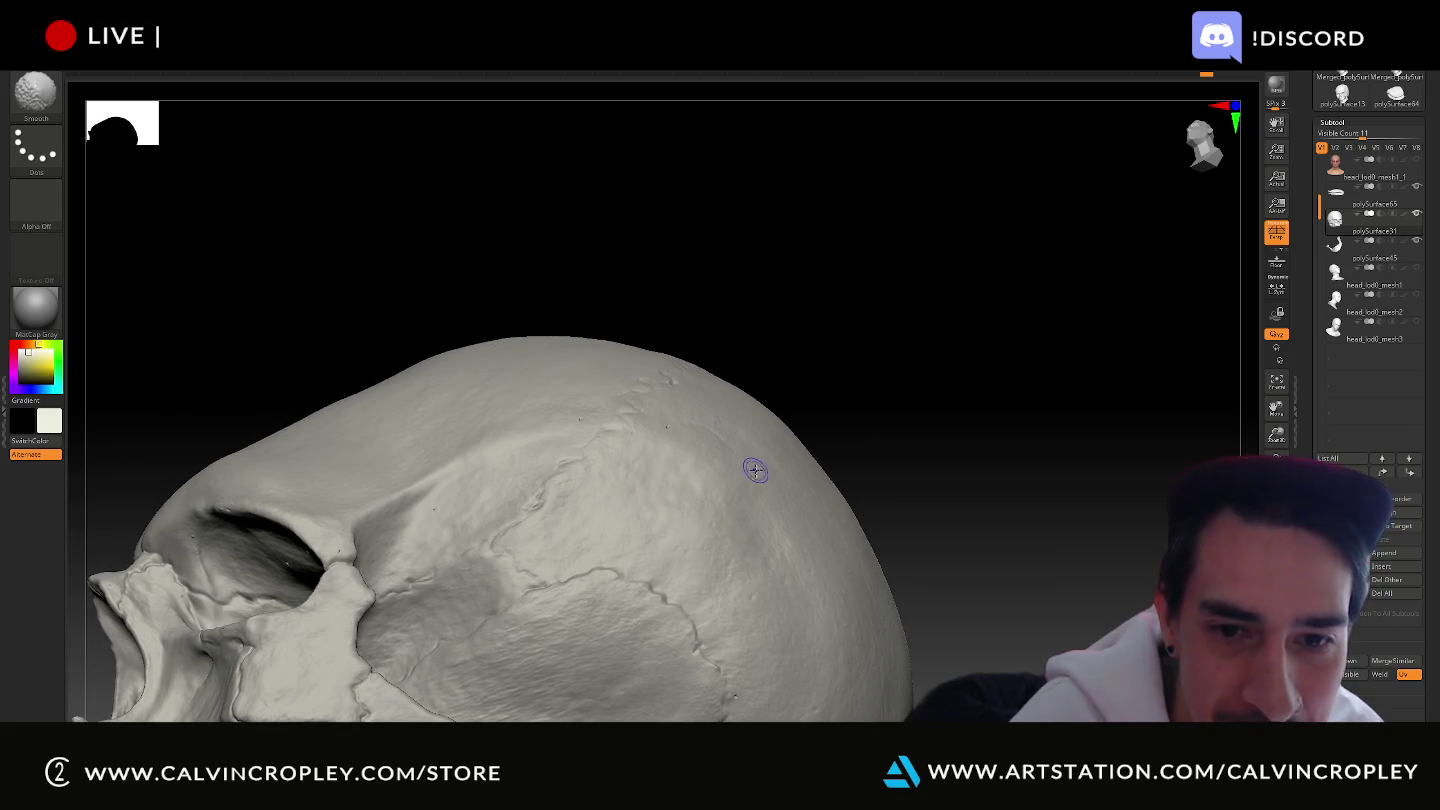
mouse_move(823, 389)
mouse_down()
mouse_move(839, 434)
mouse_move(724, 510)
mouse_up()
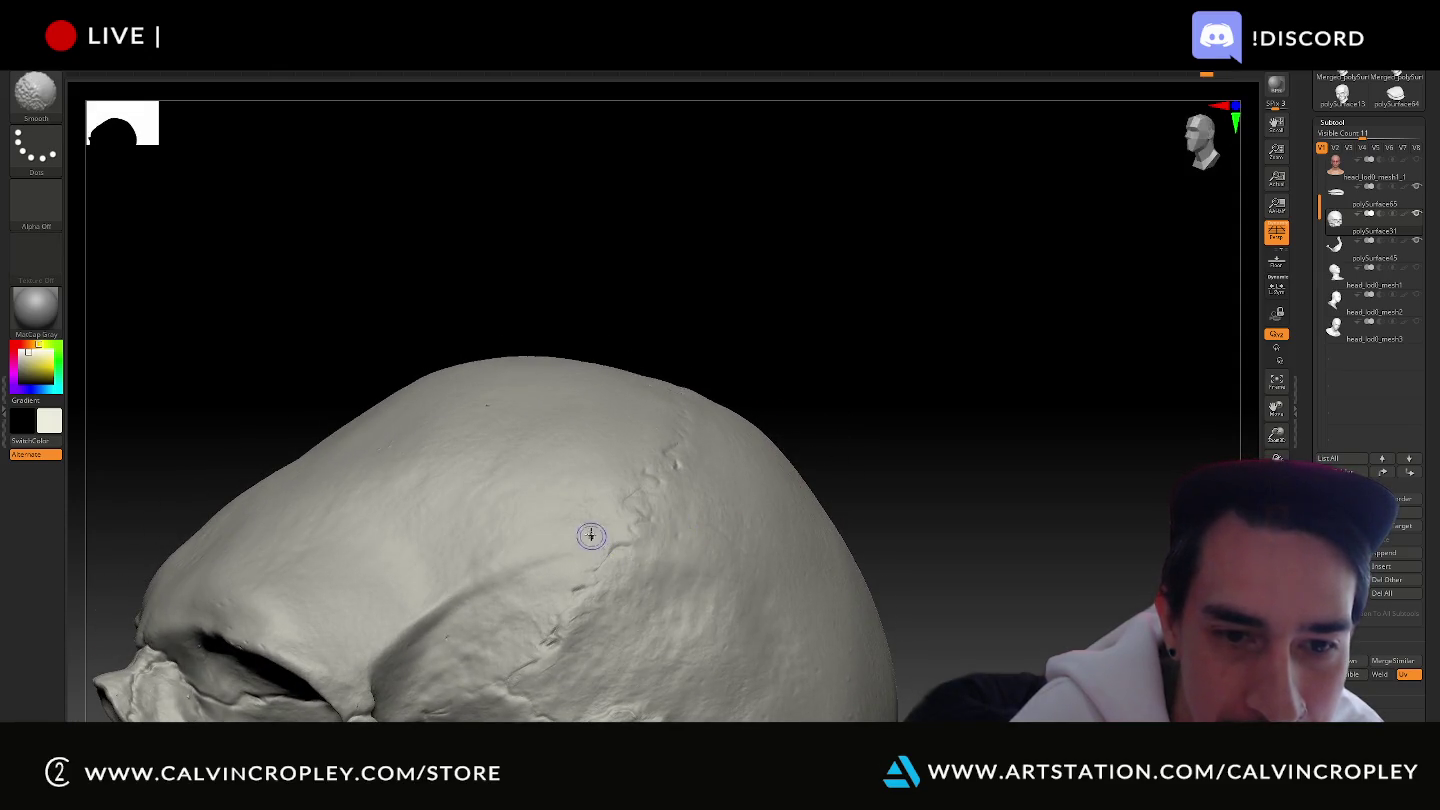
drag(798, 294, 807, 308)
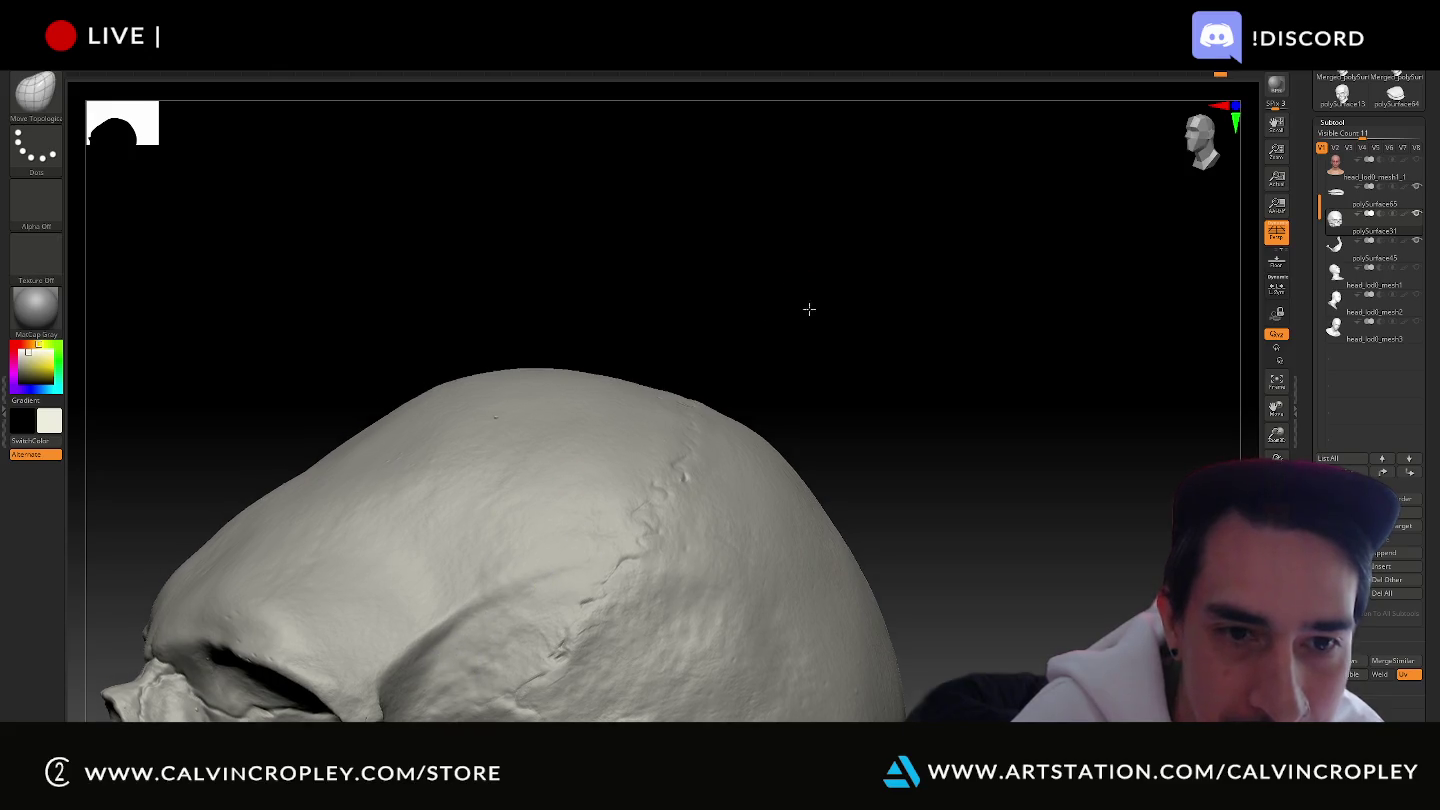
mouse_move(693, 325)
mouse_down()
mouse_move(861, 225)
mouse_move(926, 270)
mouse_move(887, 186)
mouse_move(921, 145)
mouse_move(1037, 360)
mouse_move(1061, 331)
mouse_move(916, 440)
mouse_up()
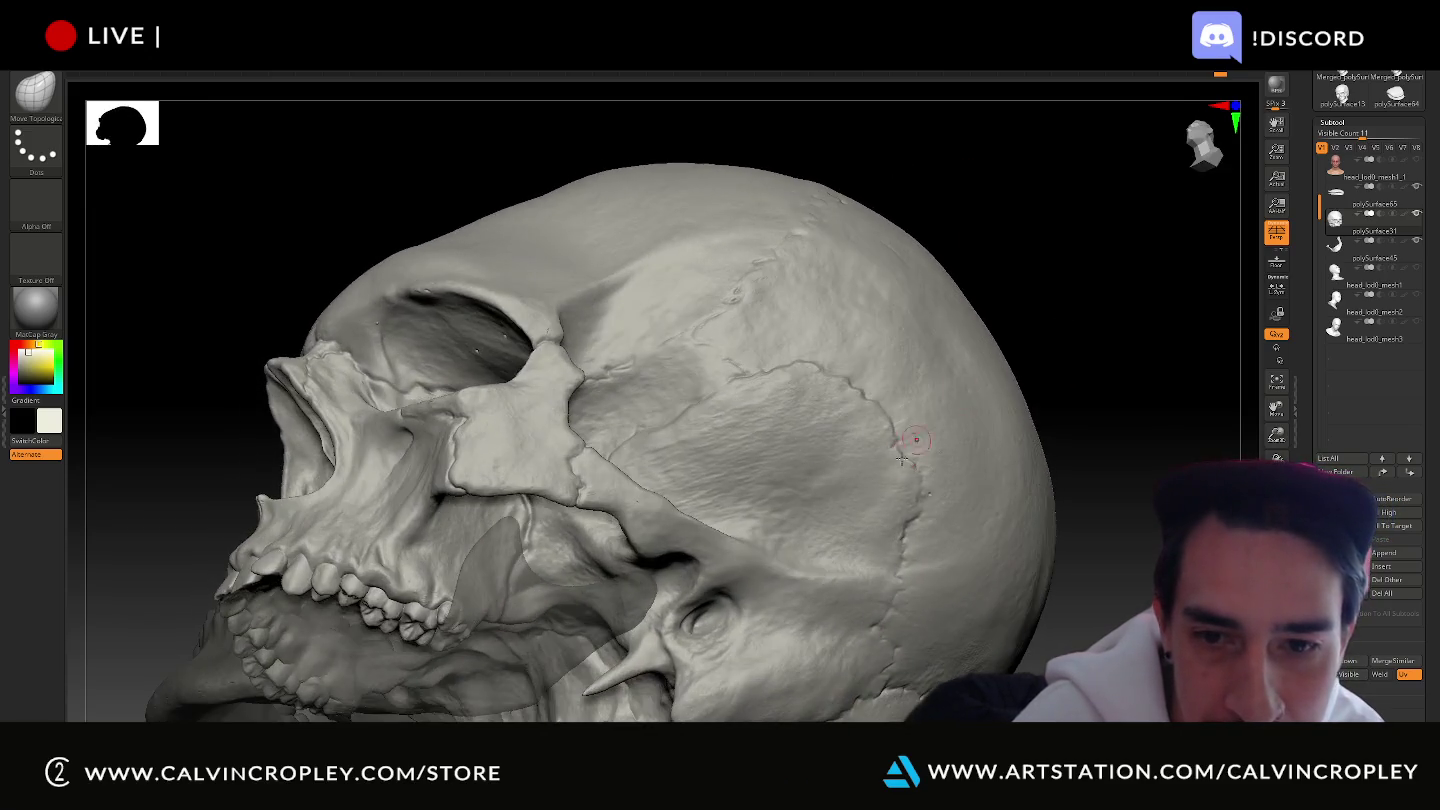
mouse_move(1064, 309)
mouse_down()
mouse_move(1101, 308)
mouse_move(1035, 267)
mouse_move(1041, 315)
mouse_move(1002, 285)
mouse_up()
mouse_move(1041, 396)
mouse_down()
mouse_move(1064, 331)
mouse_move(993, 453)
mouse_move(1025, 323)
mouse_move(990, 444)
mouse_move(754, 432)
mouse_up()
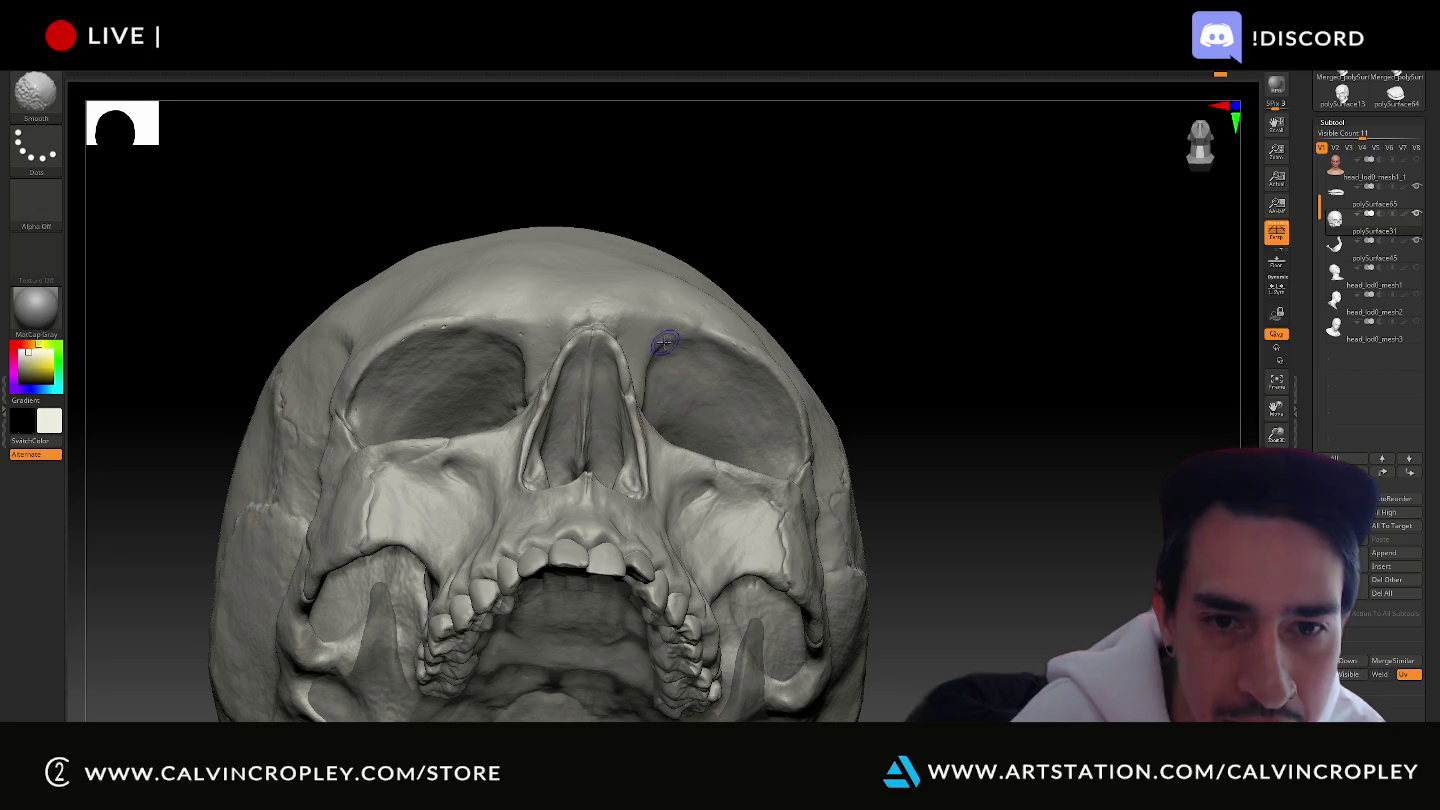
drag(861, 295, 740, 343)
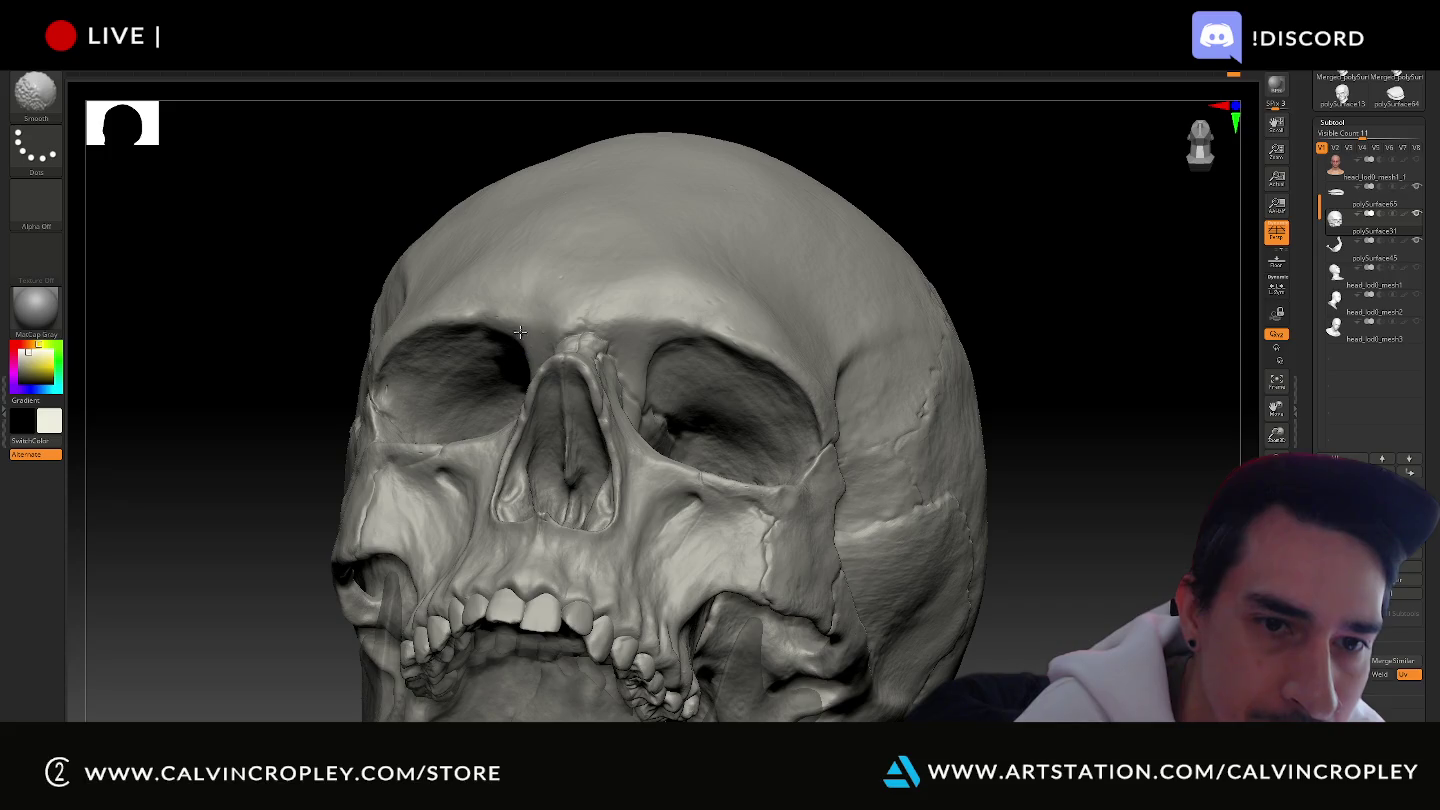
mouse_move(307, 277)
mouse_down()
mouse_move(360, 321)
mouse_move(347, 331)
mouse_move(418, 407)
mouse_up()
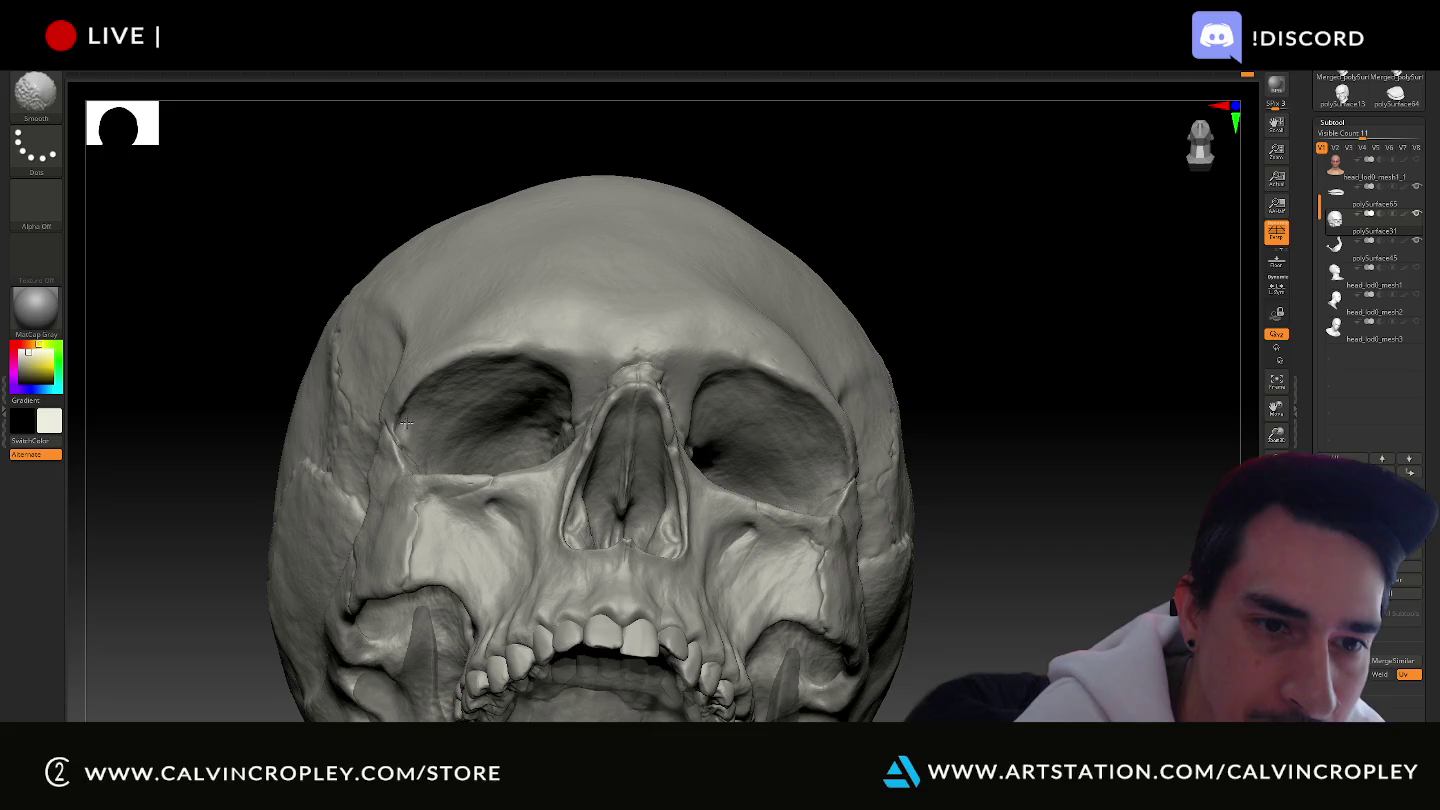
drag(990, 334, 999, 364)
mouse_move(1035, 427)
mouse_down()
mouse_move(1035, 341)
mouse_move(1064, 357)
mouse_move(1041, 500)
mouse_move(1038, 476)
mouse_move(1025, 492)
mouse_up()
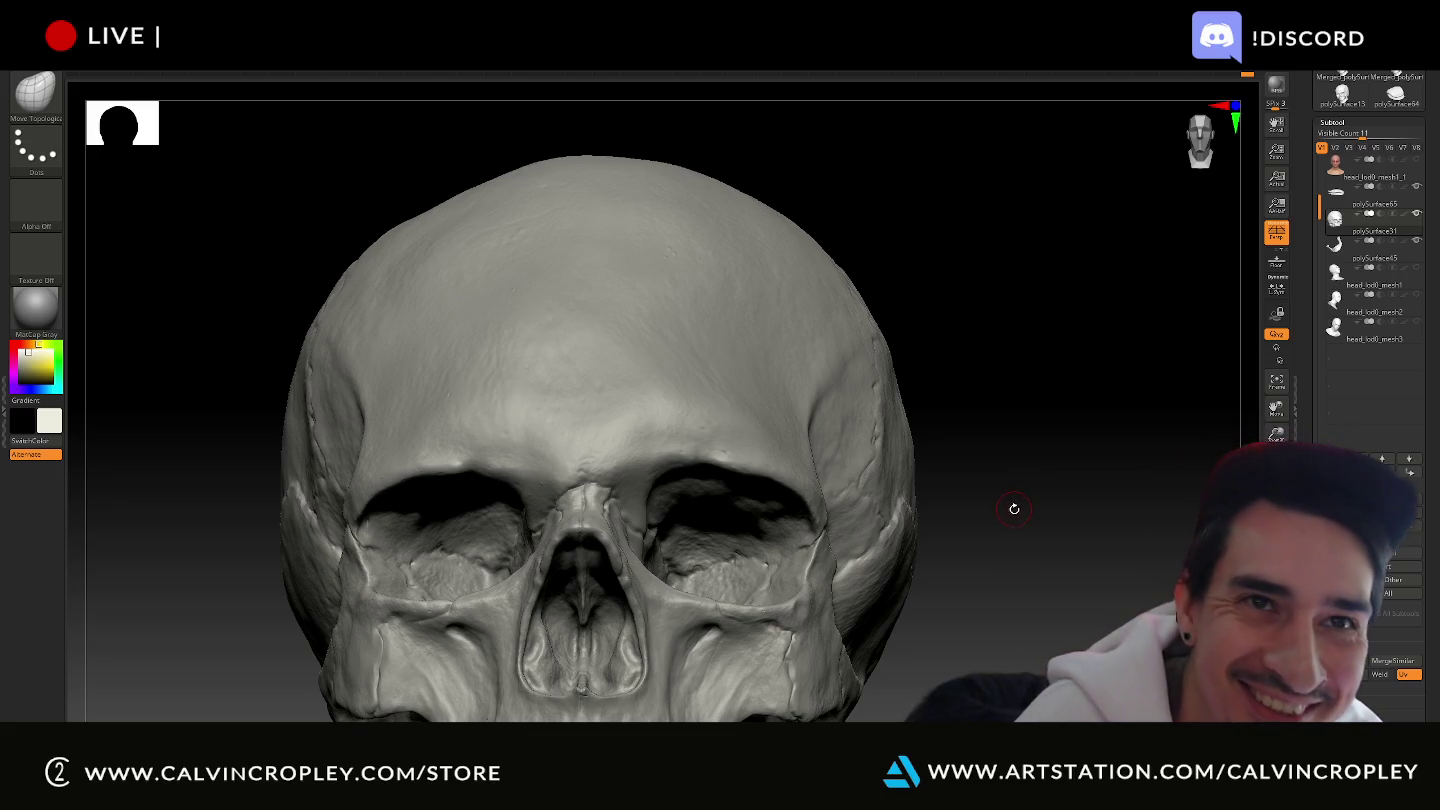
alt+drag(1014, 515, 1006, 524)
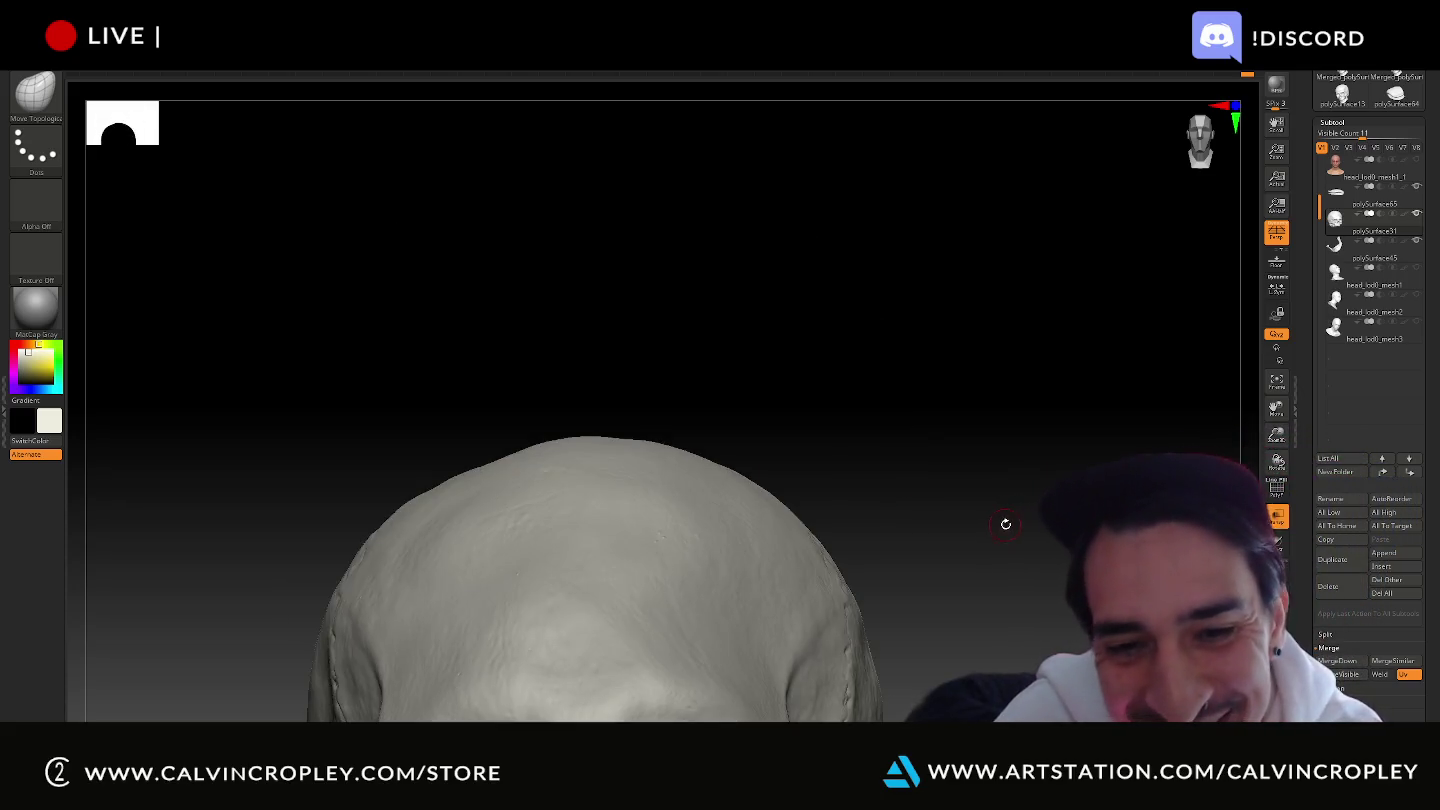
key(f)
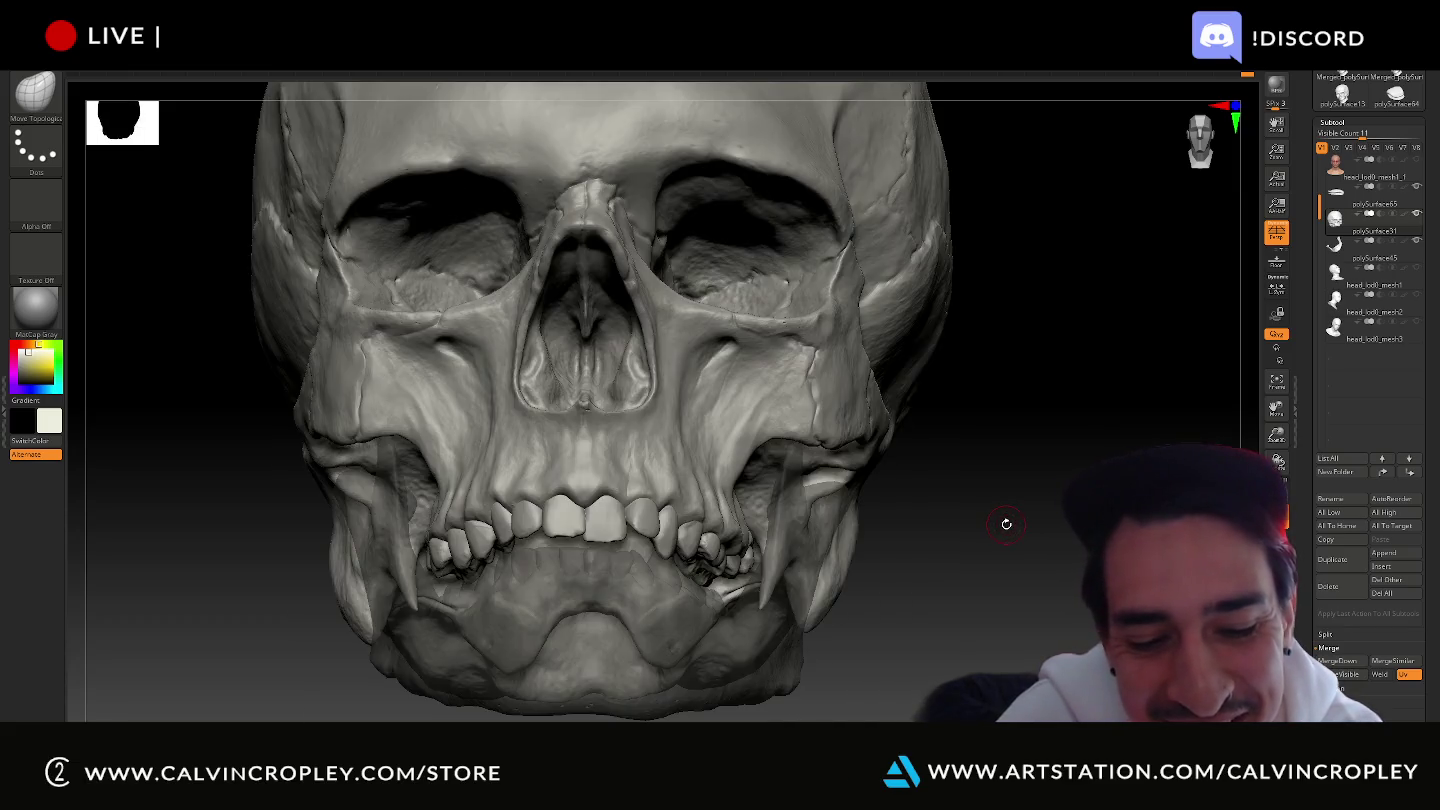
alt+drag(1007, 524, 1038, 196)
mouse_move(1016, 476)
alt+mouse_down()
mouse_move(1045, 418)
mouse_move(1050, 317)
mouse_move(1077, 389)
mouse_move(1160, 340)
alt+mouse_up()
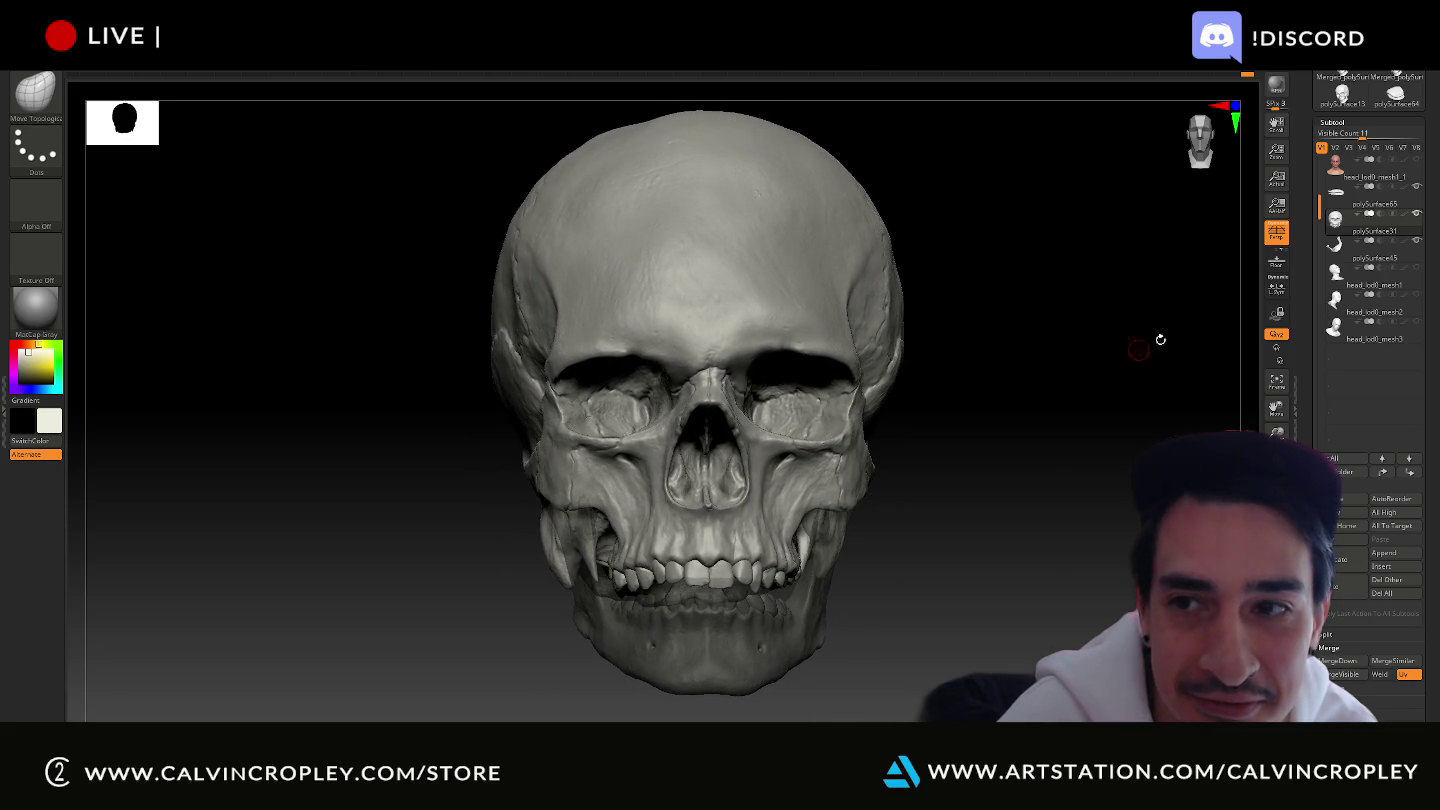
click(1417, 161)
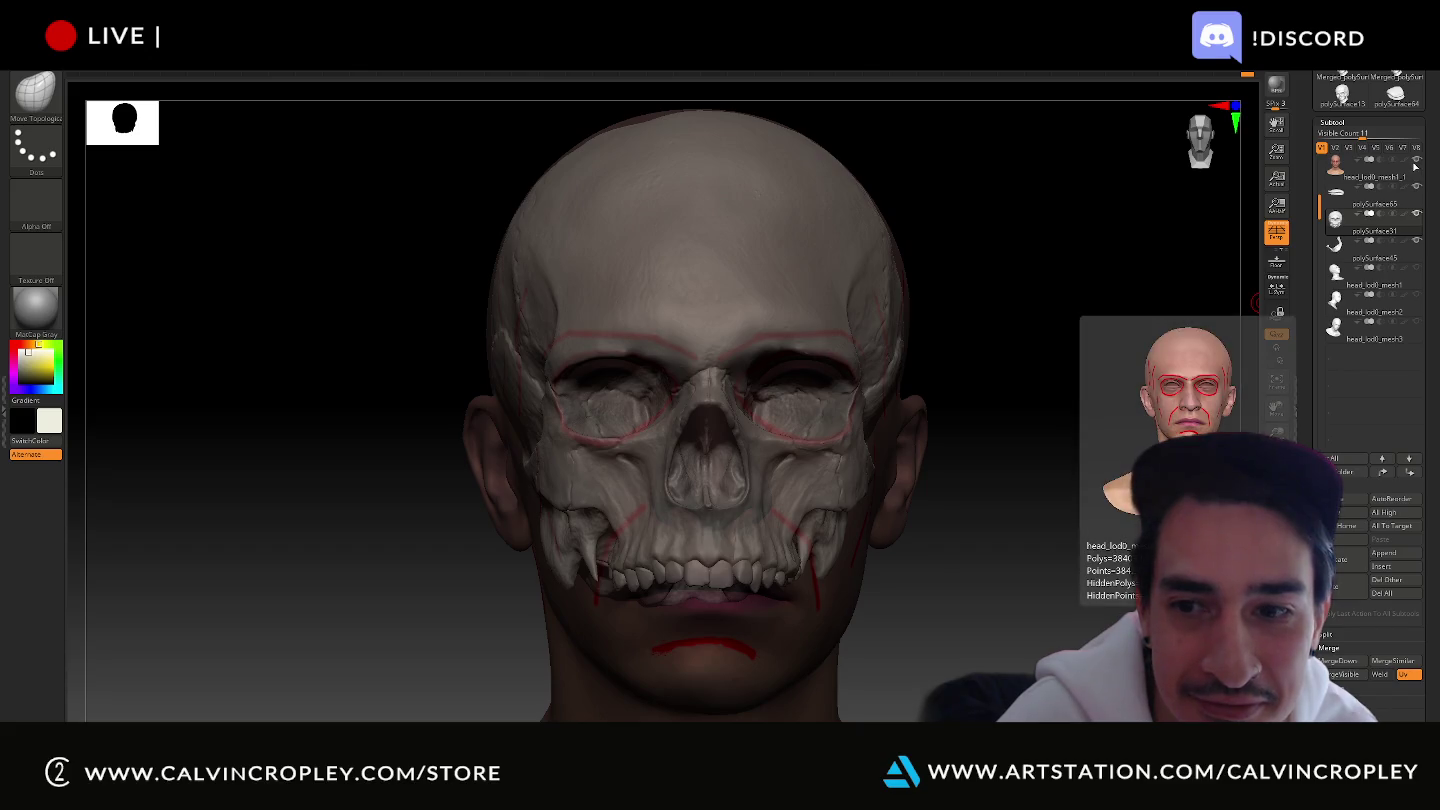
click(1417, 161)
mouse_move(1118, 376)
mouse_down()
mouse_move(1083, 373)
mouse_move(1131, 370)
mouse_move(1133, 384)
mouse_move(1090, 383)
mouse_move(1106, 383)
mouse_move(1086, 472)
mouse_up()
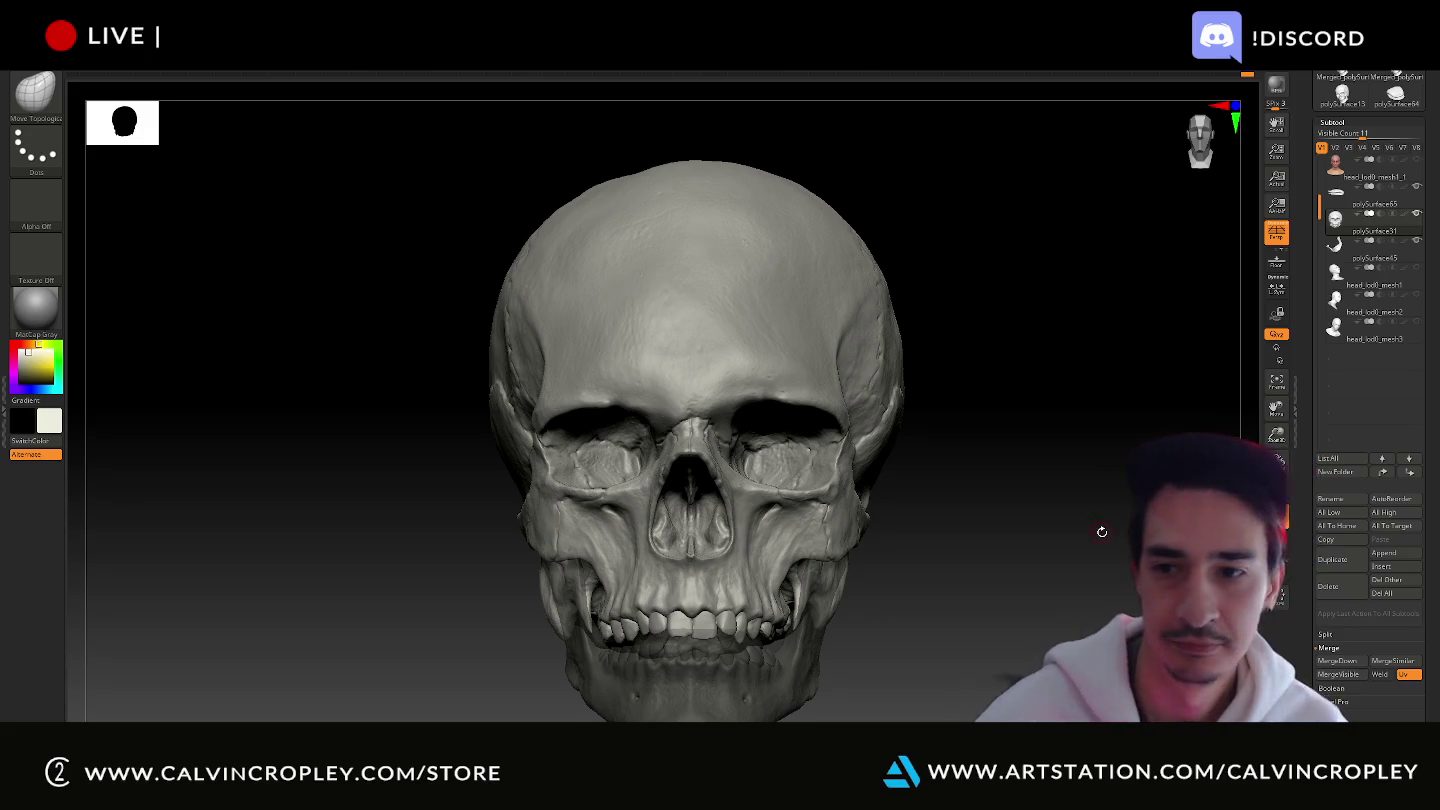
drag(1101, 531, 1019, 505)
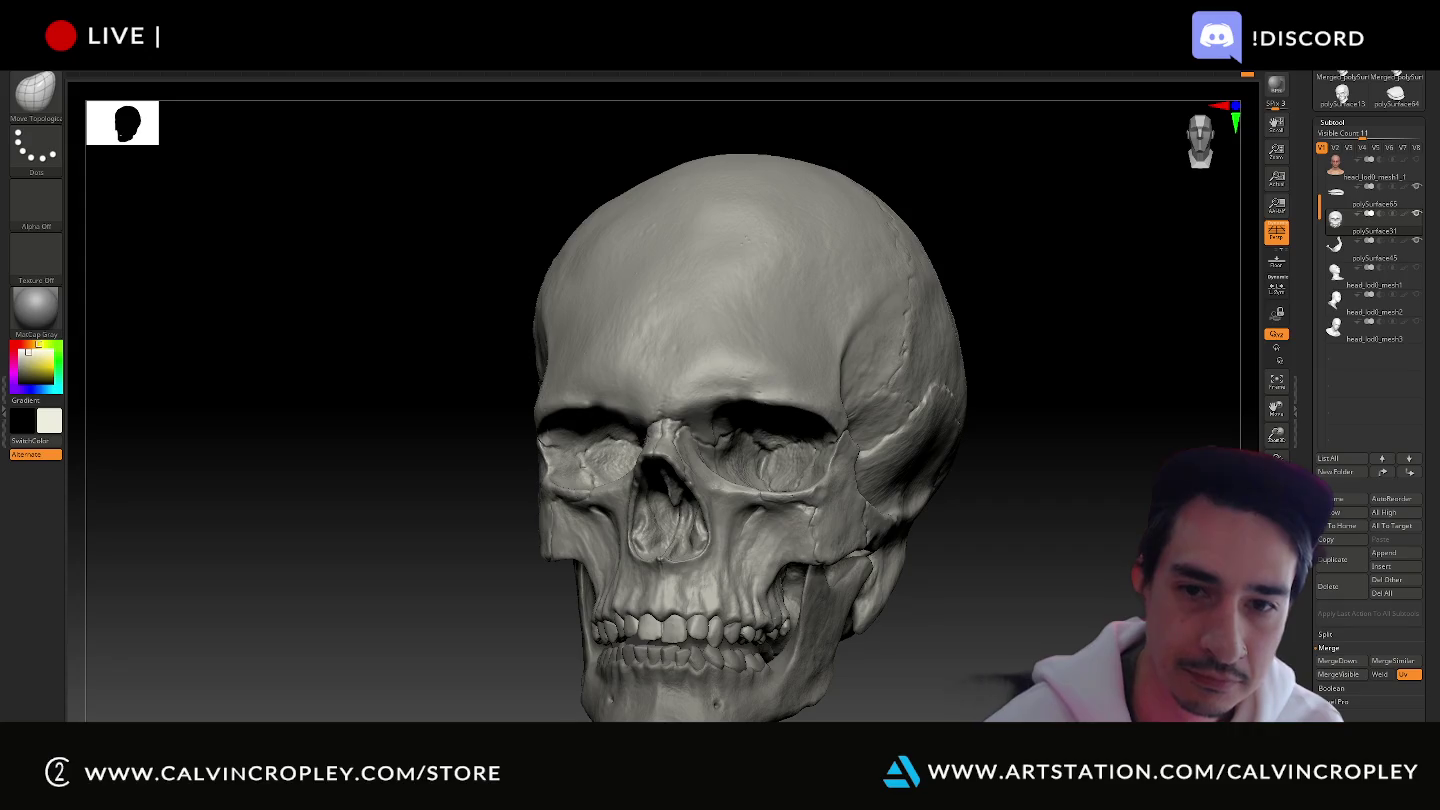
key(super+shift+s)
drag(425, 120, 1060, 722)
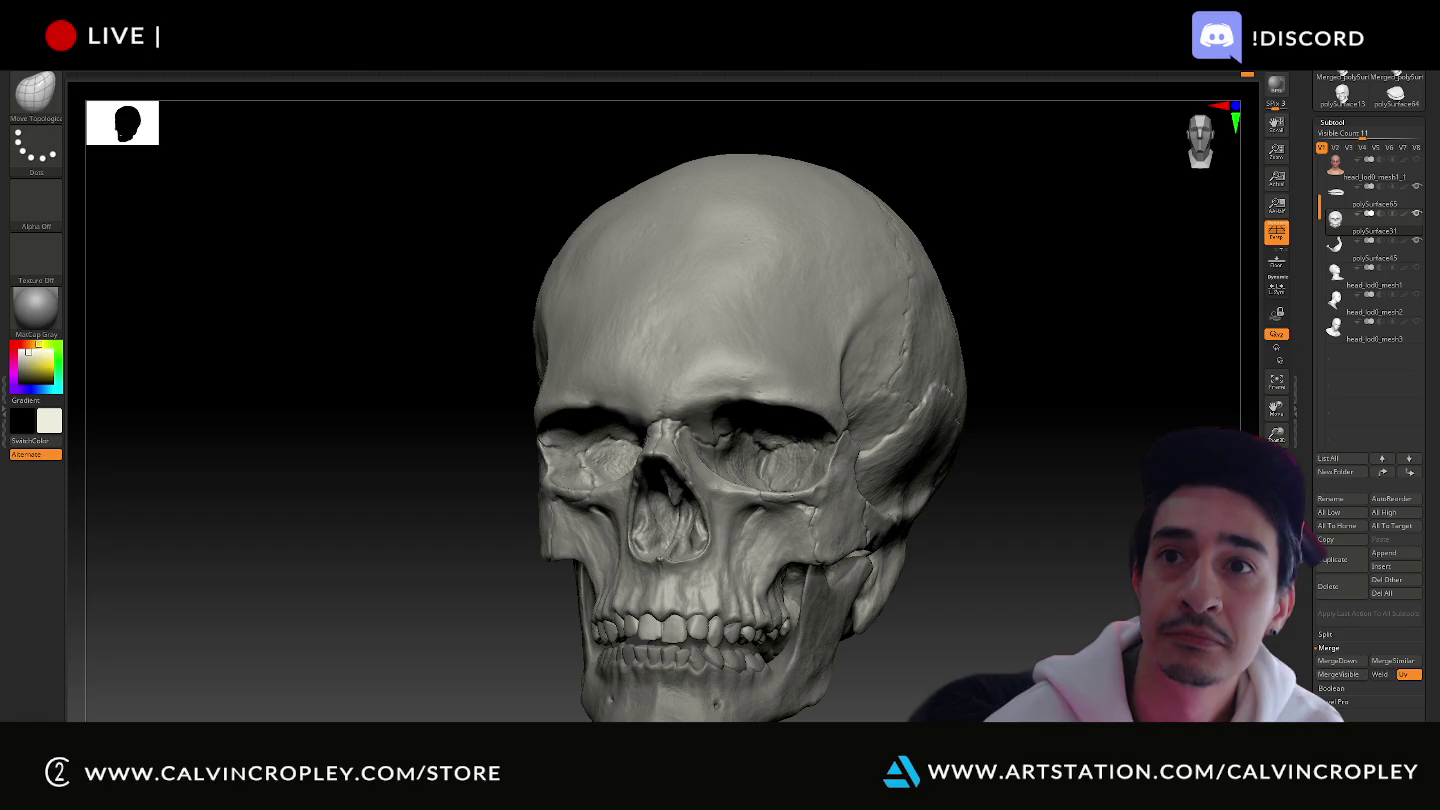
drag(1078, 259, 1085, 259)
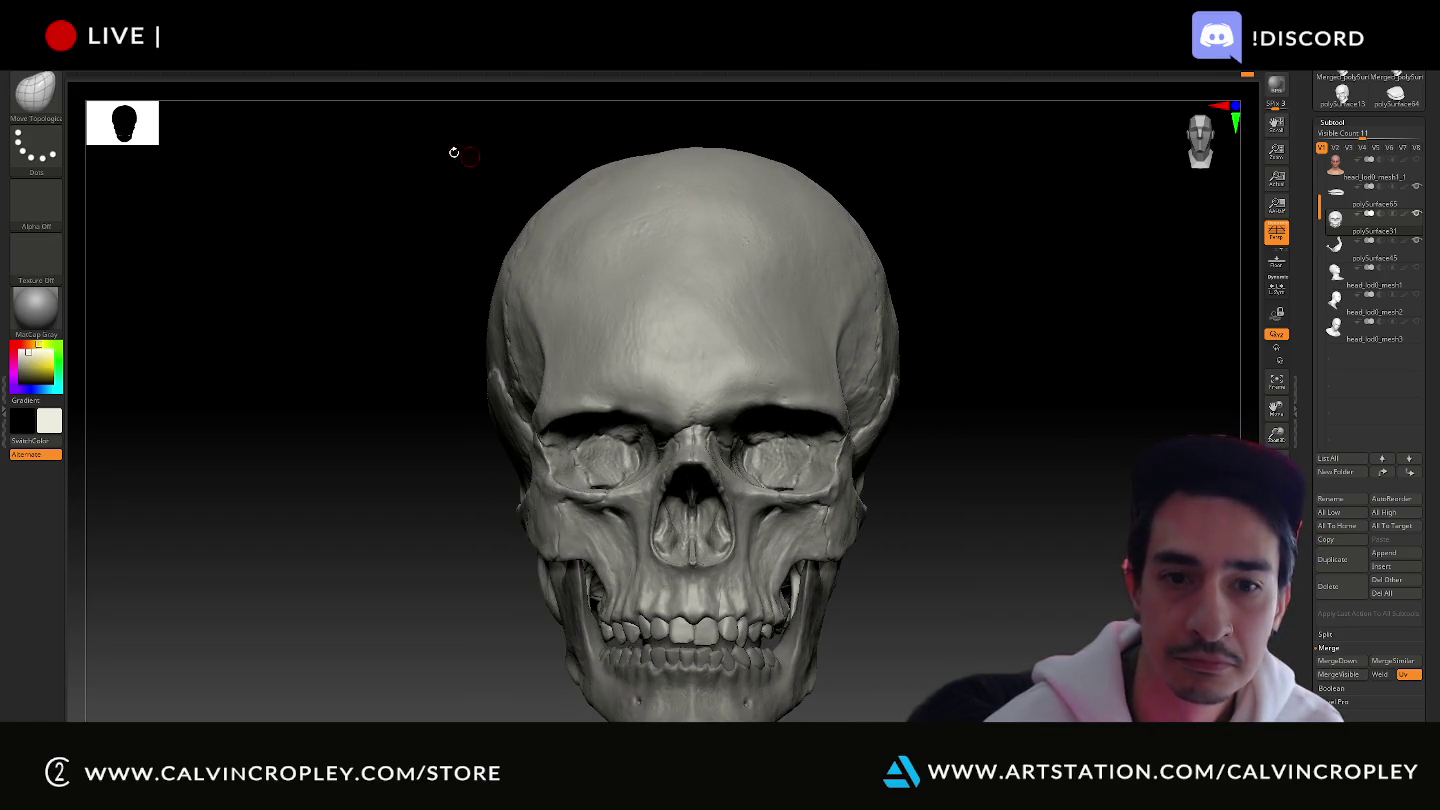
key(super+shift+s)
drag(432, 112, 950, 722)
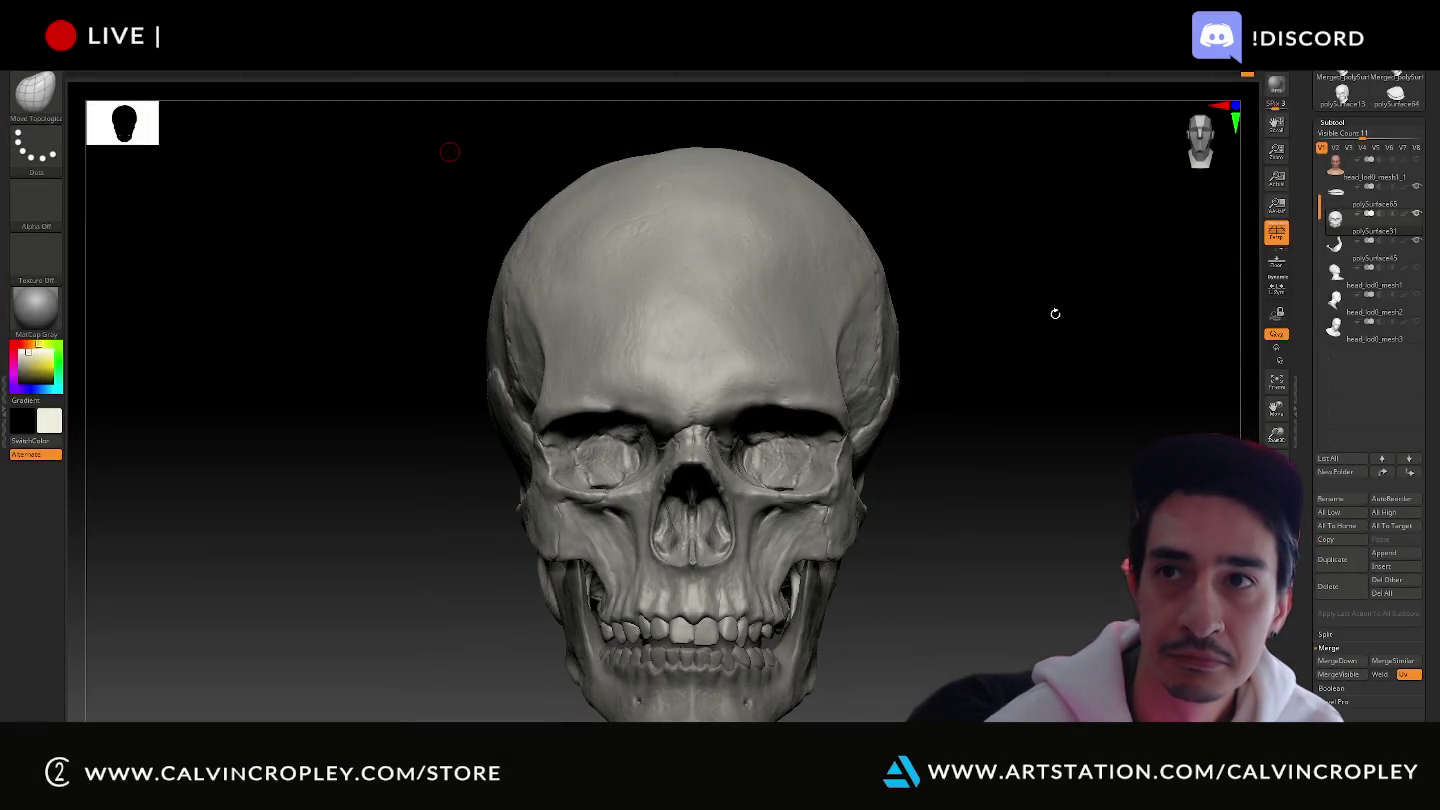
drag(1055, 314, 1077, 315)
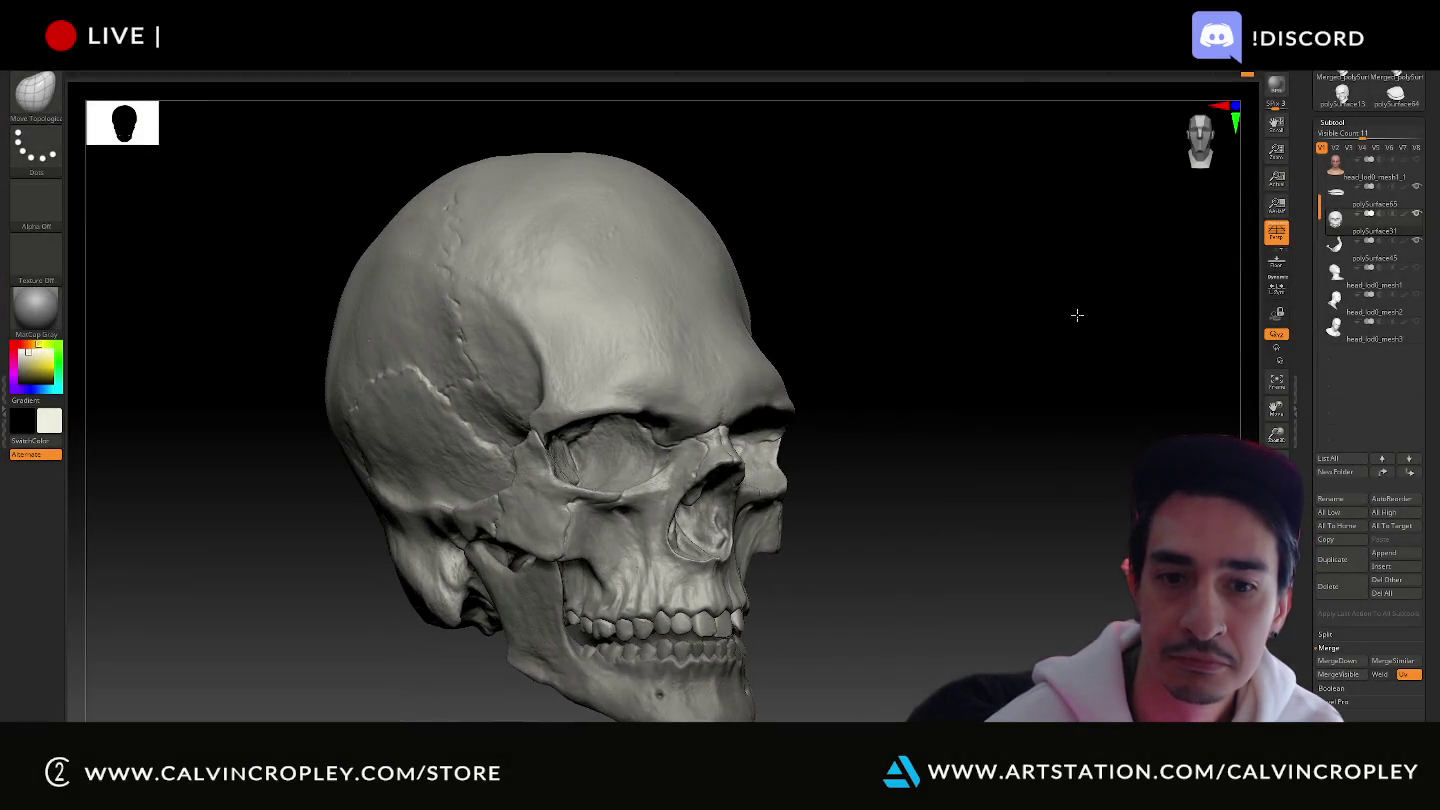
key(super+shift+s)
drag(265, 125, 823, 720)
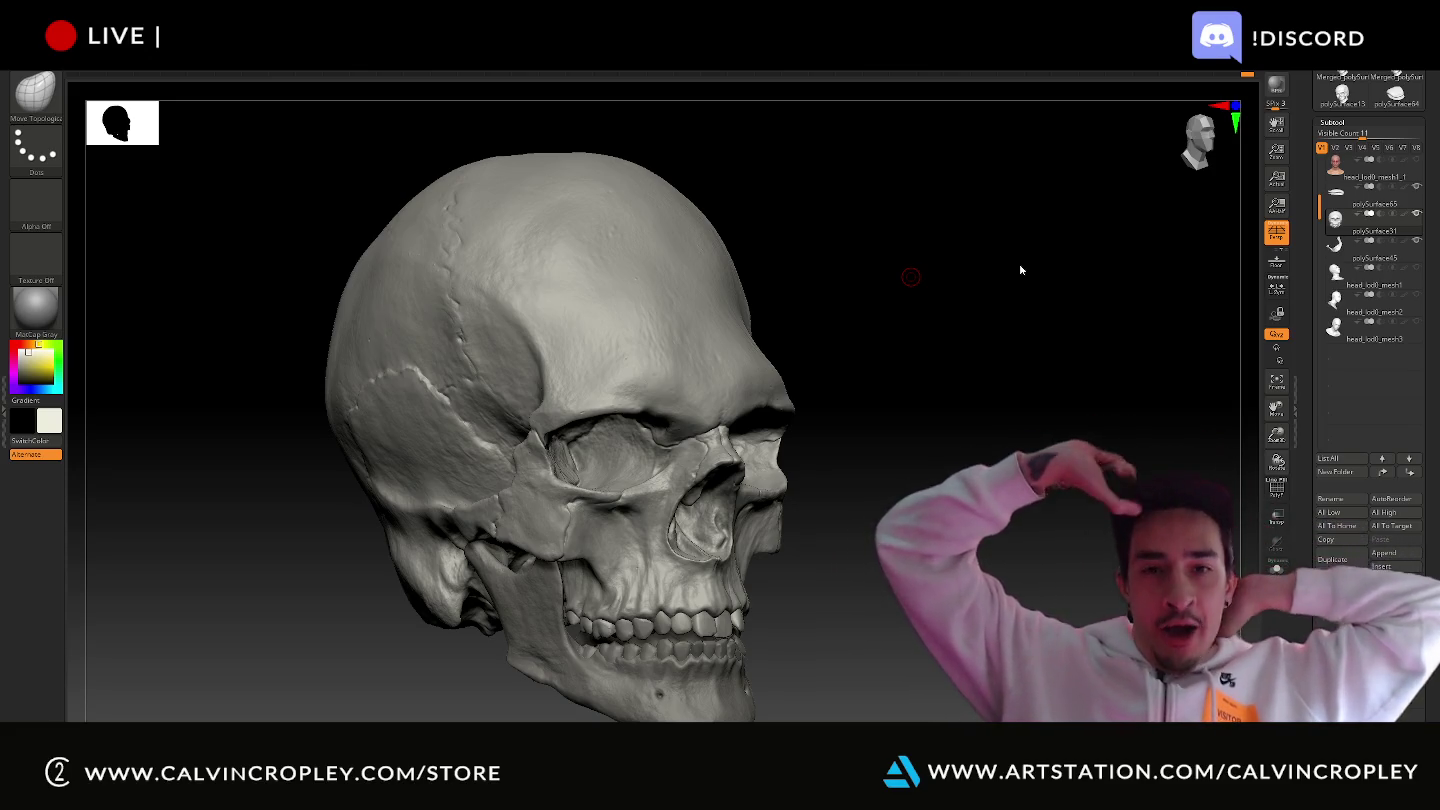
mouse_move(1020, 354)
mouse_down()
mouse_move(955, 398)
mouse_move(900, 378)
mouse_move(998, 392)
mouse_up()
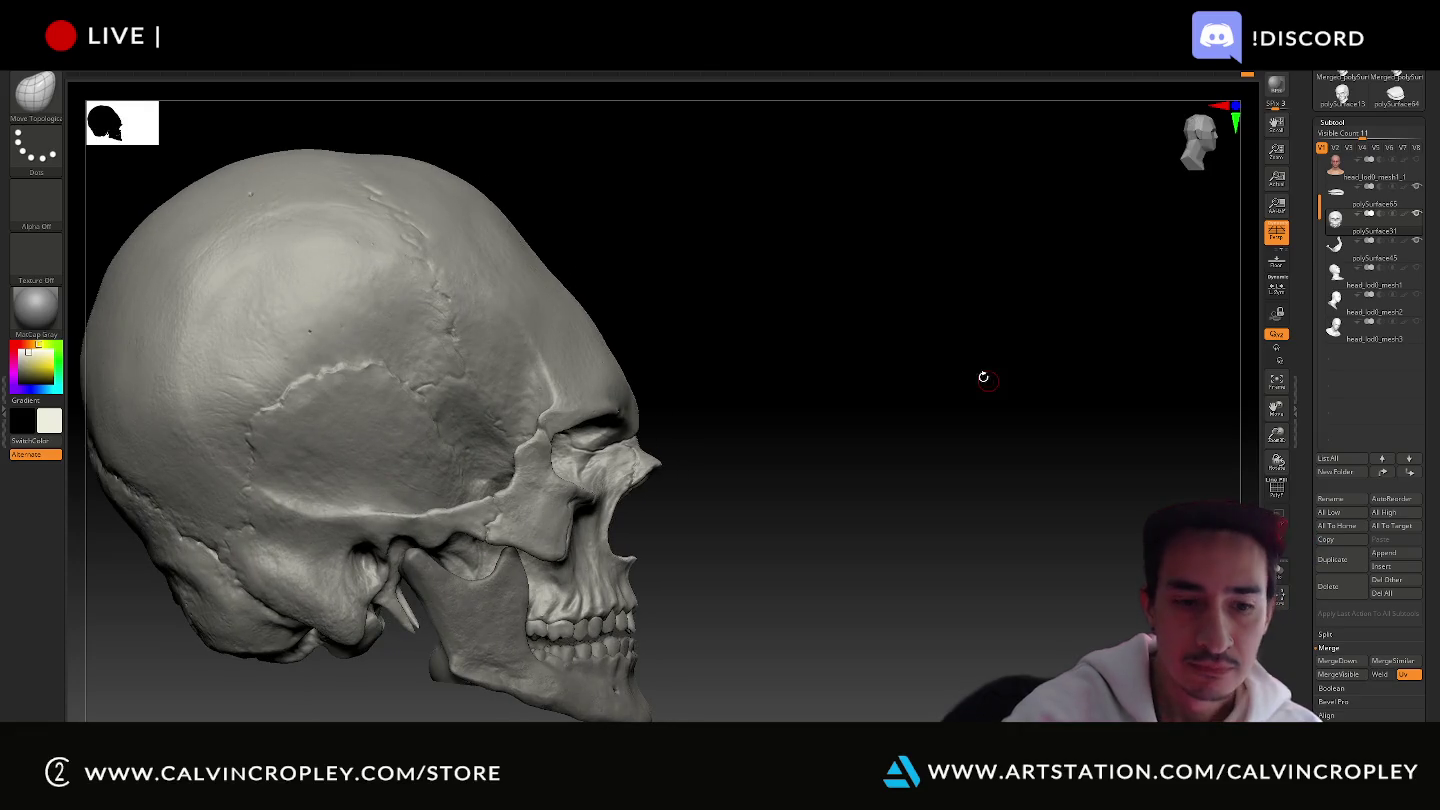
mouse_move(851, 346)
mouse_down()
mouse_move(1102, 431)
mouse_move(1086, 415)
mouse_move(929, 418)
mouse_up()
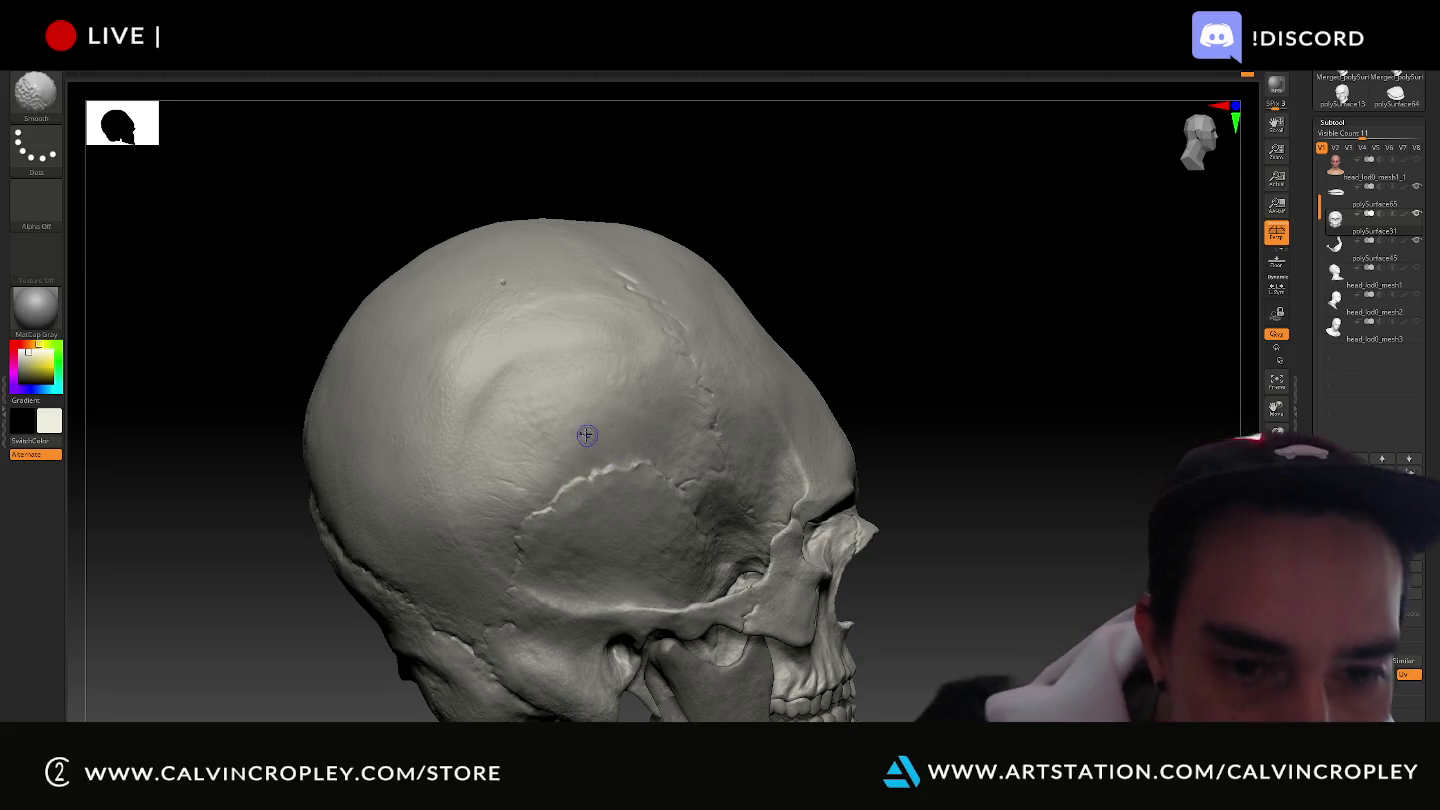
Shift-smooth the top and left side of the cranium, rotating to reach the top and back.
key(shift)
mouse_move(758, 180)
mouse_down()
mouse_move(897, 392)
mouse_move(813, 440)
mouse_up()
key(shift)
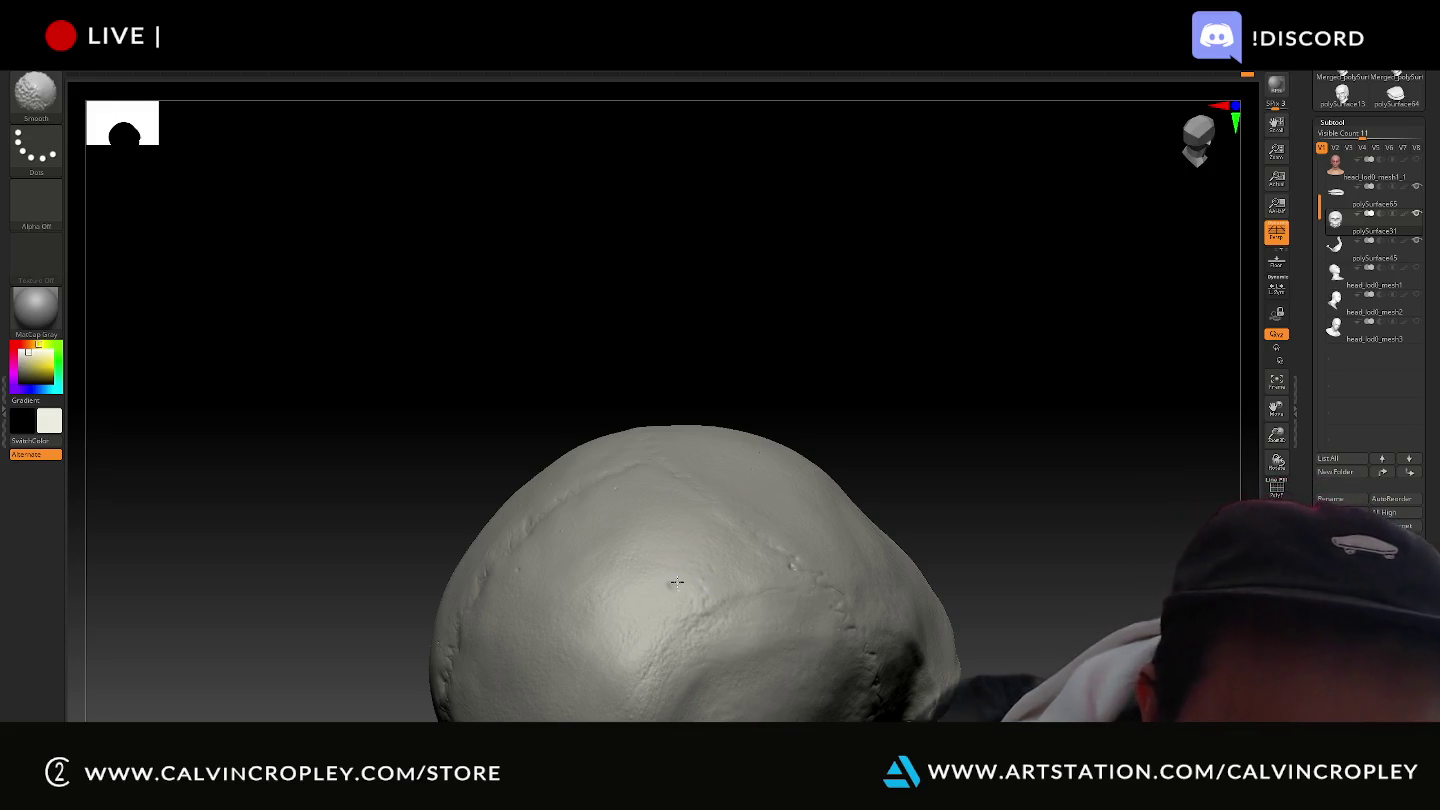
drag(885, 325, 900, 318)
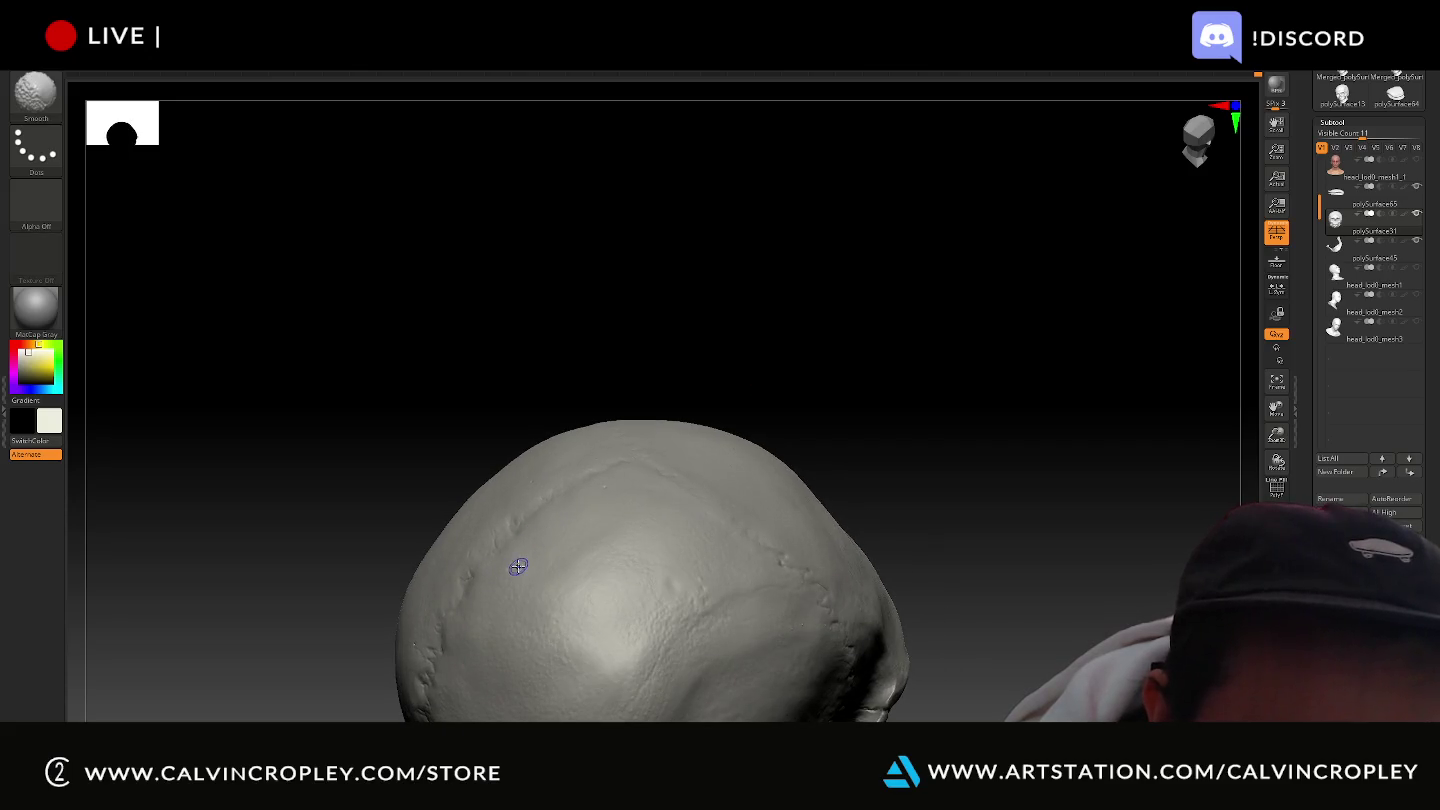
right_drag(503, 594, 363, 572)
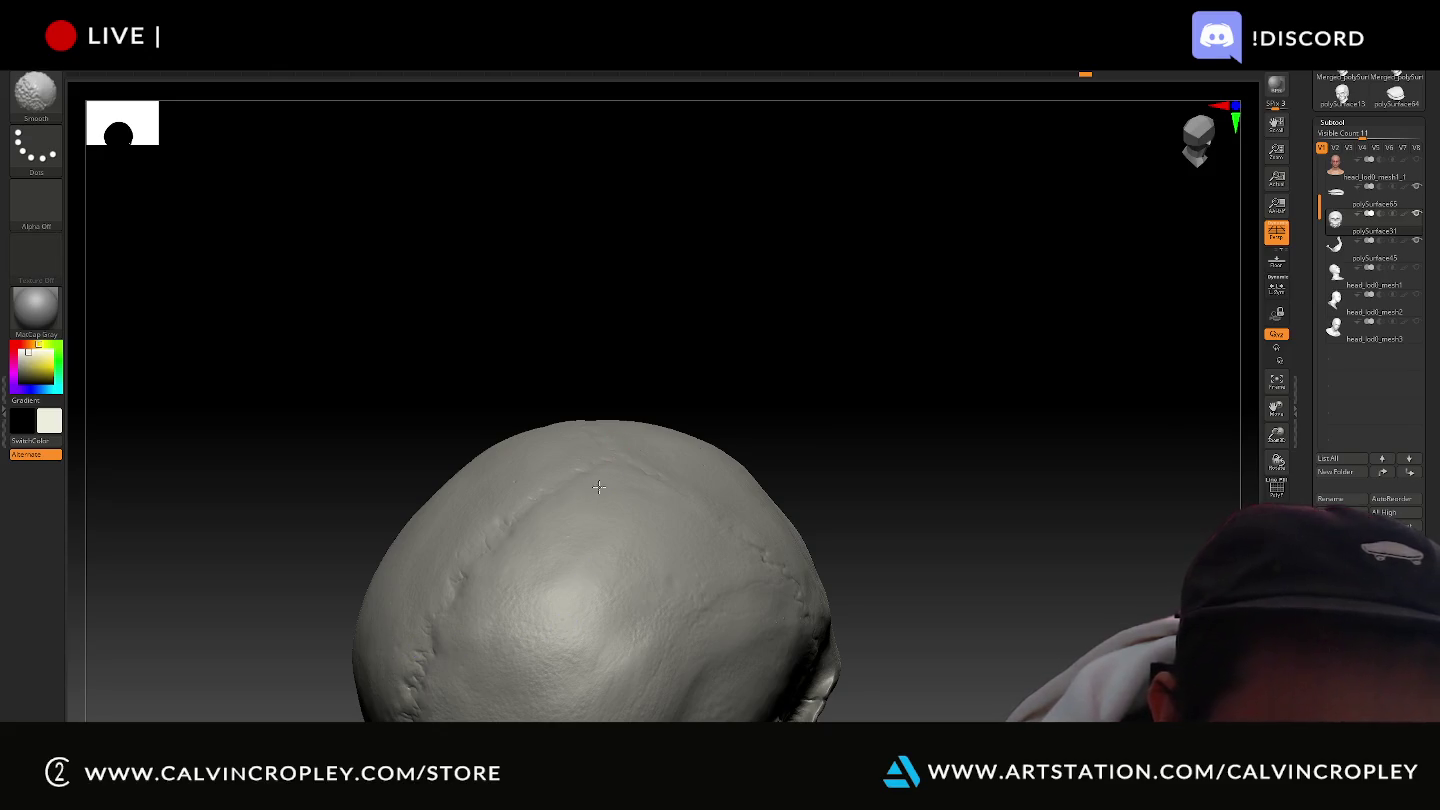
mouse_move(694, 348)
mouse_down()
mouse_move(710, 395)
mouse_move(505, 484)
mouse_up()
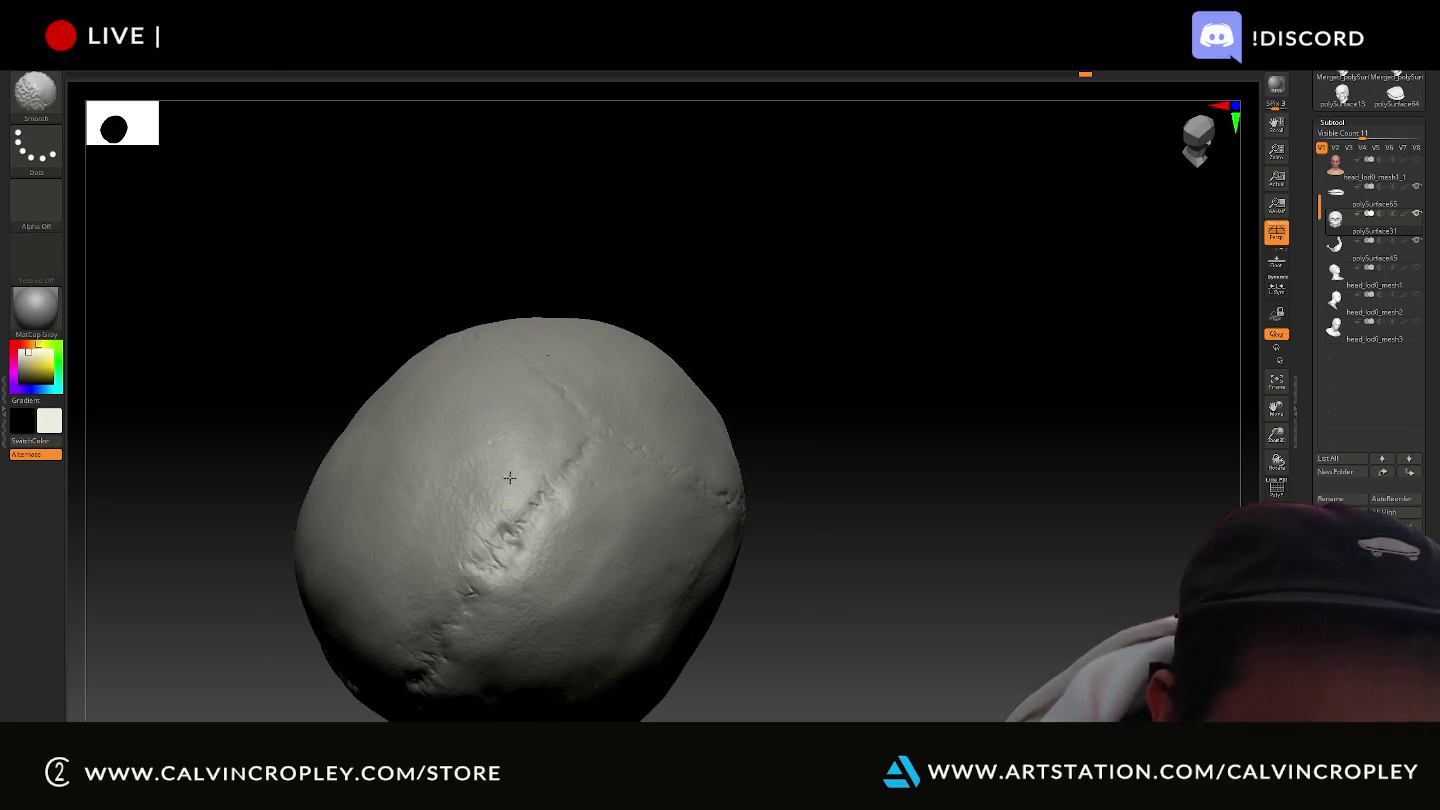
mouse_move(771, 270)
alt+mouse_down()
mouse_move(807, 389)
mouse_move(791, 392)
alt+mouse_up()
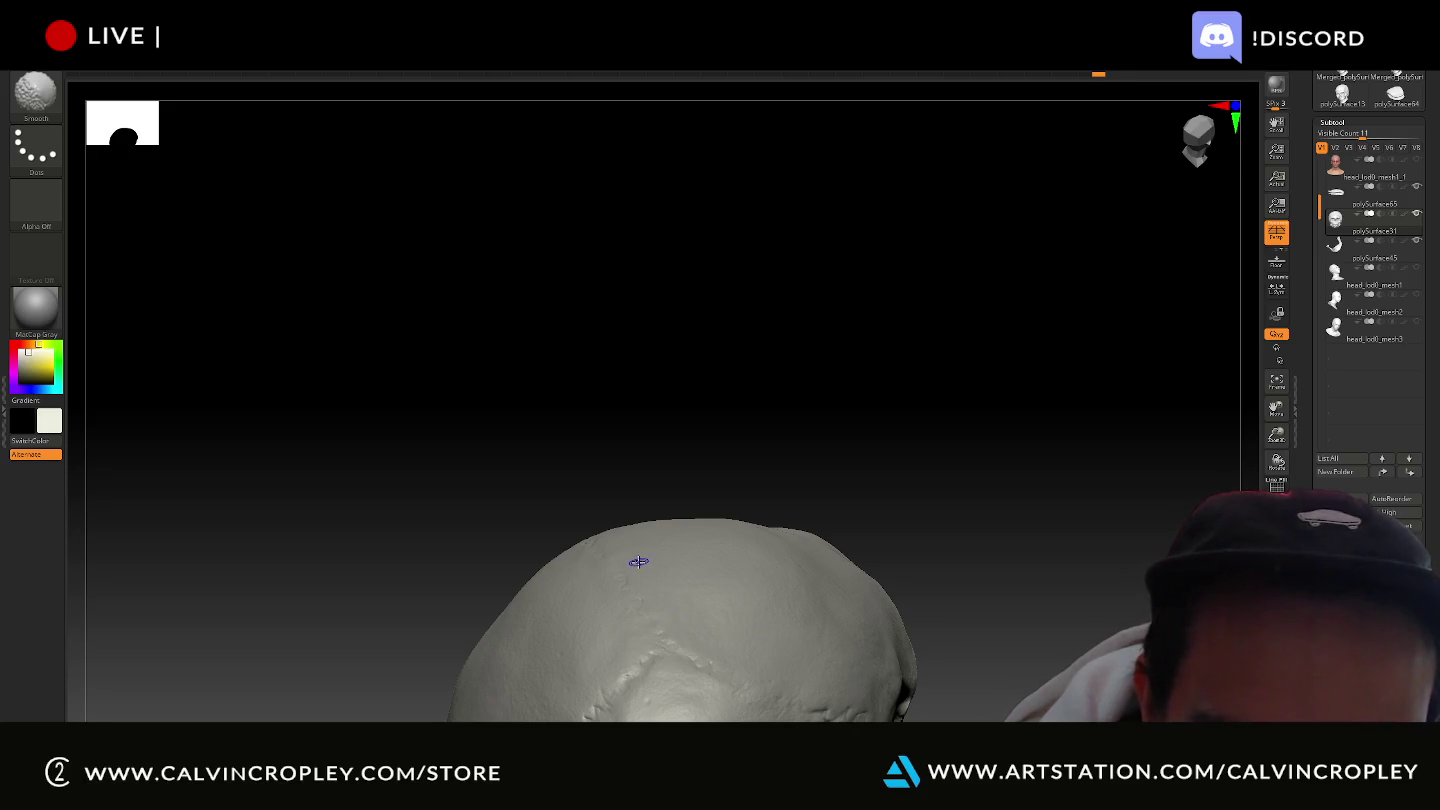
mouse_move(806, 481)
mouse_down()
mouse_move(836, 472)
mouse_move(784, 469)
mouse_move(919, 498)
mouse_move(919, 178)
mouse_move(971, 234)
mouse_move(861, 418)
mouse_move(910, 411)
mouse_up()
mouse_move(897, 577)
alt+mouse_down()
mouse_move(909, 421)
mouse_move(893, 511)
alt+mouse_up()
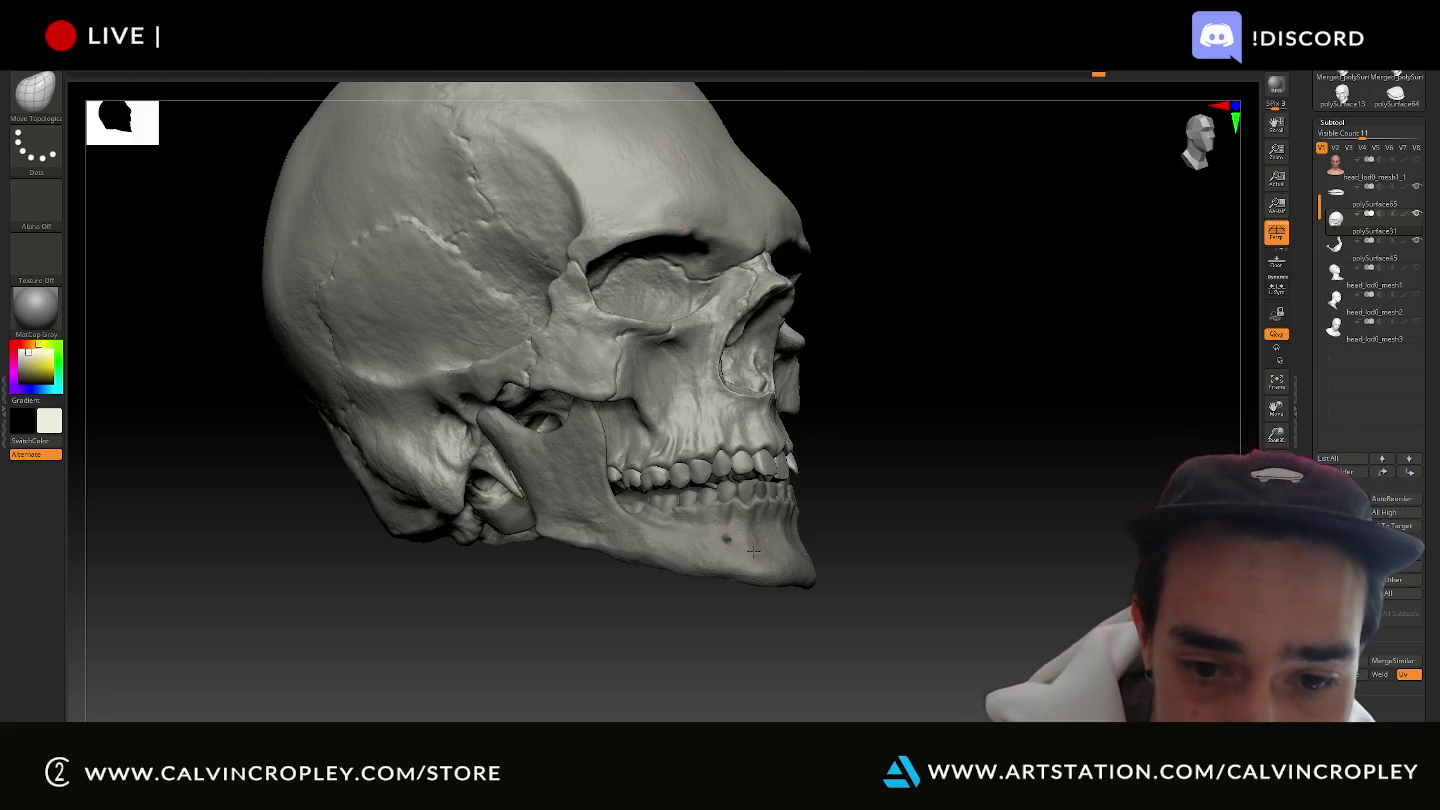
Make the jaw subtool active and smooth its underside and base from below.
alt+click(724, 539)
drag(805, 548, 874, 476)
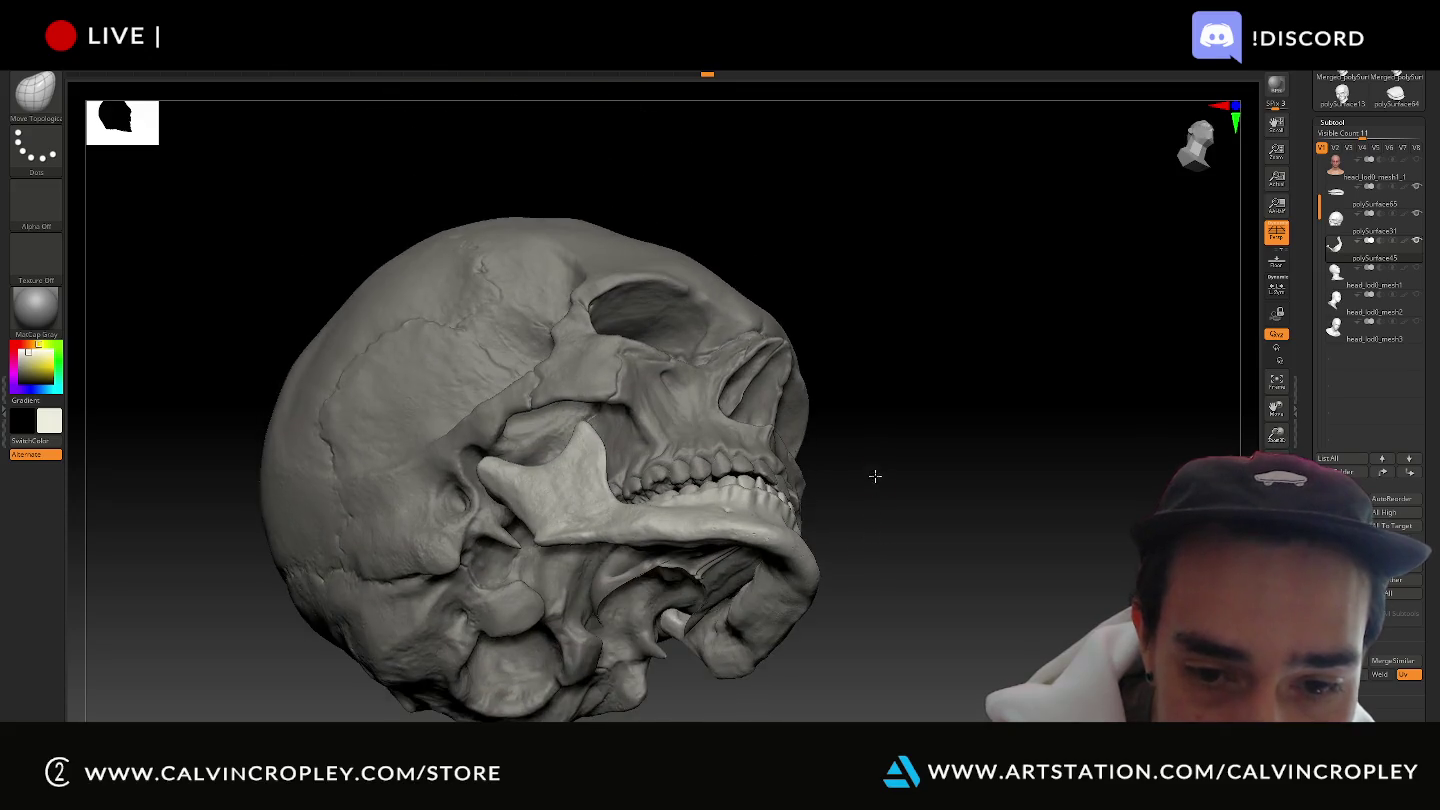
drag(904, 540, 895, 514)
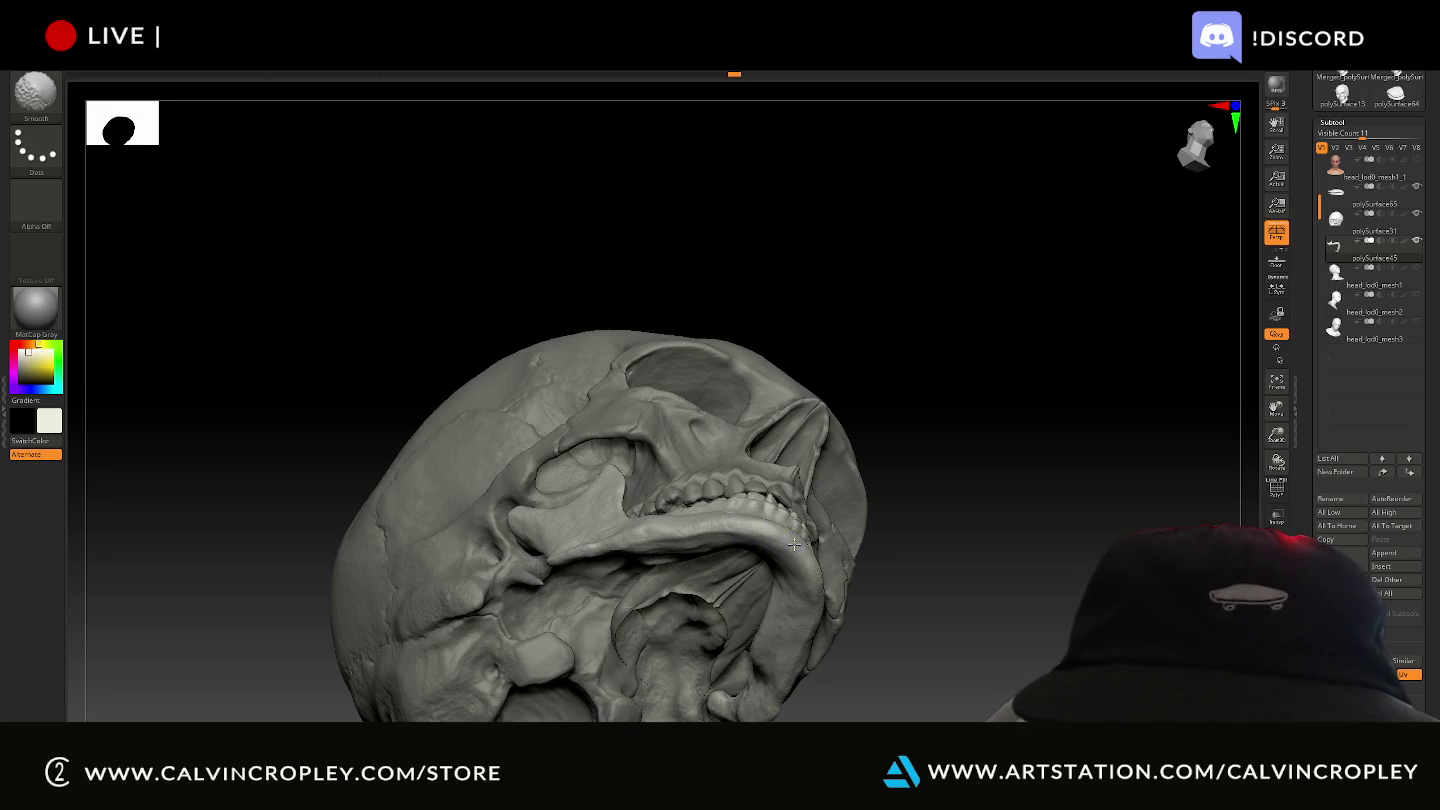
drag(797, 543, 804, 558)
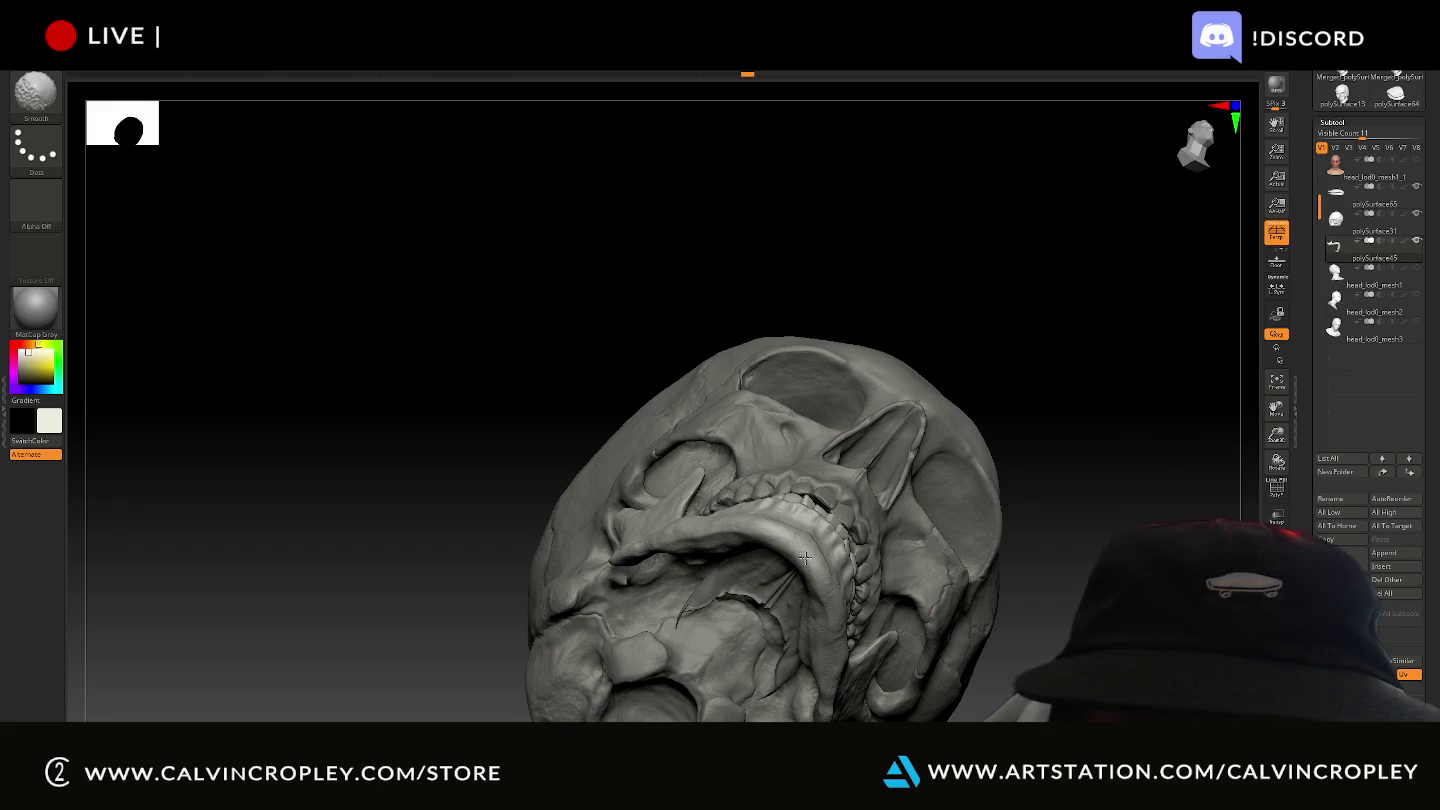
drag(1057, 623, 826, 583)
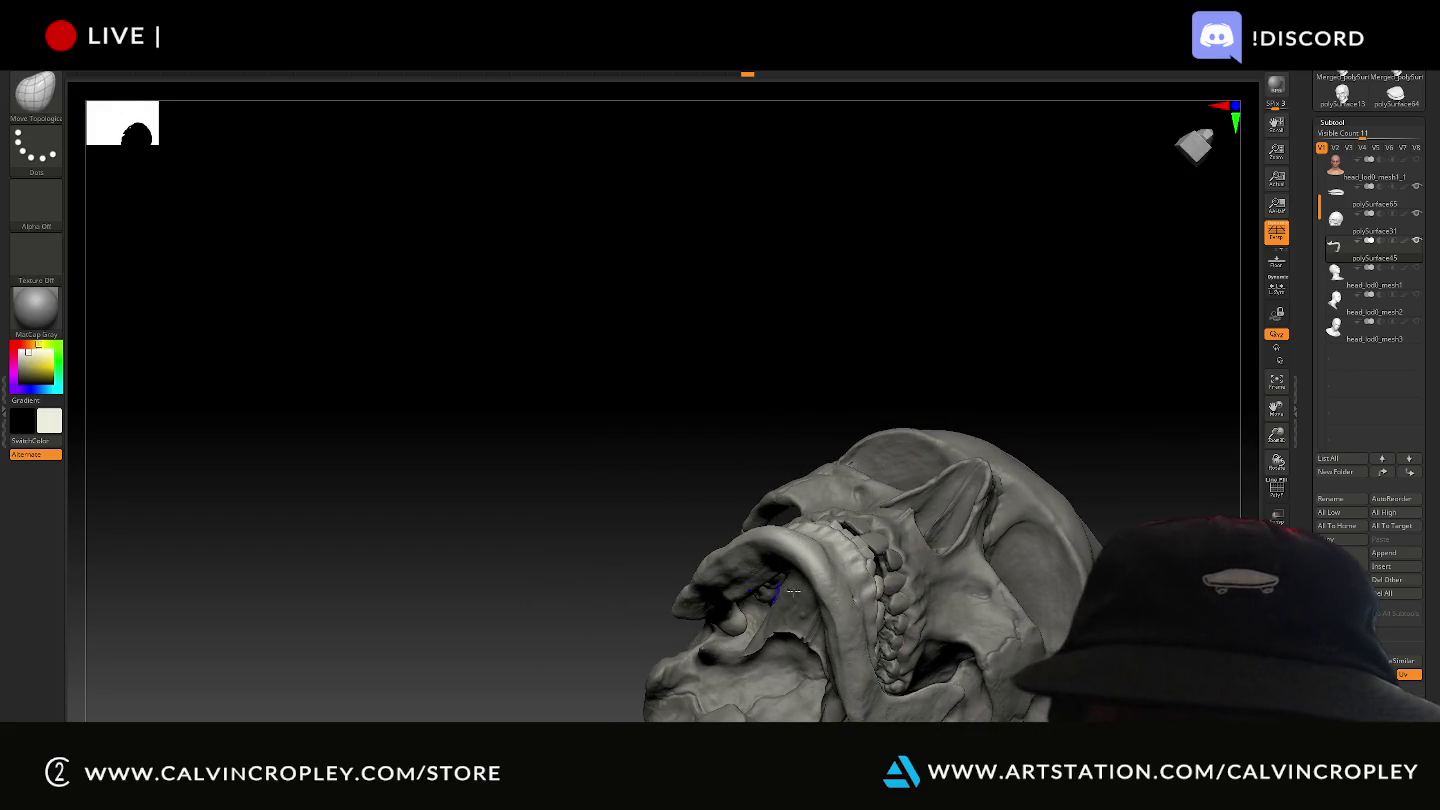
key(shift)
mouse_move(1003, 334)
mouse_down()
mouse_move(1086, 373)
mouse_move(1124, 371)
mouse_up()
mouse_move(955, 434)
mouse_down()
mouse_move(905, 317)
mouse_move(945, 376)
mouse_move(964, 476)
mouse_move(938, 521)
mouse_move(937, 473)
mouse_move(948, 530)
mouse_move(932, 546)
mouse_move(958, 434)
mouse_move(942, 636)
mouse_move(995, 598)
mouse_up()
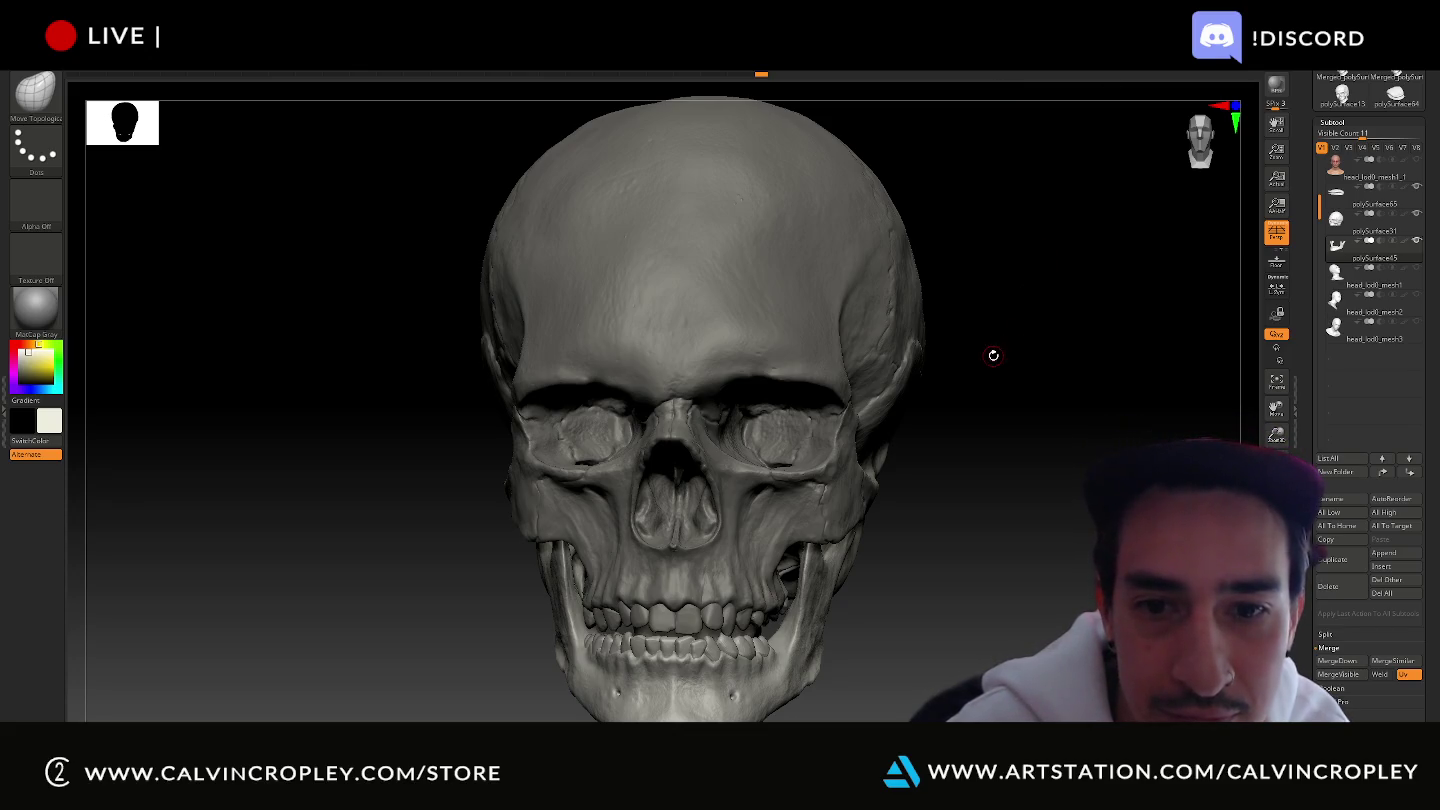
Unhide the head subtool with its red landmark lines and view it straight from the front.
drag(977, 450, 513, 420)
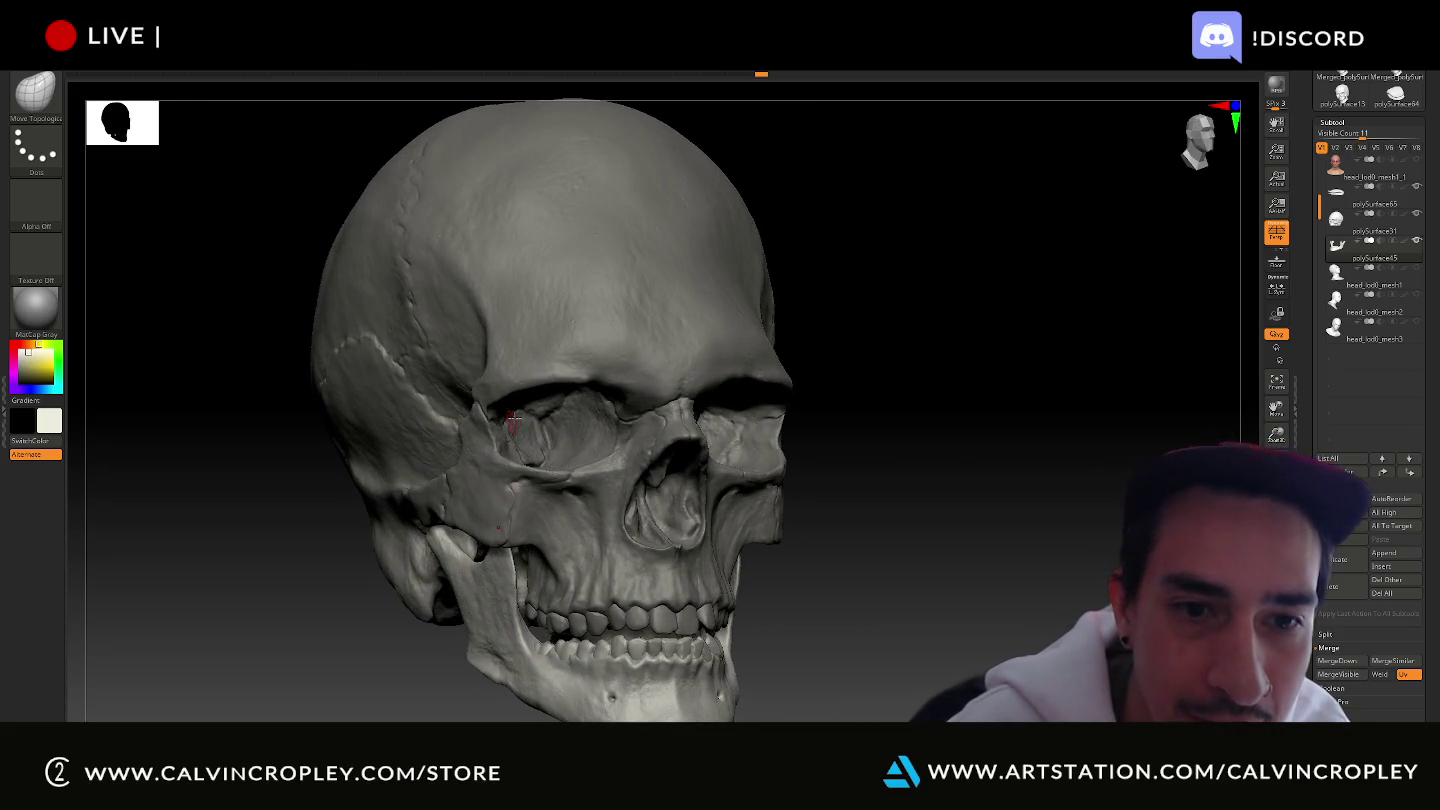
click(1418, 163)
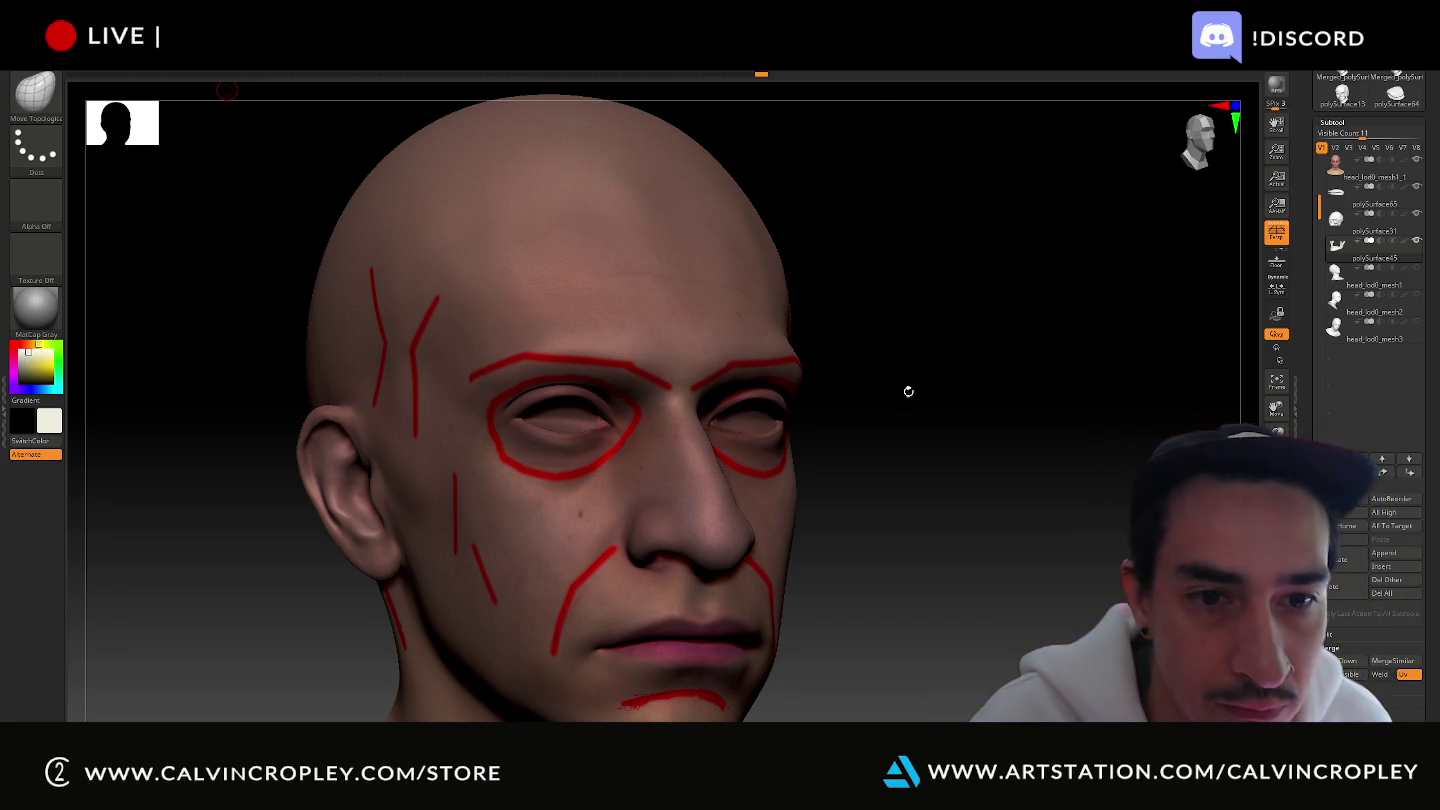
drag(906, 392, 893, 390)
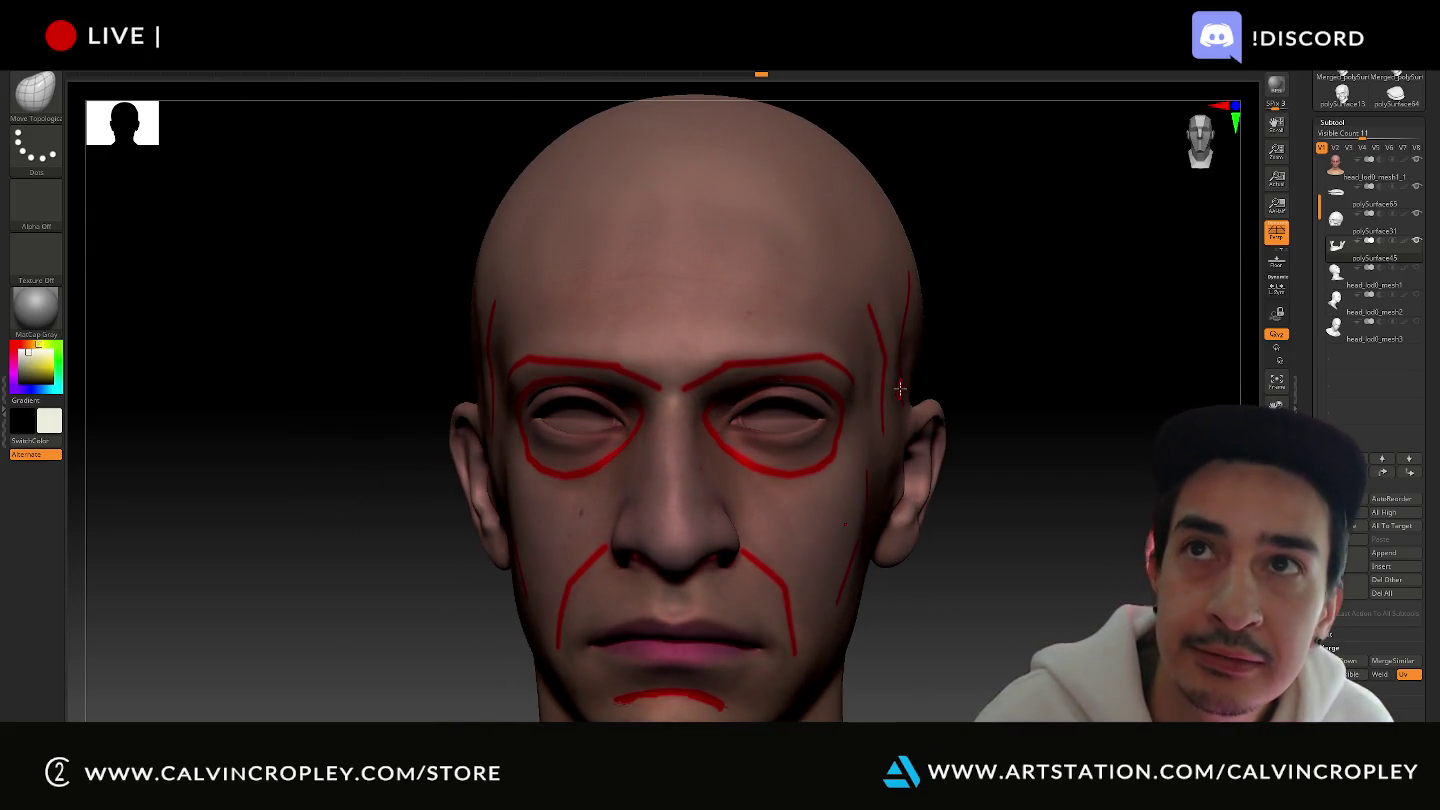